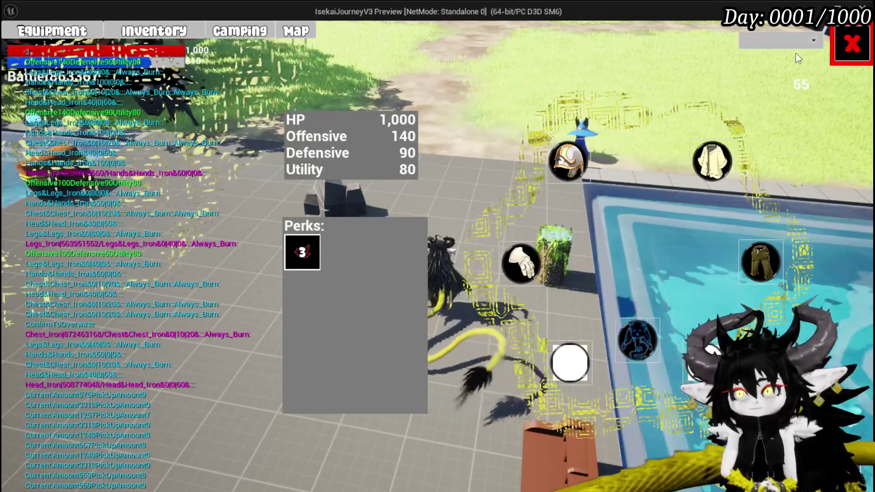
Step: Close the equipment panel and run and glide the character across the meadow to the dungeon gate
click(834, 56)
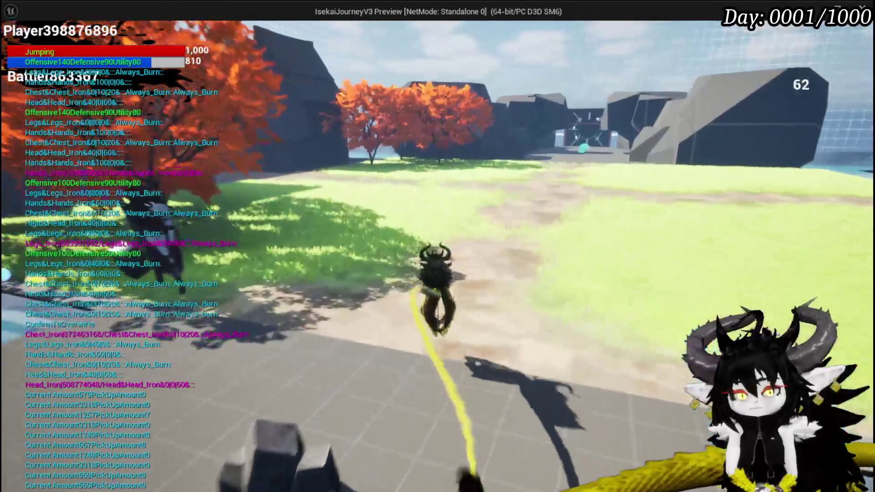
key(space)
key(space)
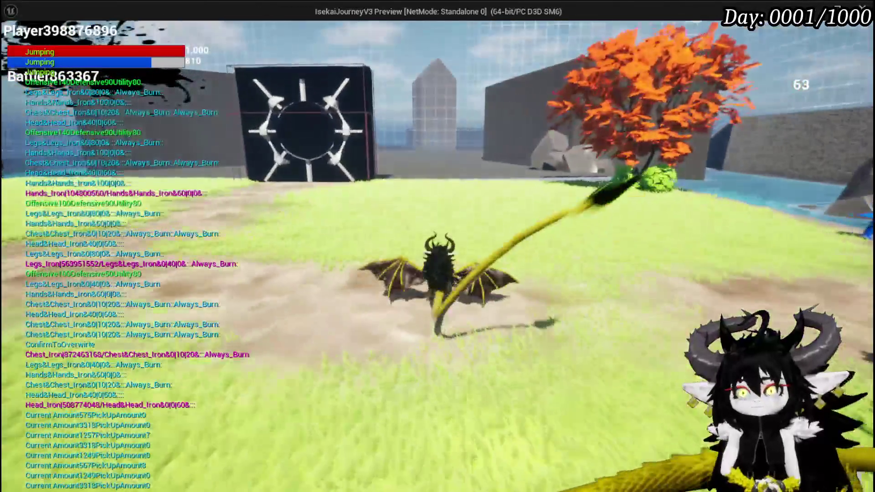
key(space)
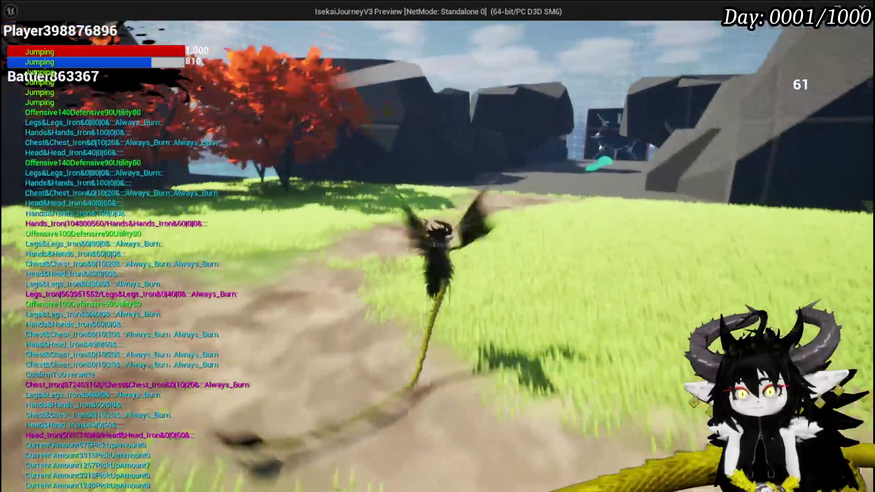
key(space)
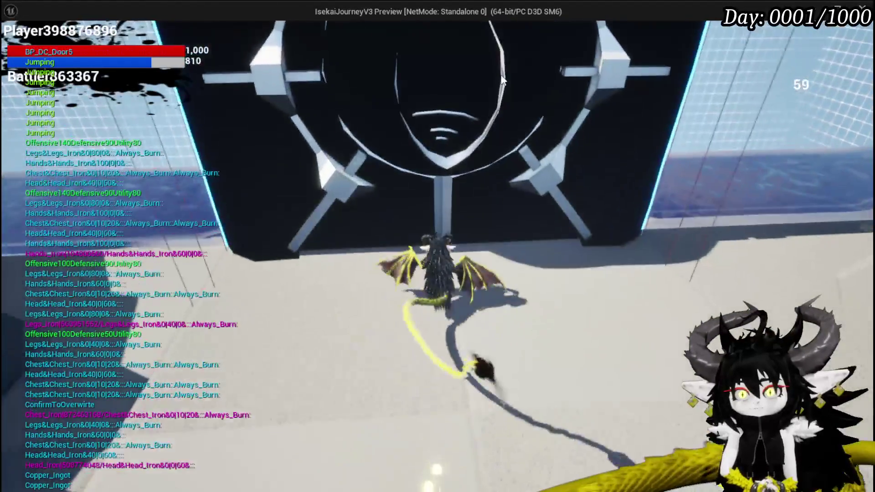
key(b)
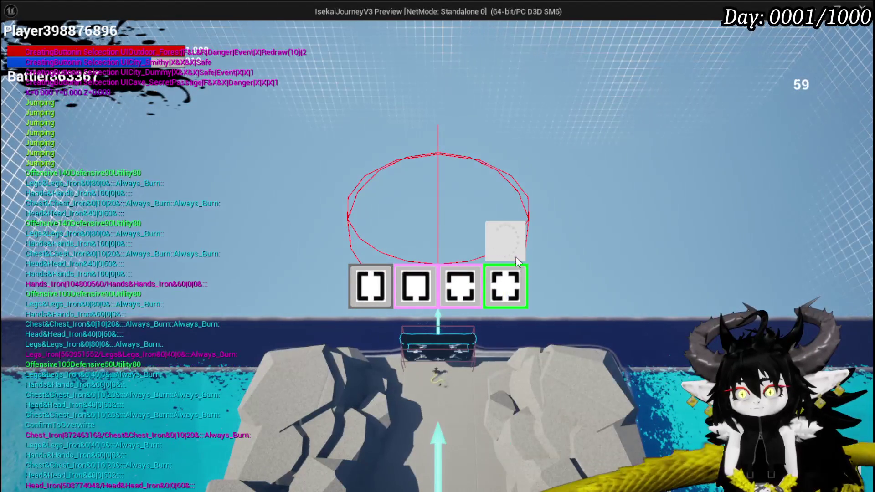
Step: Build a room beyond the gate and a Smelter room, then run toward the spiky slime
click(432, 282)
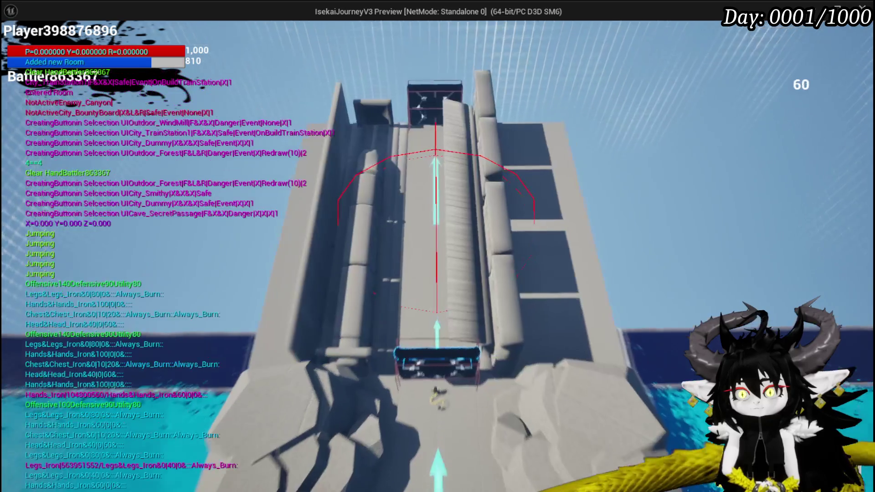
key(w)
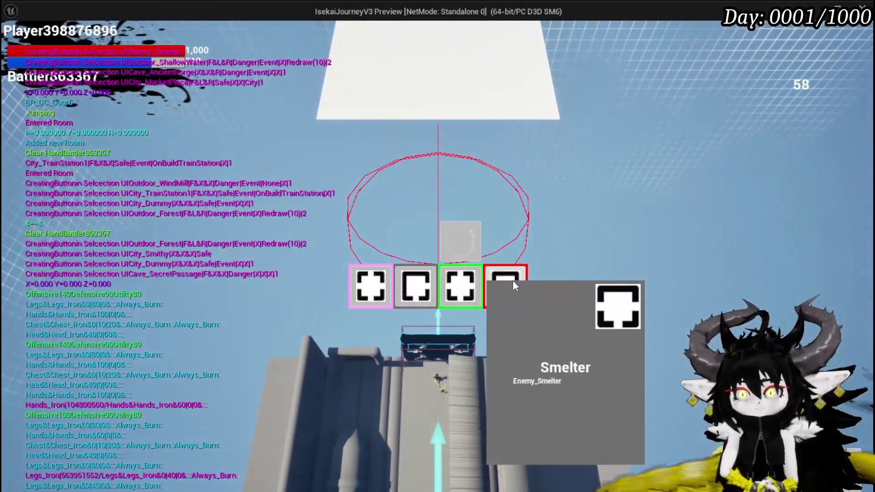
click(513, 286)
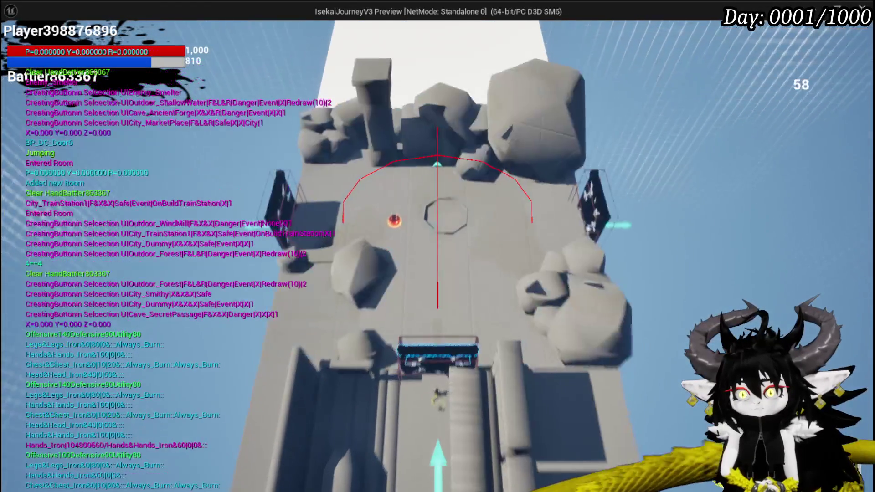
key(w)
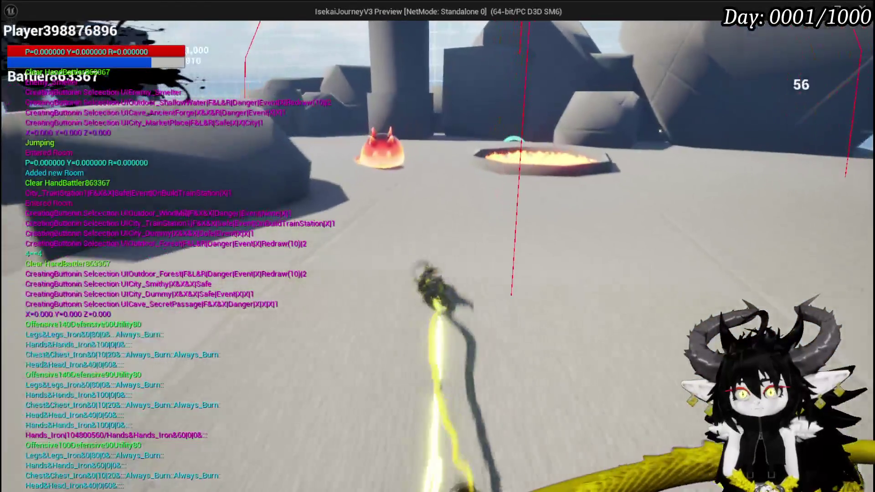
key(w)
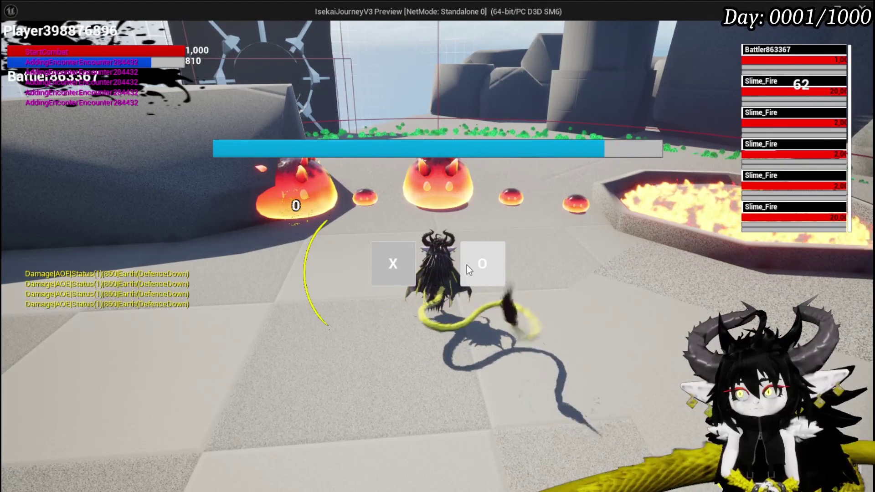
Step: Accept the combat encounter, cross the arena, and choose the Free AIM Fire card
click(467, 265)
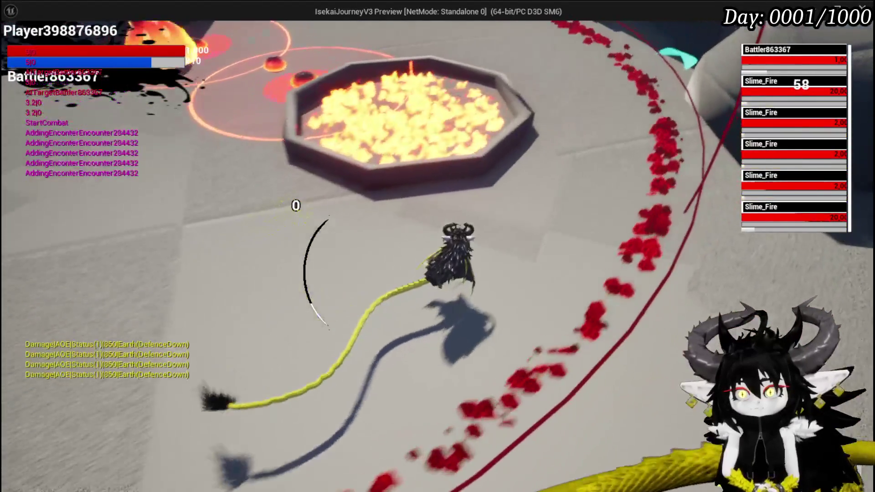
key(w)
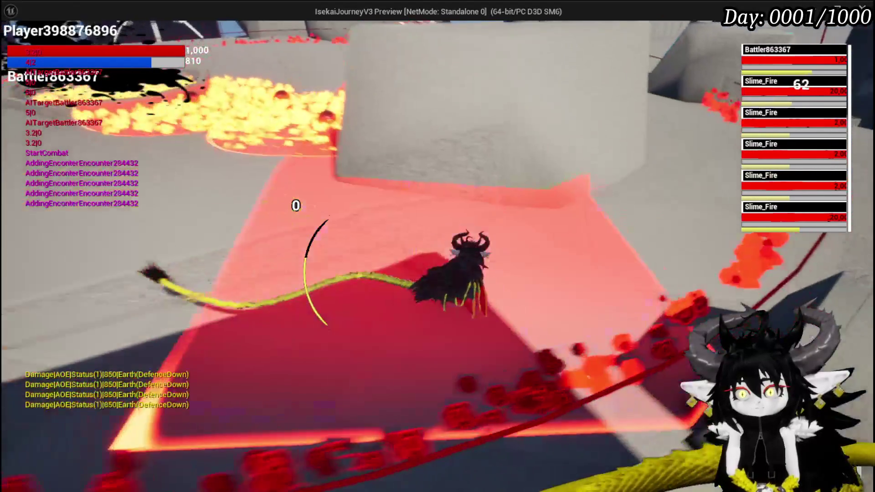
key(space)
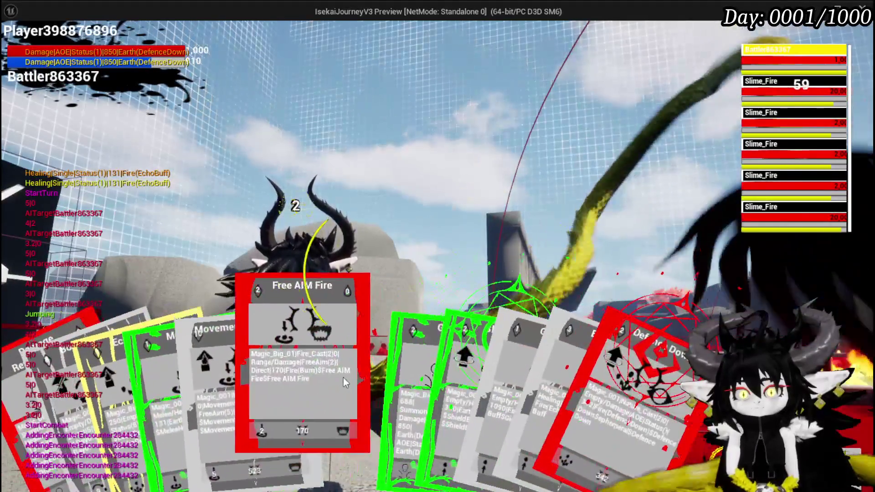
click(344, 378)
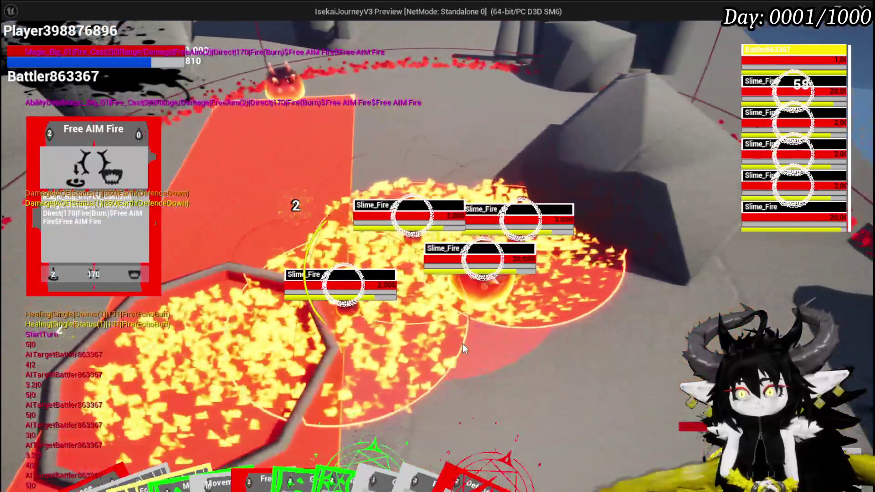
Step: Cast fire on the slimes, play Defence Down, cast Free AIM Fire again and target the slime ahead
click(463, 348)
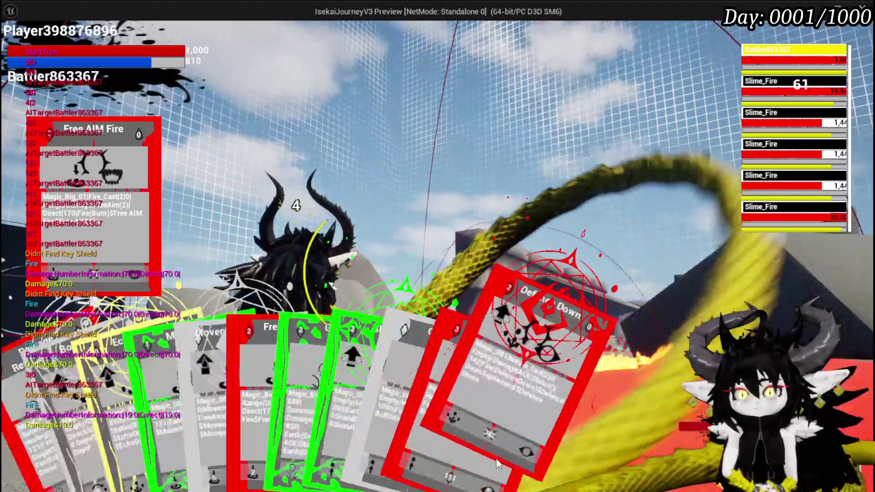
click(522, 396)
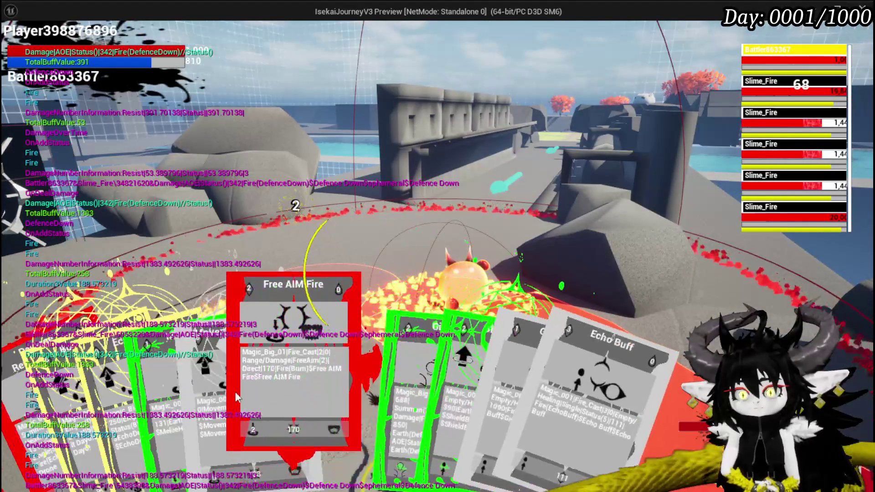
click(230, 399)
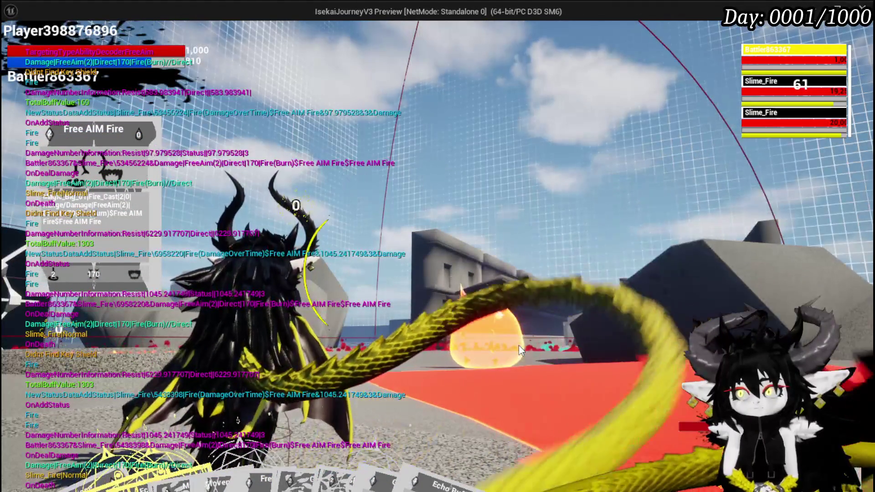
click(519, 346)
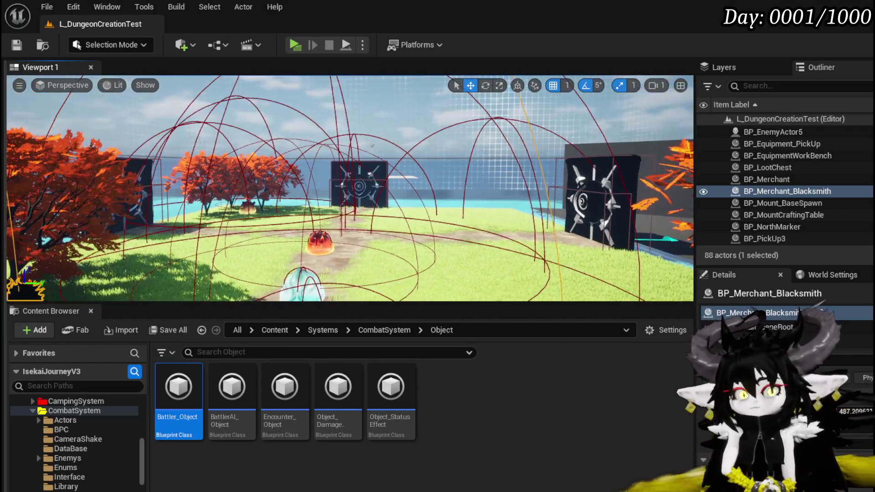
Step: Save the L_DungeonCreationTest map while looking around the meadow level
drag(9, 108, 27, 178)
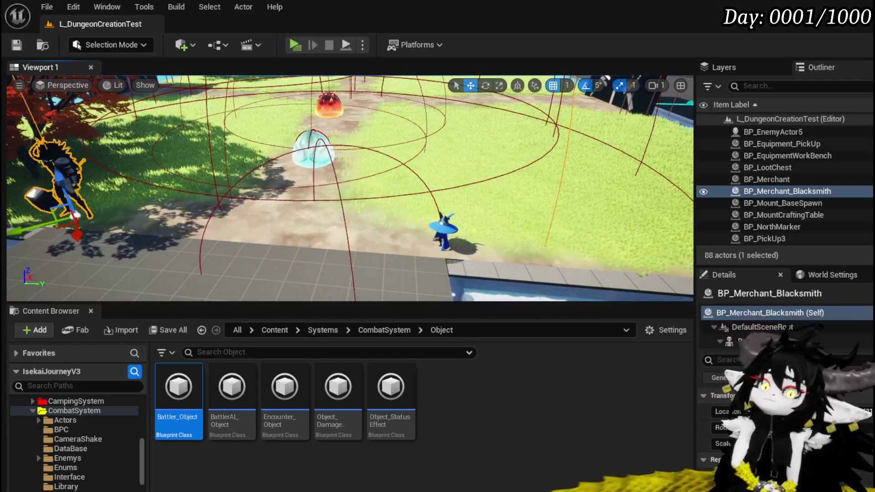
scroll(350, 188, down, 3)
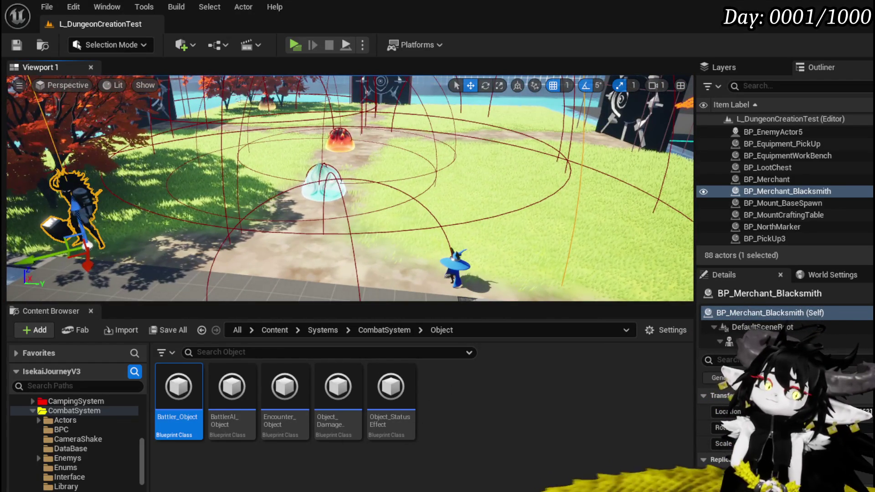
click(17, 44)
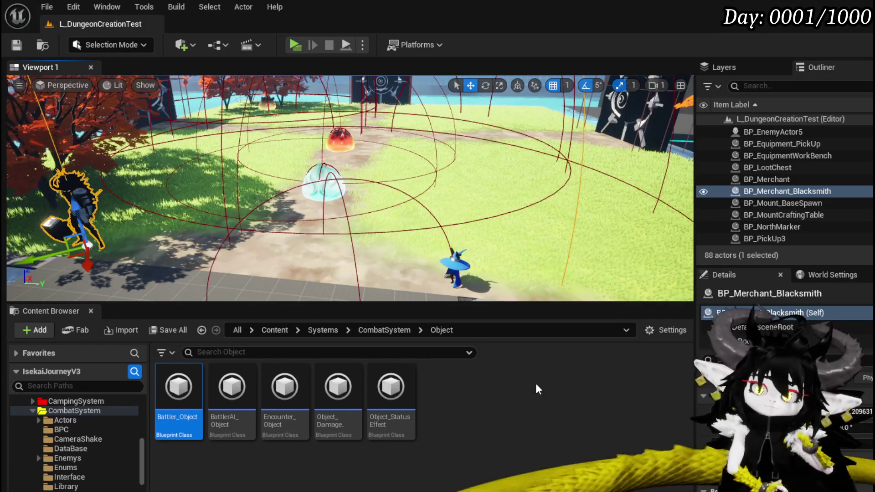
mouse_move(535, 287)
mouse_down()
mouse_move(535, 219)
mouse_move(519, 192)
mouse_up()
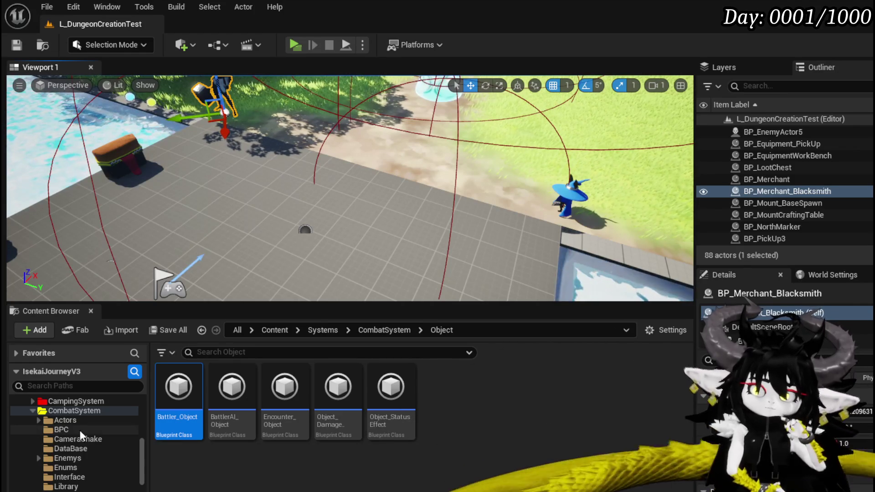
scroll(65, 424, up, 1)
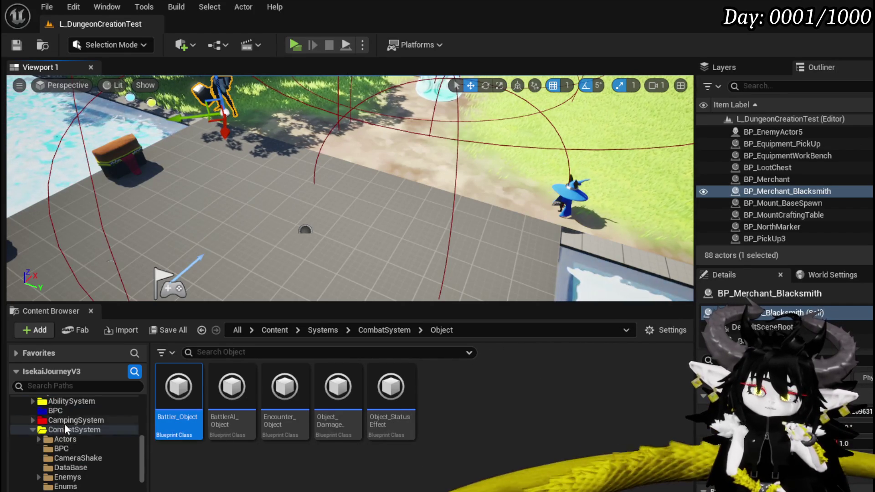
scroll(64, 424, up, 1)
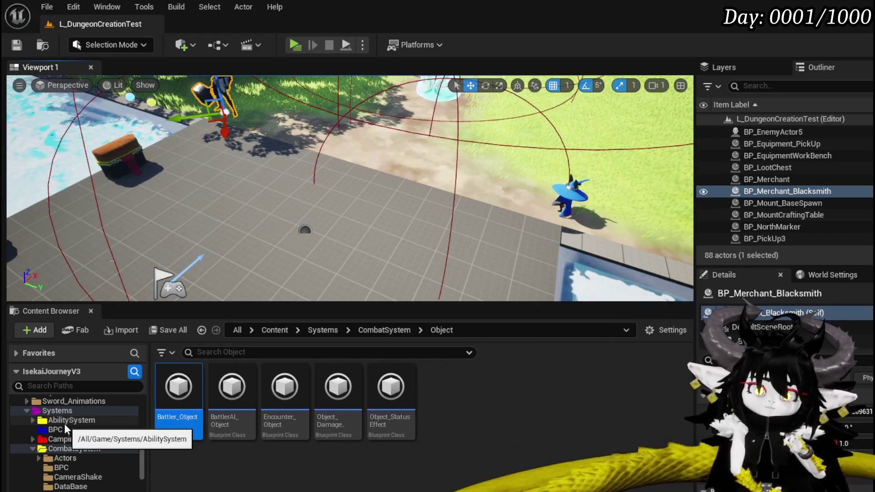
Step: Open the Systems BPC folder and bring up its new-asset options
click(65, 428)
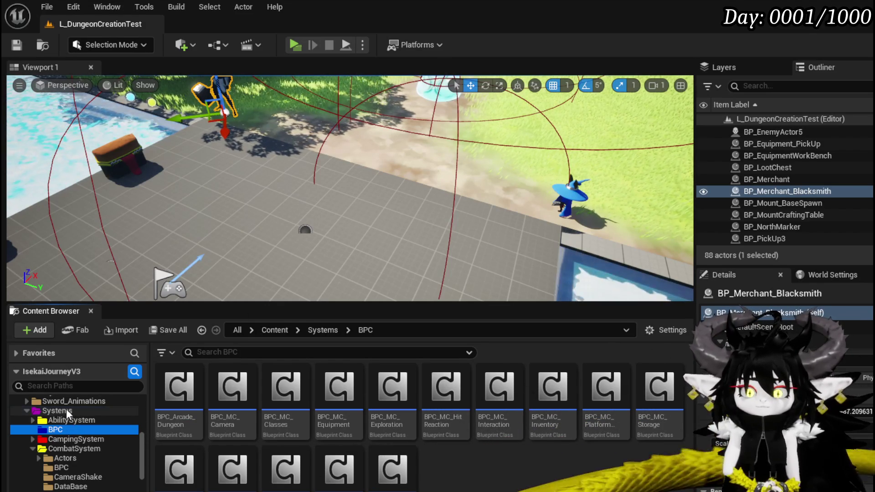
scroll(112, 437, down, 3)
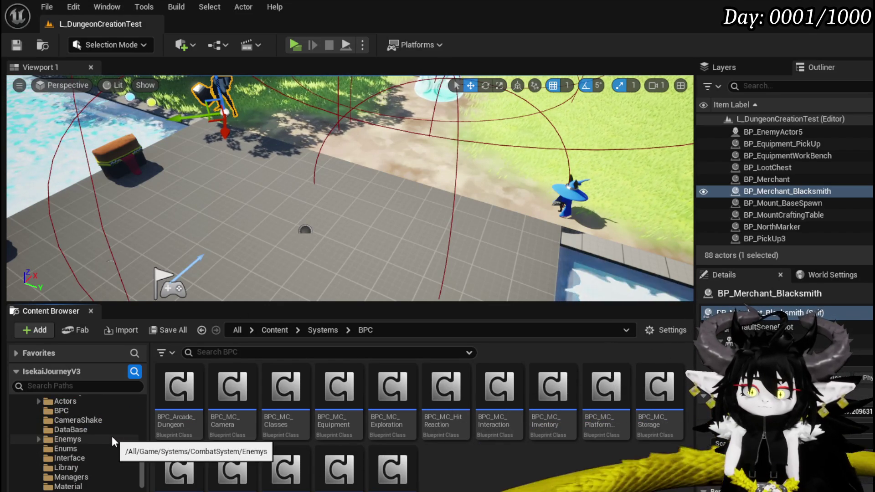
scroll(112, 436, up, 1)
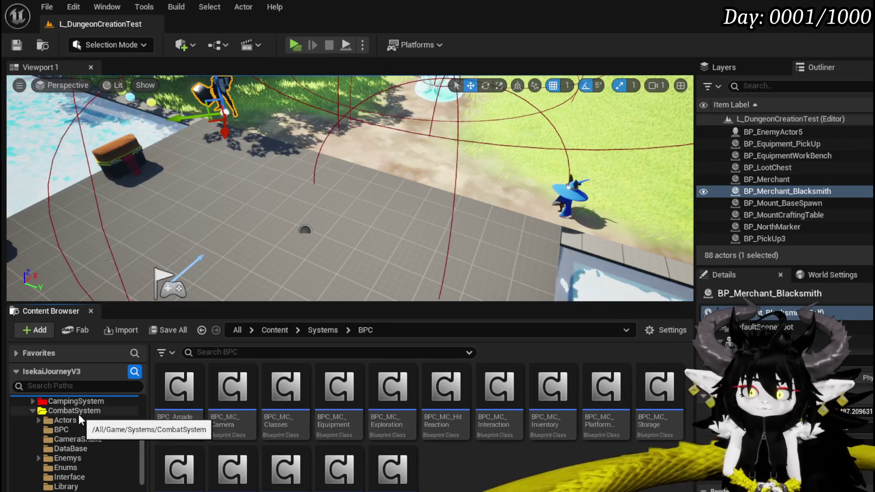
right_click(425, 466)
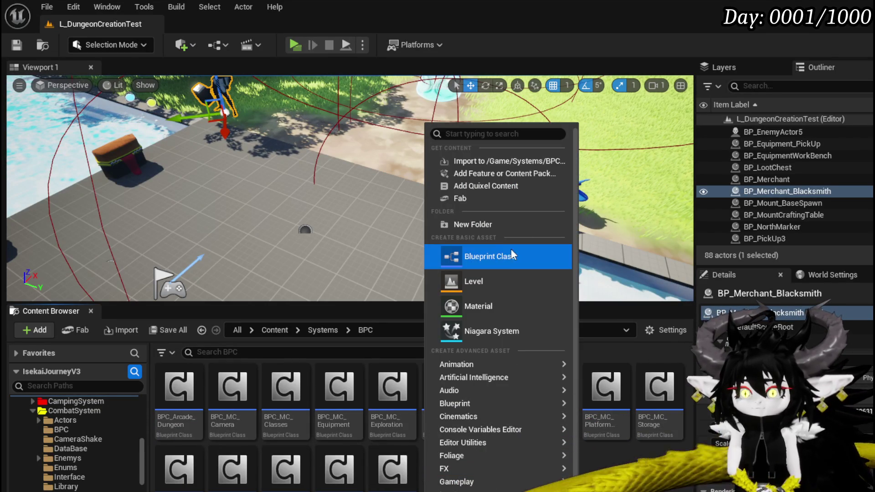
Step: Create an Actor Component blueprint BPC_MC_Death and save it
click(514, 254)
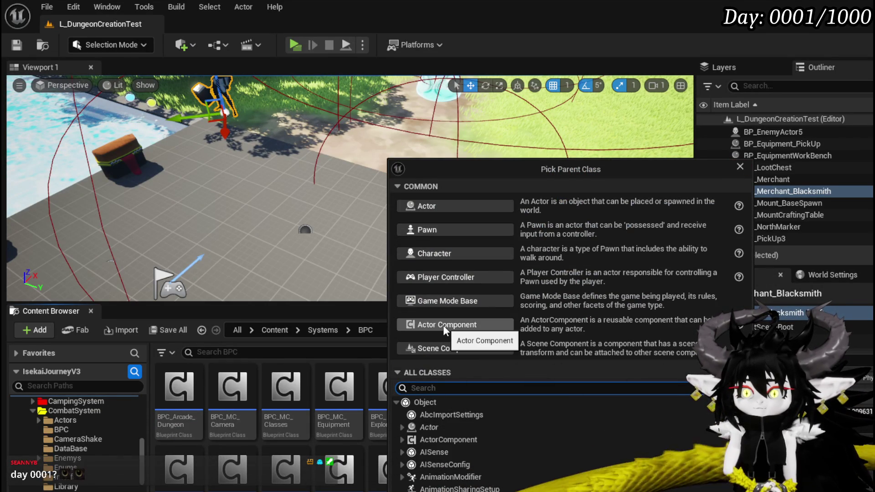
click(444, 325)
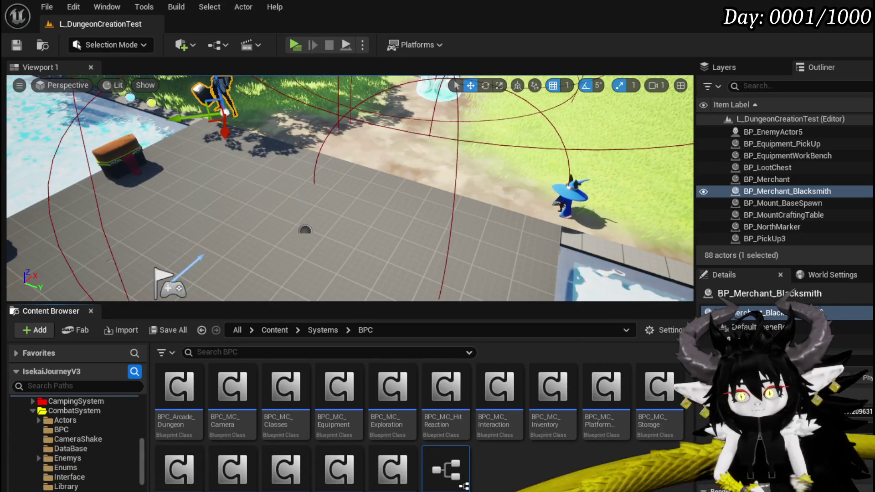
text(BPC_MC_Death)
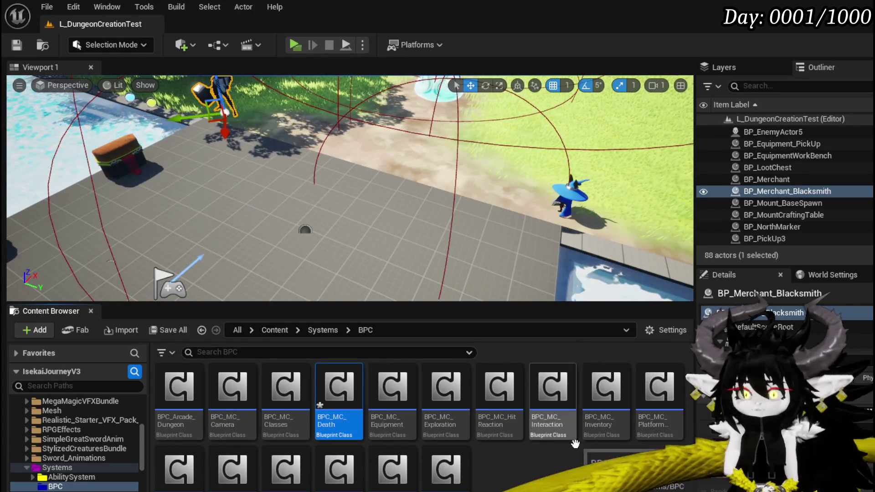
key(ctrl+shift+s)
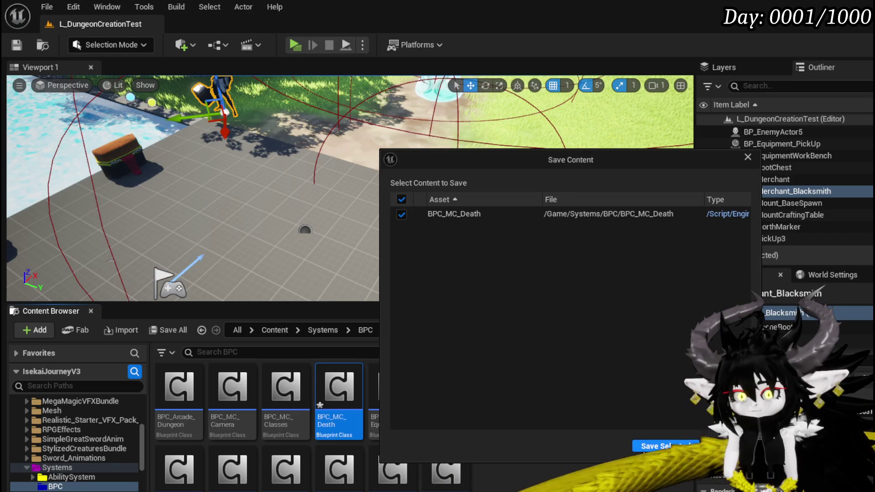
click(657, 447)
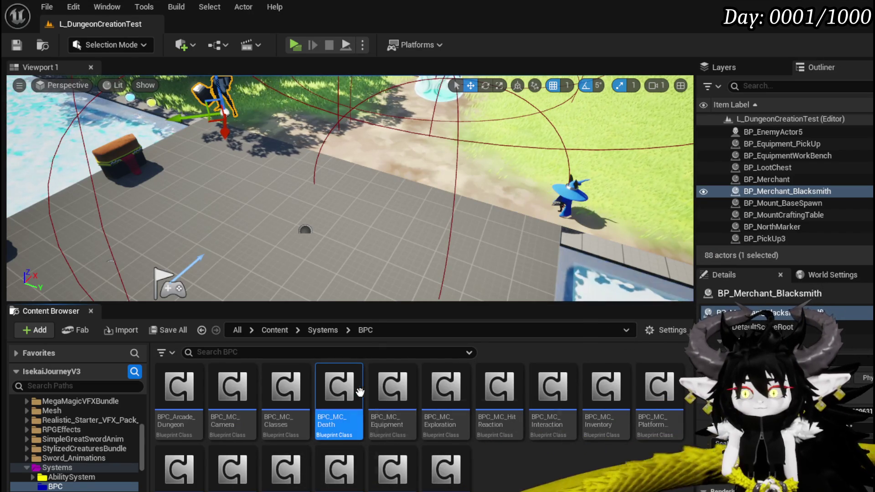
Step: Open BPC_MC_Death, add a test event graph and delete it again
double_click(362, 392)
drag(246, 331, 461, 182)
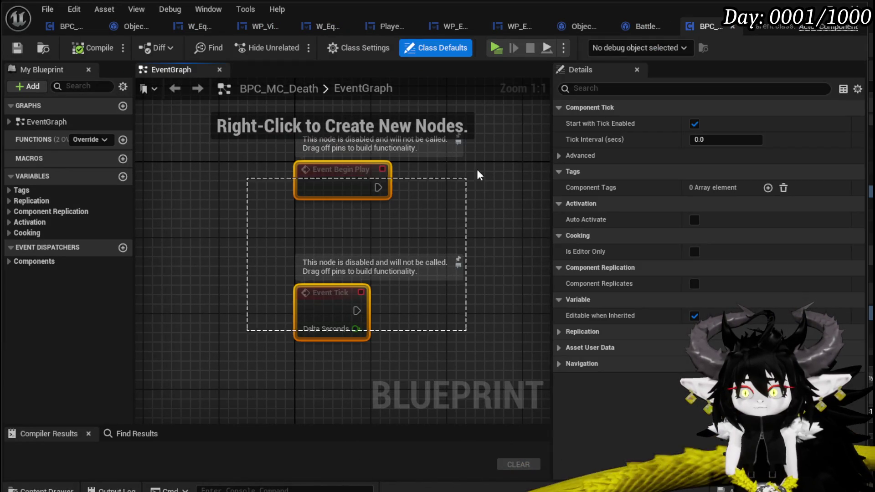
click(242, 182)
click(123, 106)
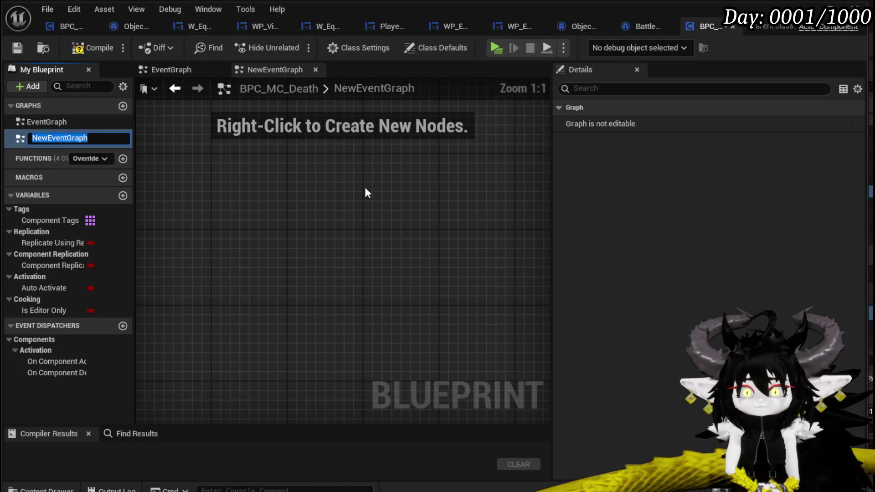
text(B)
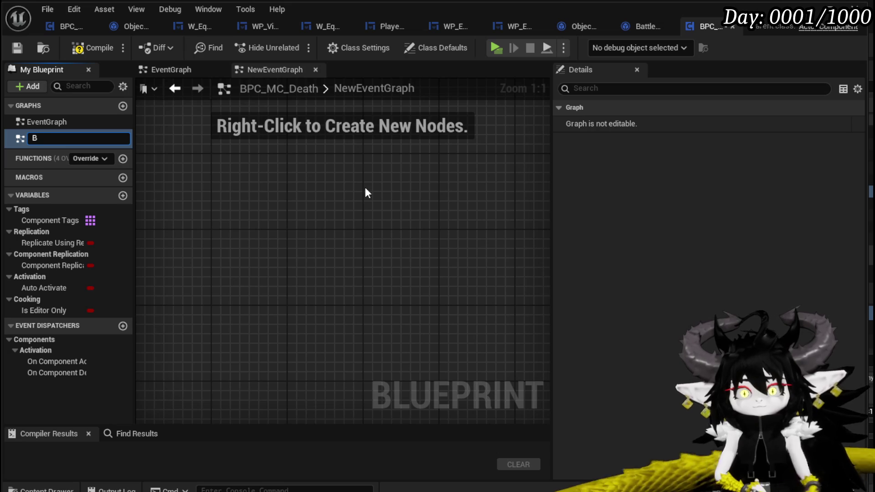
key(Return)
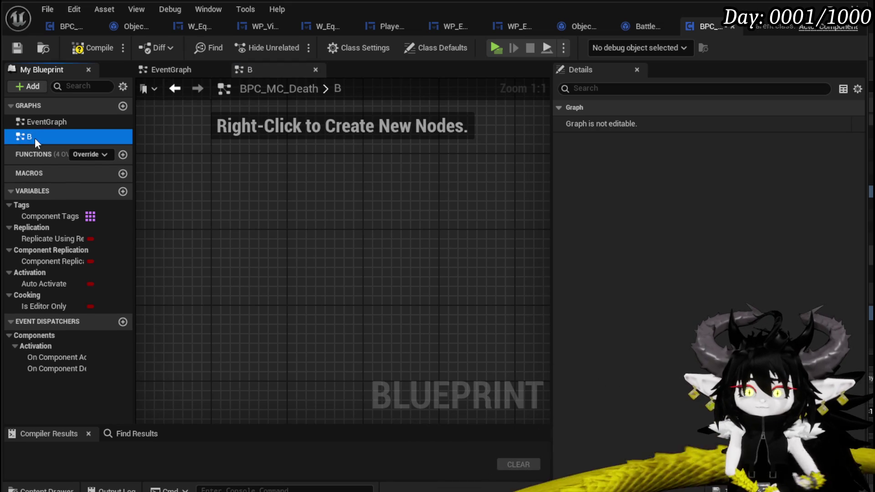
key(Delete)
Step: Add a new function named BindEvent to the blueprint
click(123, 140)
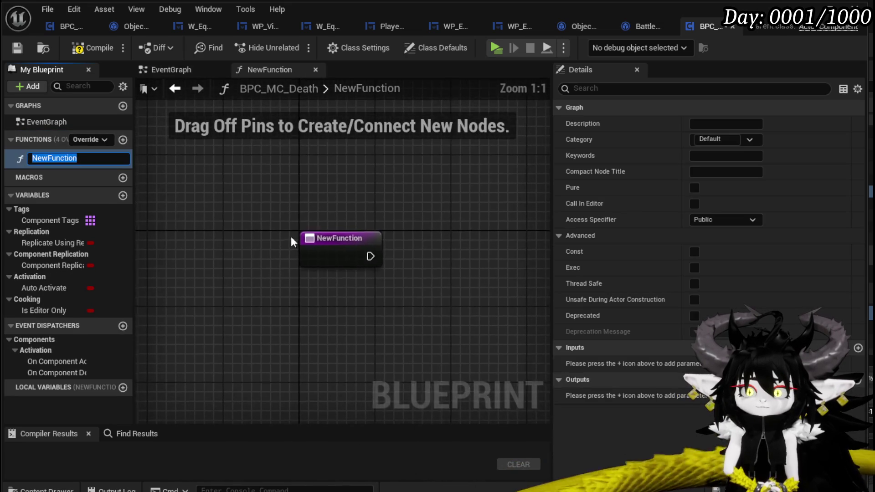
text(BindE)
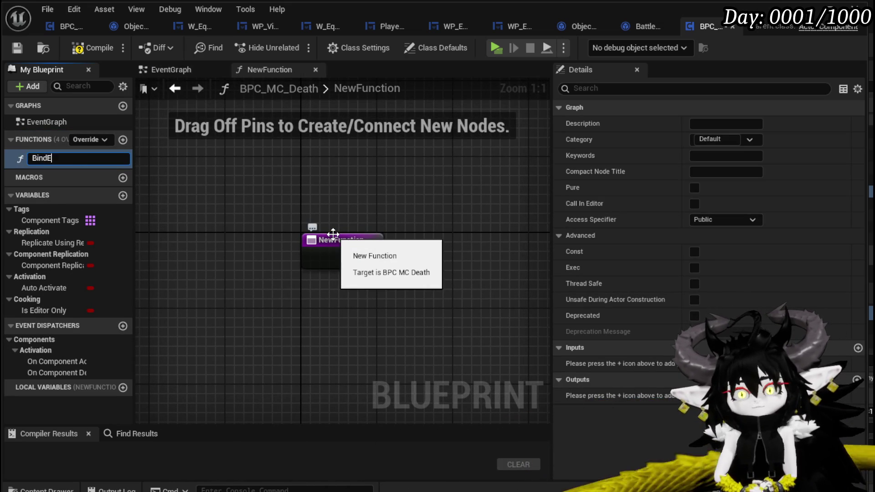
text(vent)
key(Return)
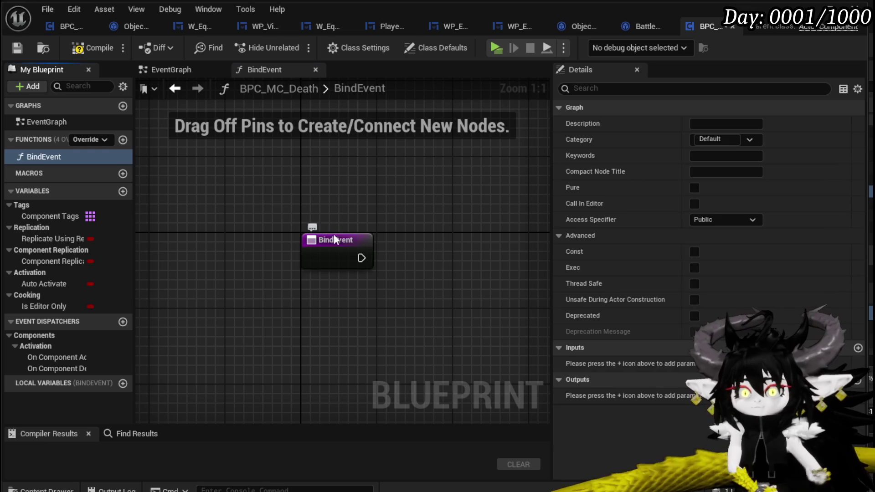
Step: Give BindEvent an input named Owner of the BP Third Person character type
click(333, 239)
click(859, 283)
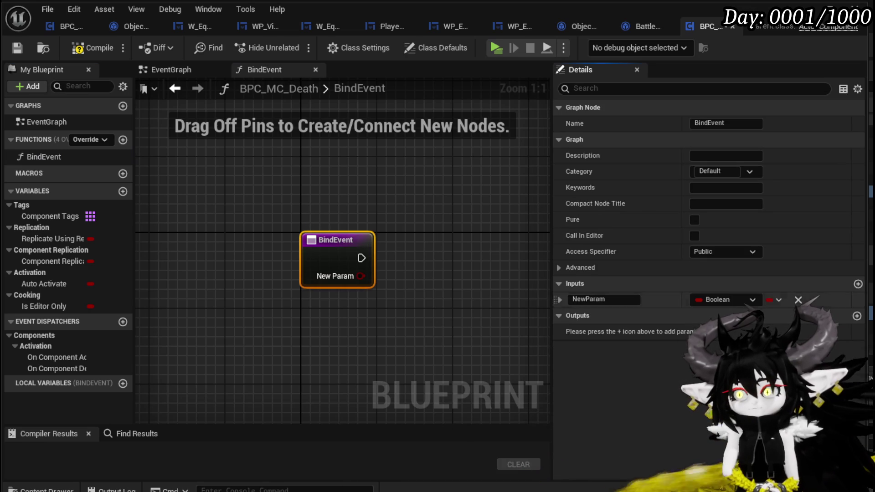
click(703, 302)
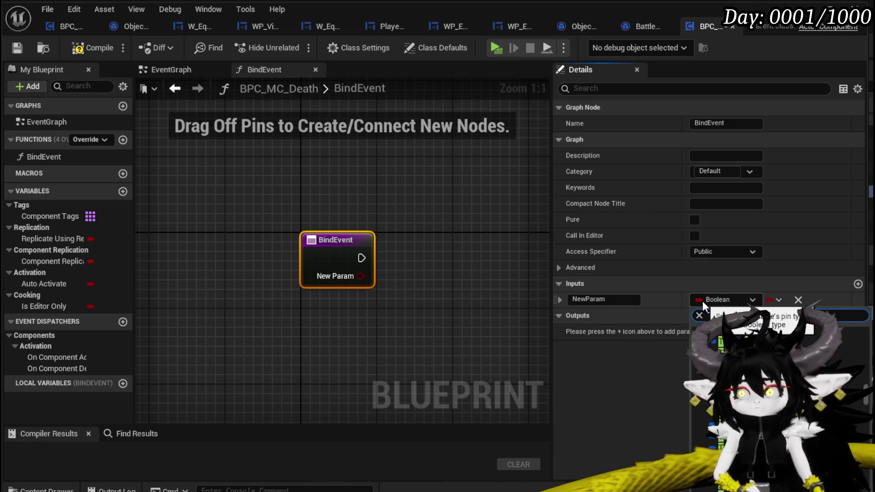
text(Third)
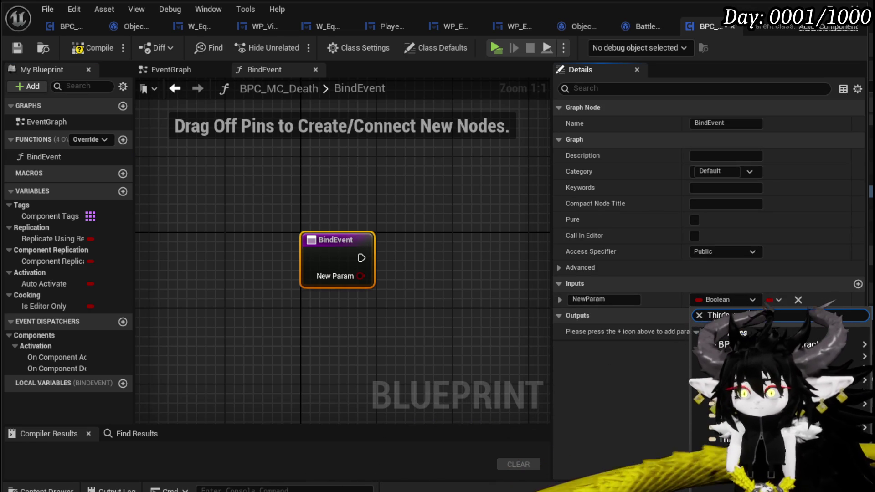
click(725, 344)
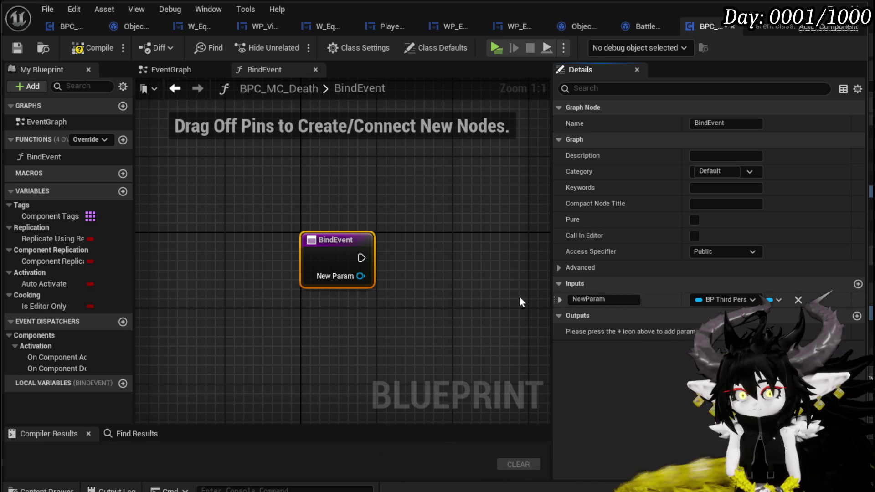
right_click(359, 277)
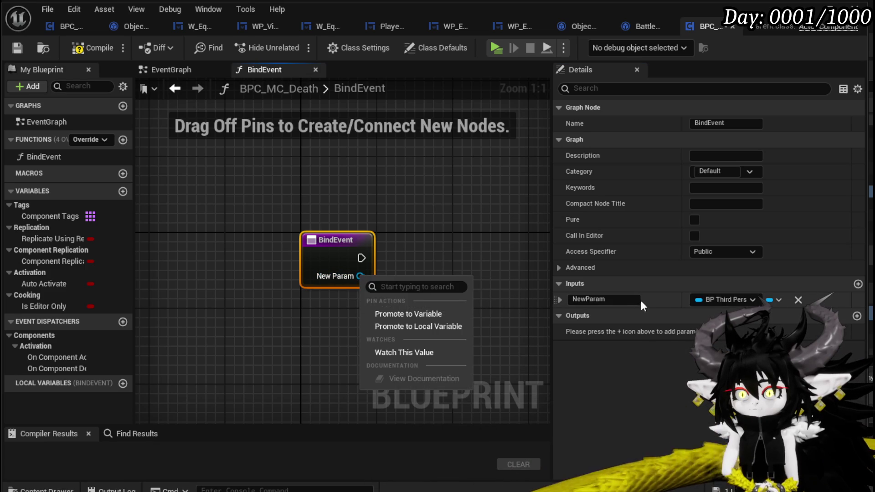
click(642, 304)
click(616, 300)
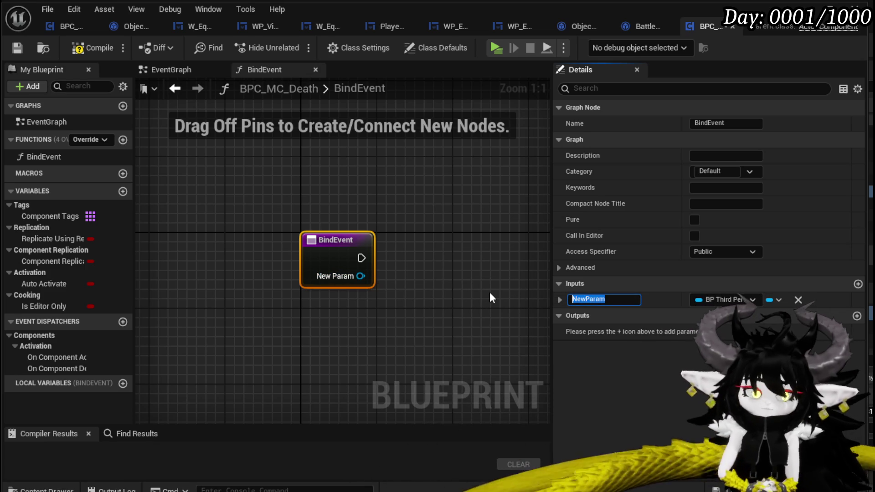
text(Owner)
key(Return)
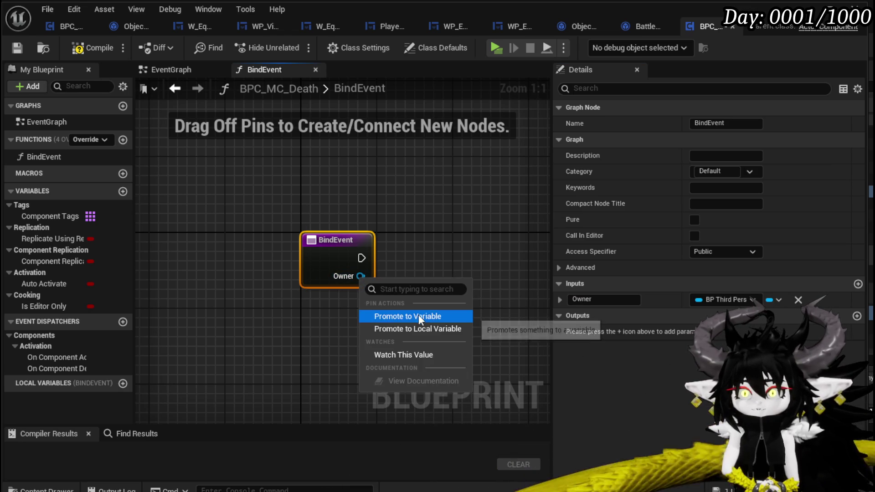
Step: Promote the Owner input to a variable set beside the entry node, and save the blueprint
click(419, 316)
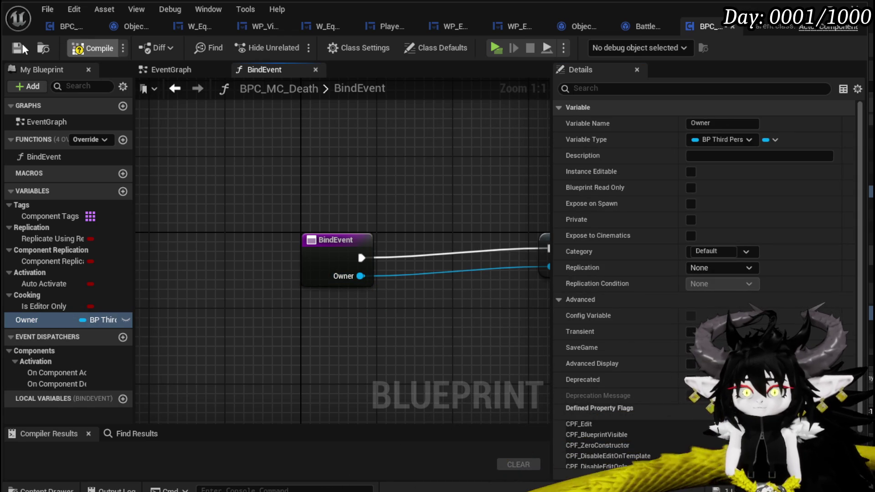
drag(506, 257, 363, 269)
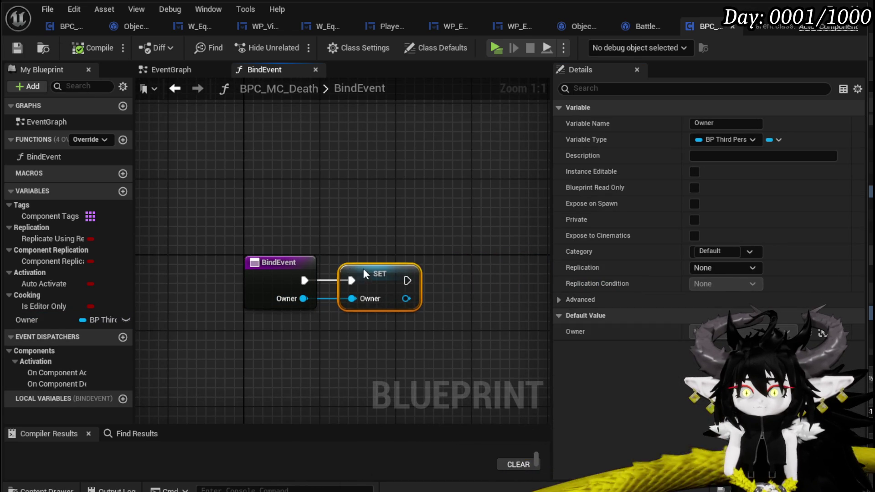
click(360, 218)
key(ctrl+shift+s)
key(Return)
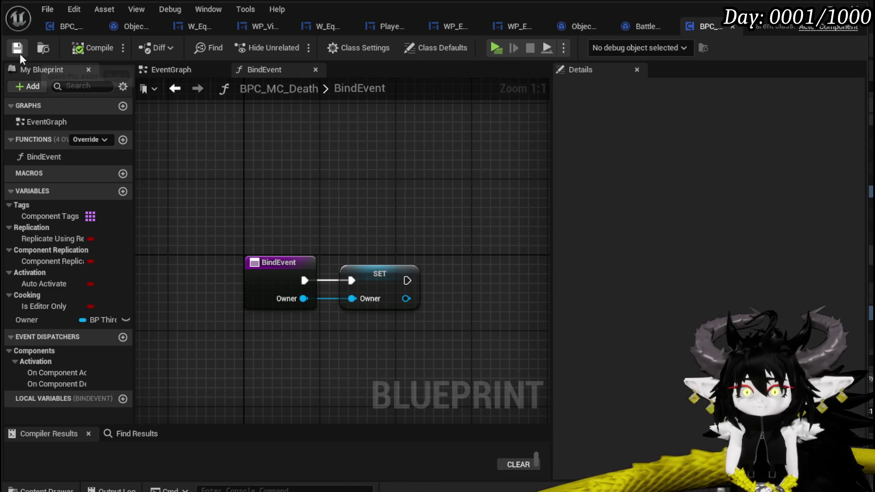
click(122, 140)
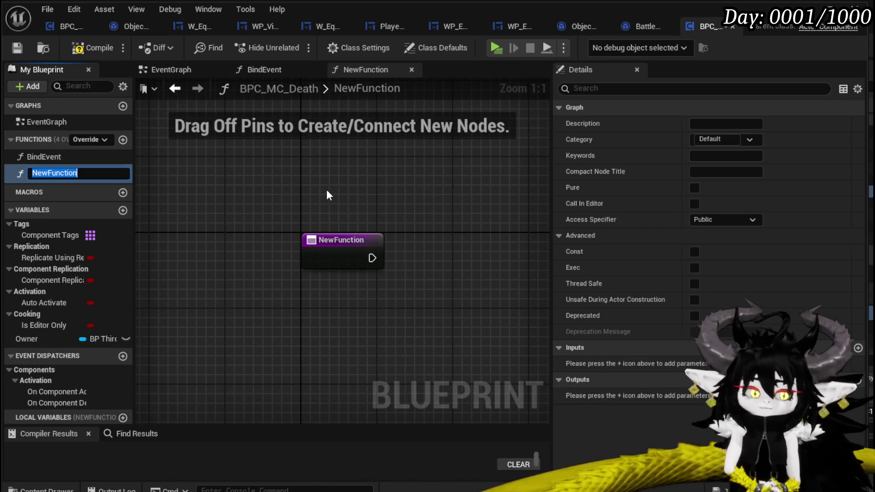
text(OnDe)
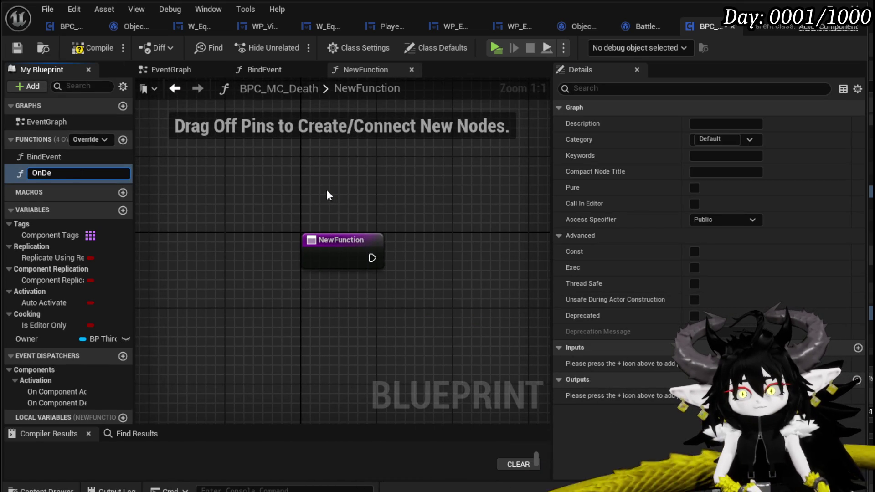
Step: Name the new function PlayerDeath and compile the blueprint without errors
key(BackSpace)
key(BackSpace)
key(BackSpace)
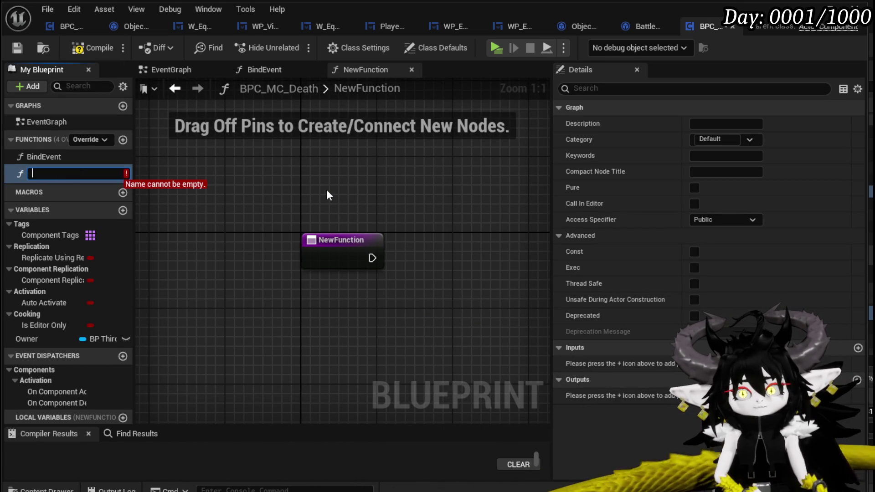
text(P)
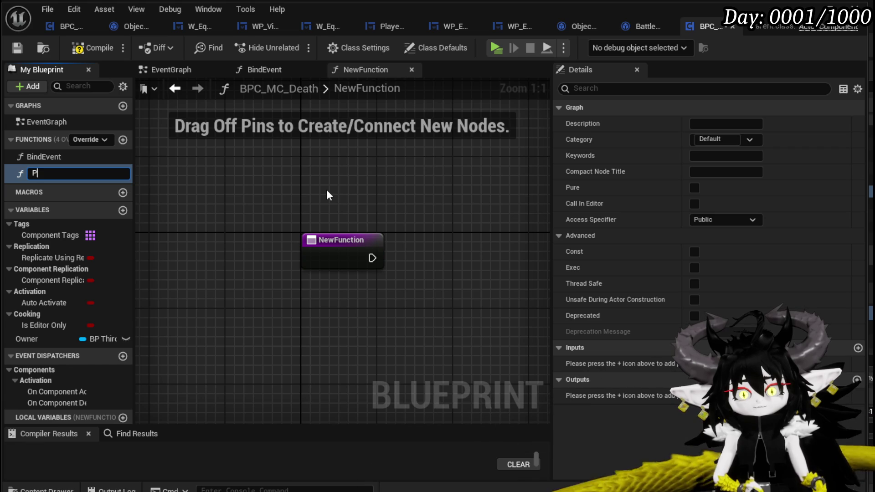
text(la)
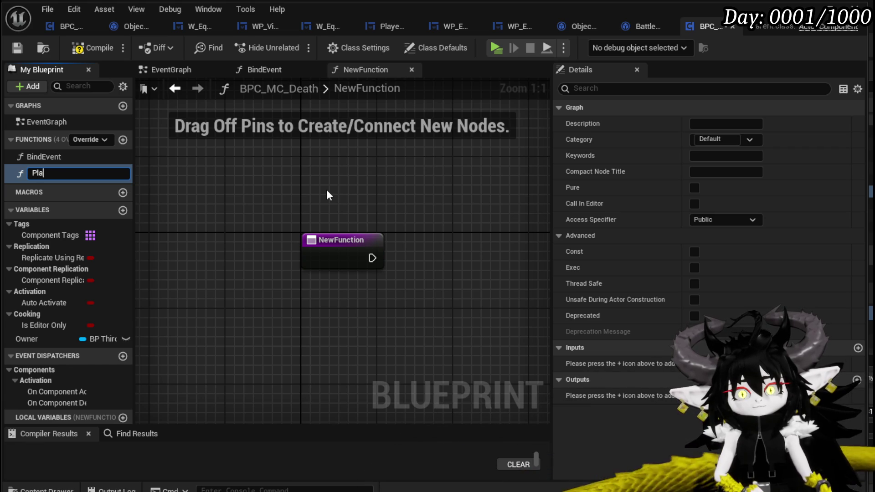
text(yerDeath)
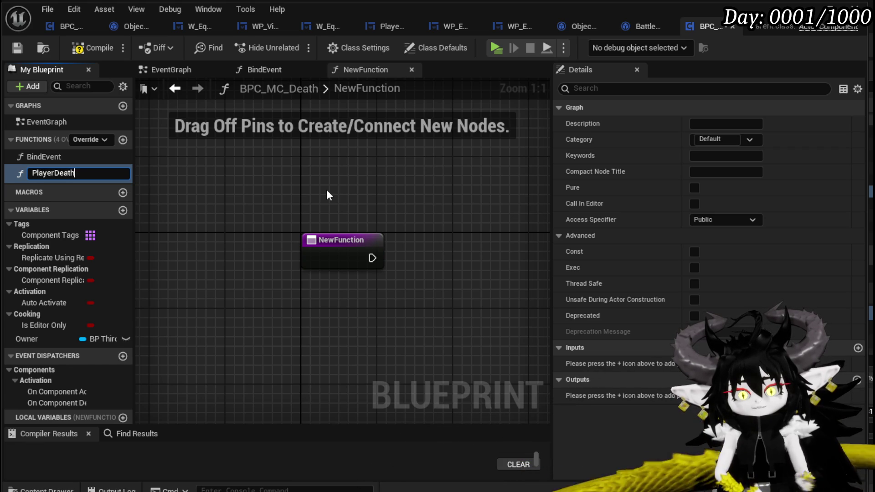
key(Return)
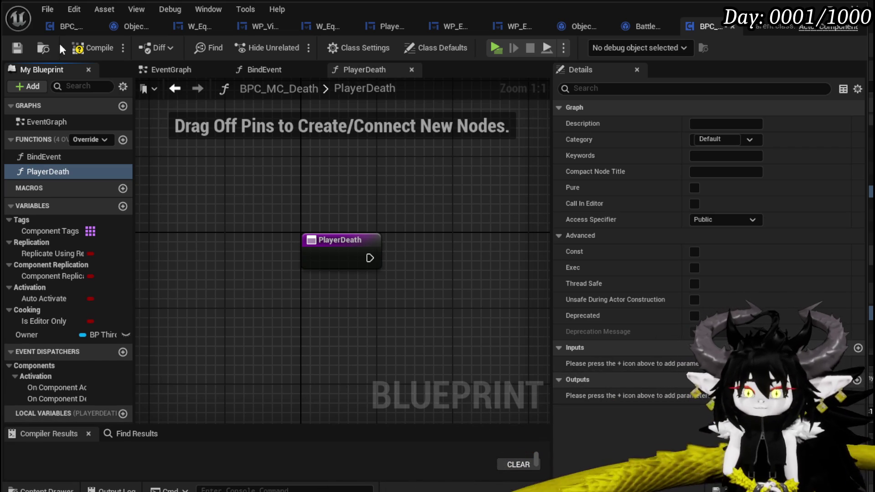
click(101, 45)
mouse_move(315, 177)
mouse_down()
mouse_move(277, 173)
mouse_move(257, 154)
mouse_up()
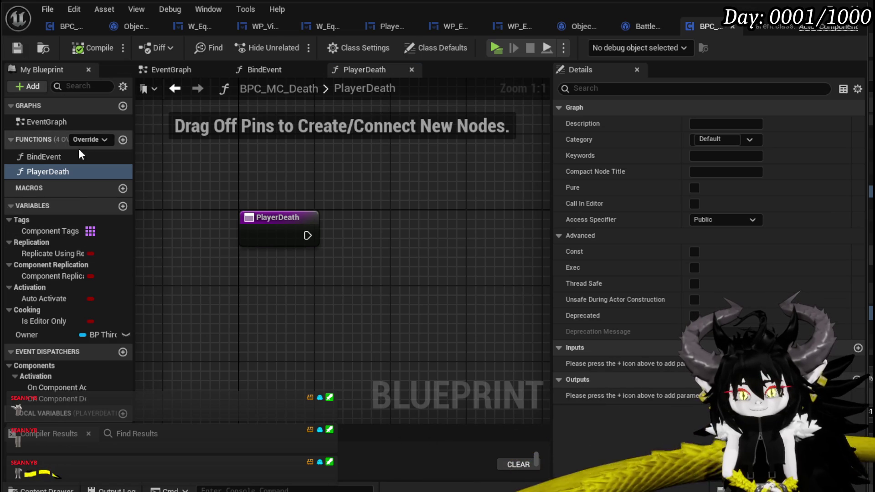
drag(246, 319, 237, 300)
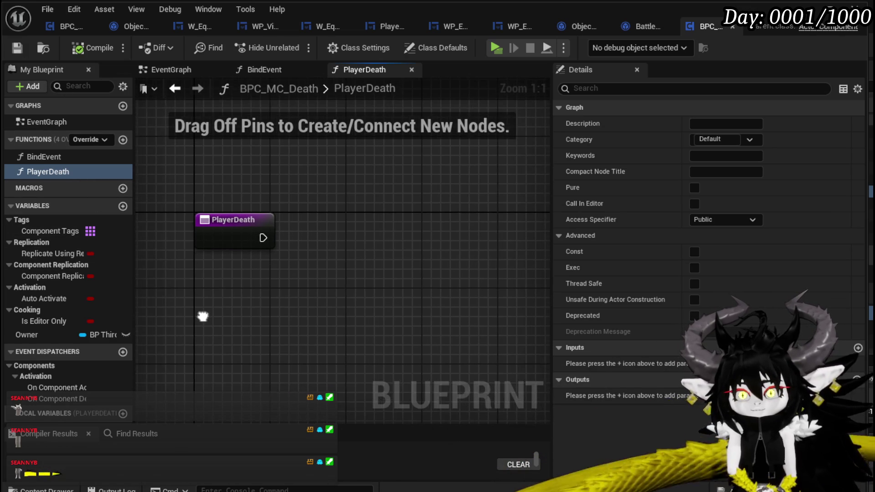
drag(369, 323, 306, 296)
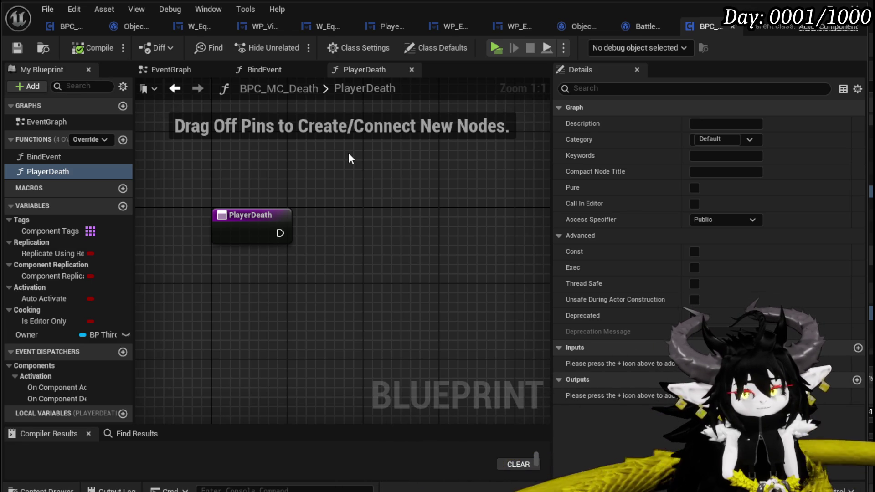
mouse_move(277, 201)
mouse_down()
mouse_move(292, 186)
mouse_move(285, 177)
mouse_up()
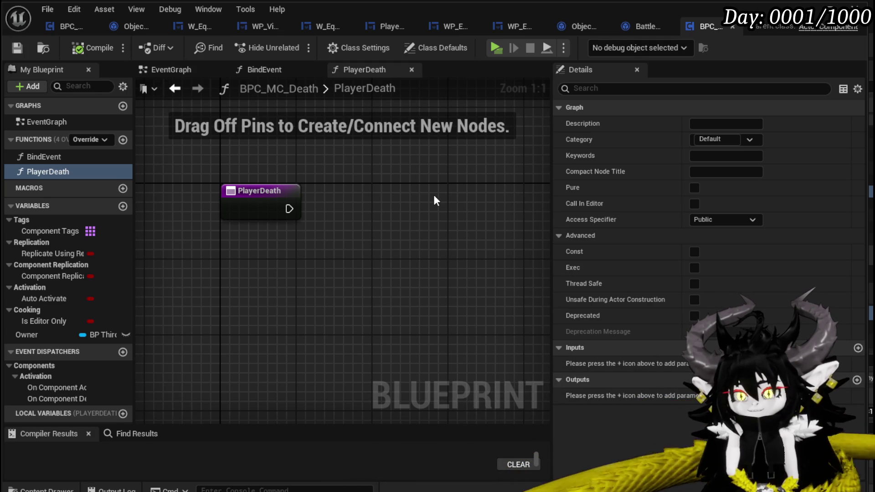
mouse_move(434, 200)
mouse_down()
mouse_move(459, 195)
mouse_move(414, 189)
mouse_up()
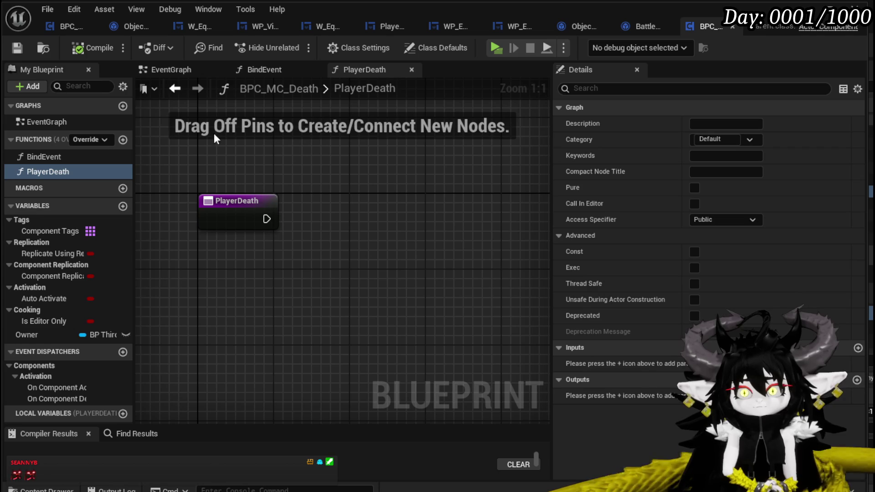
drag(266, 218, 358, 223)
text(Load level)
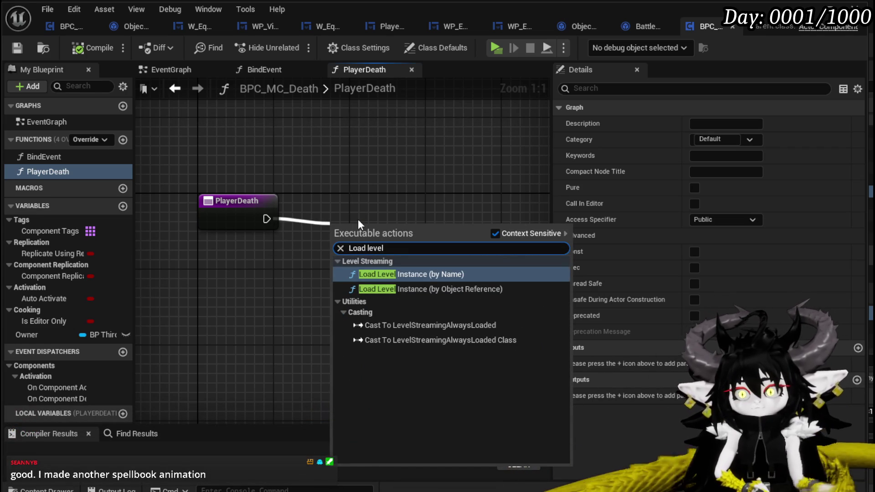
Step: Add a trial Load Level Instance (by Name) node and delete it again
click(403, 274)
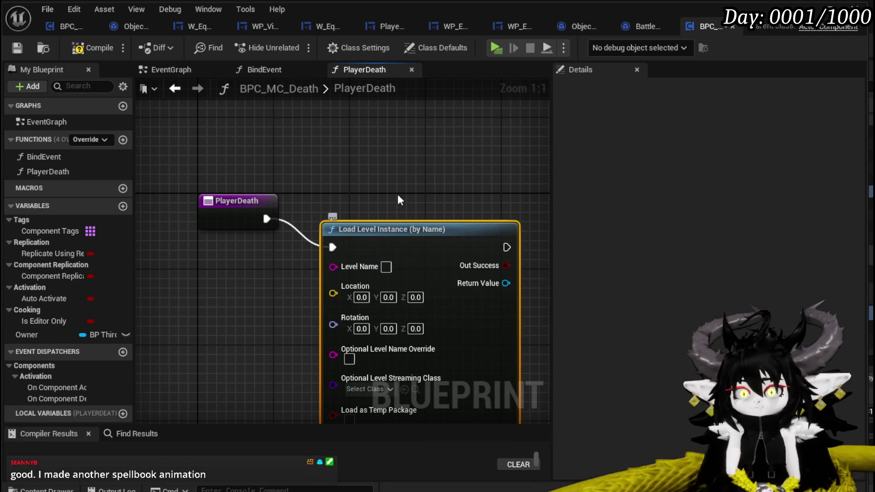
drag(403, 160, 440, 283)
key(Delete)
Step: Browse the full action list from PlayerDeath's exec pin for level-loading nodes, then cancel without adding
drag(265, 219, 396, 215)
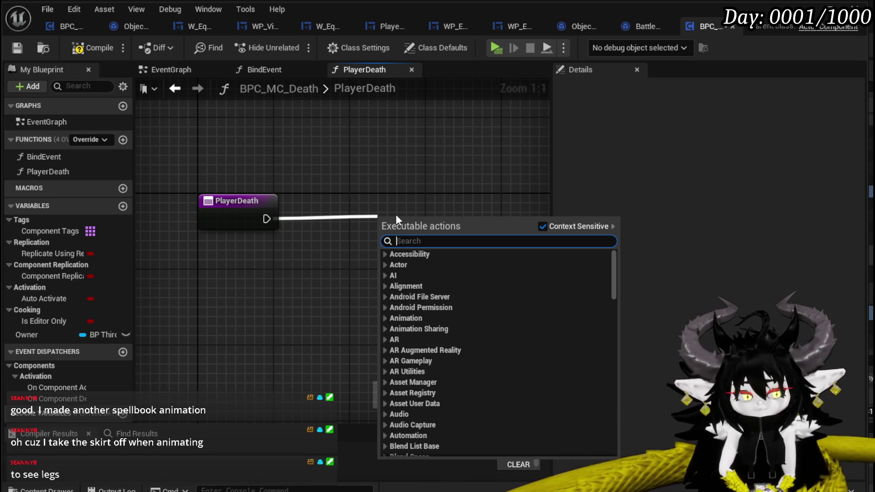
text(load)
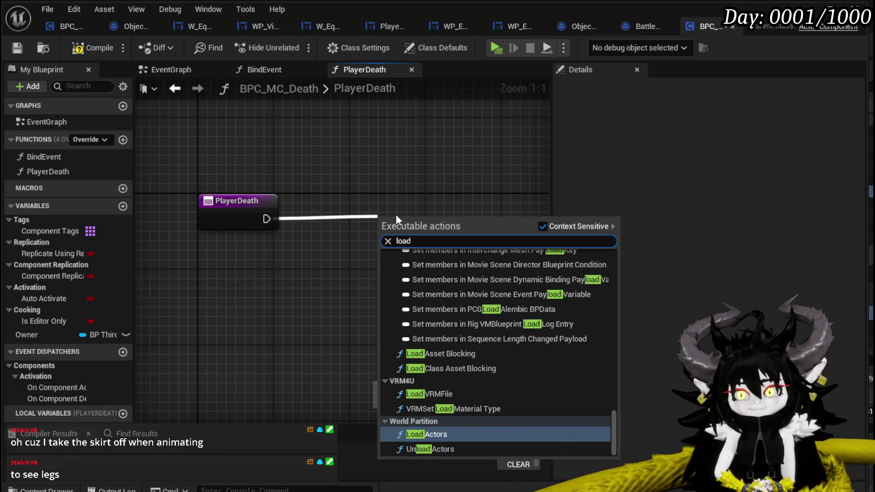
text( level)
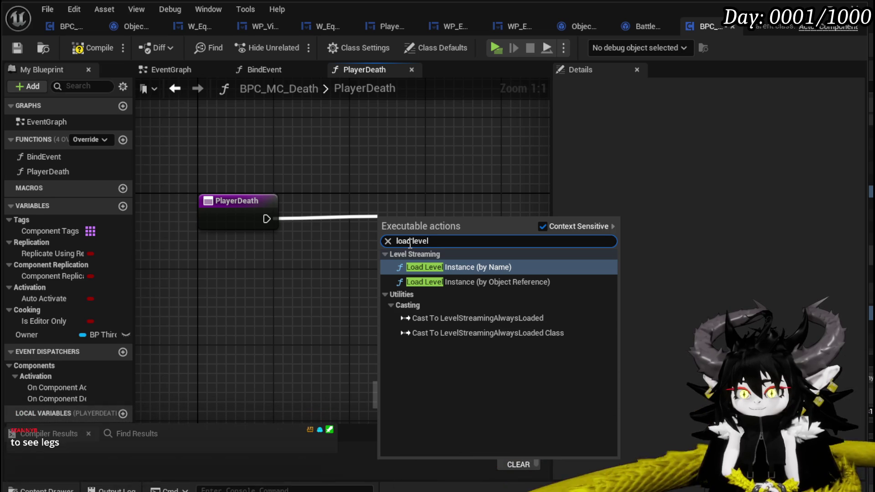
click(542, 228)
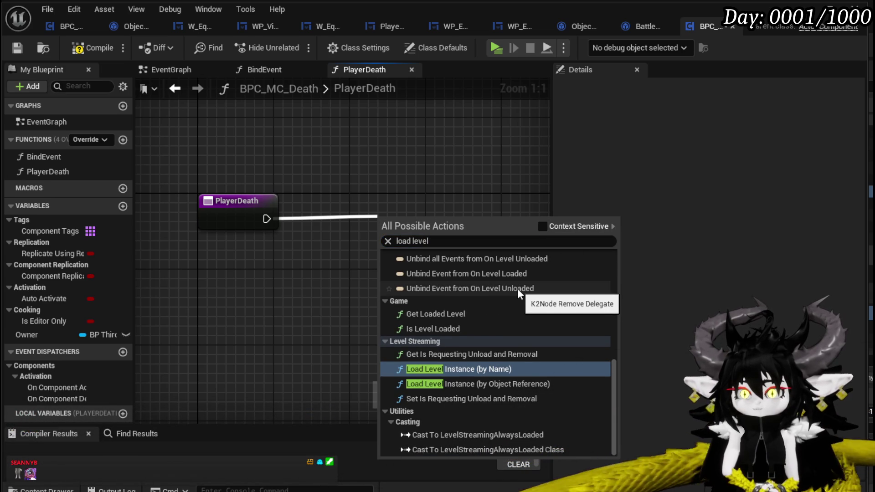
scroll(518, 289, up, 3)
scroll(517, 289, up, 3)
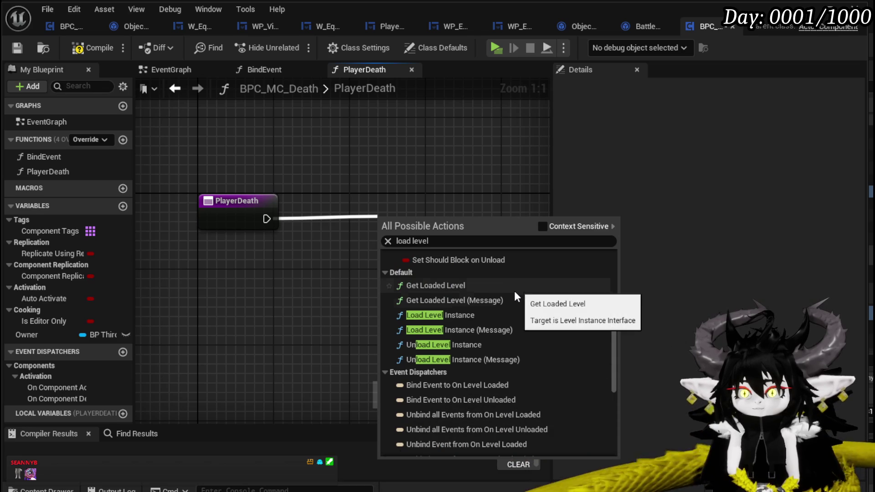
scroll(483, 307, up, 3)
scroll(483, 308, up, 1)
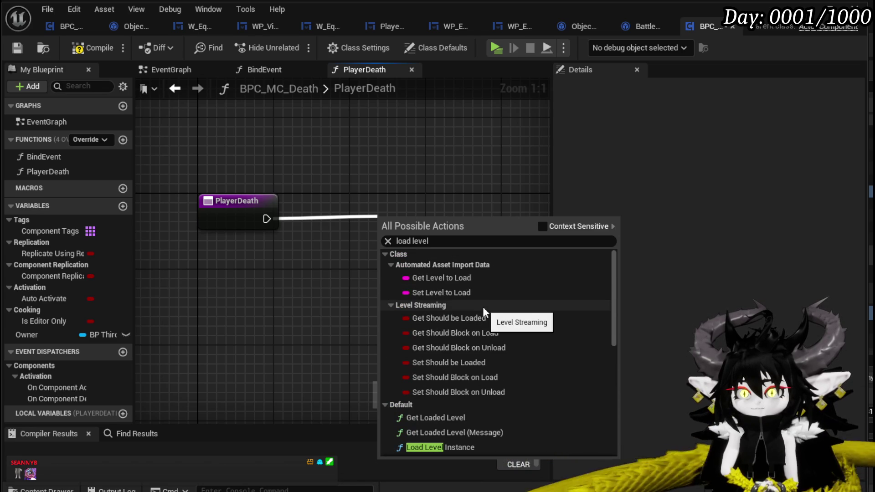
click(291, 216)
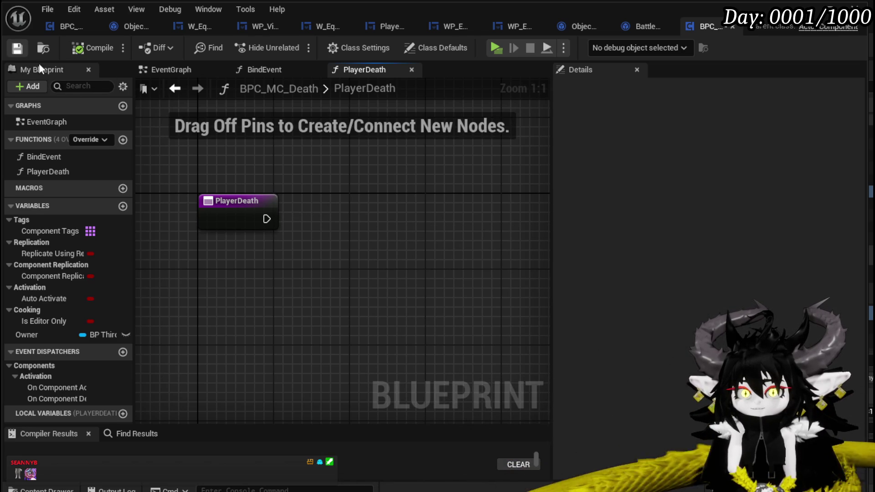
drag(267, 219, 364, 230)
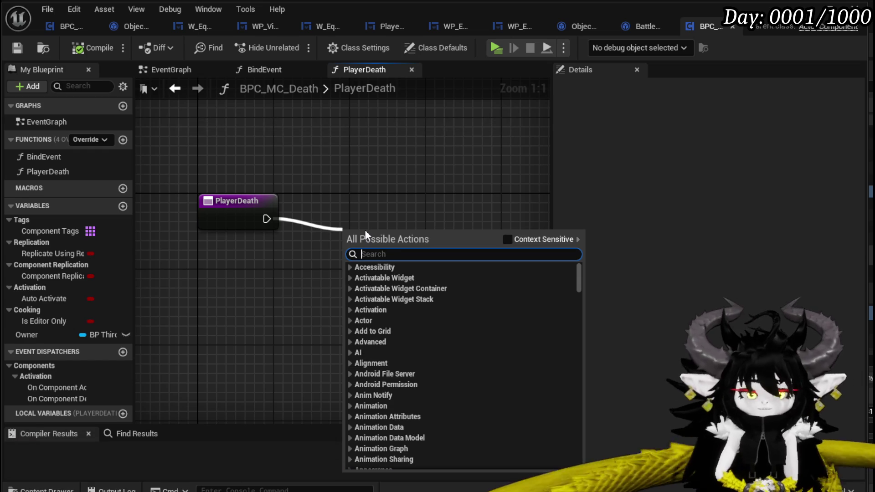
text(open map)
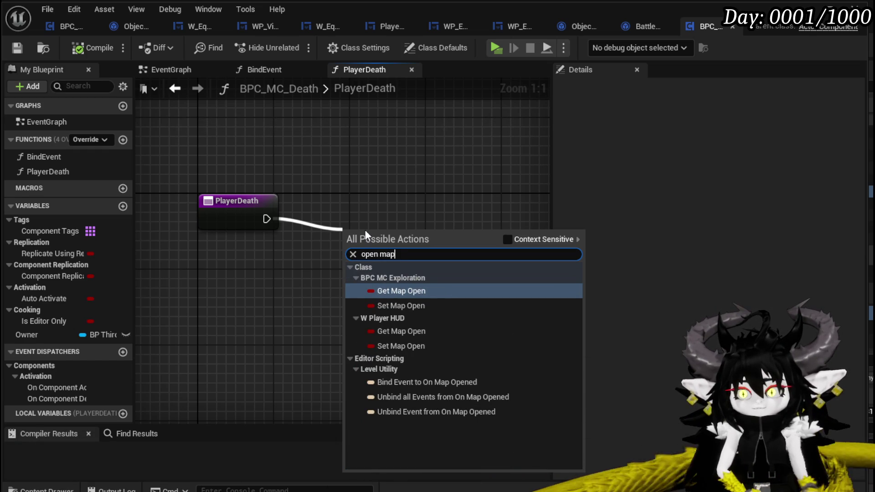
key(Escape)
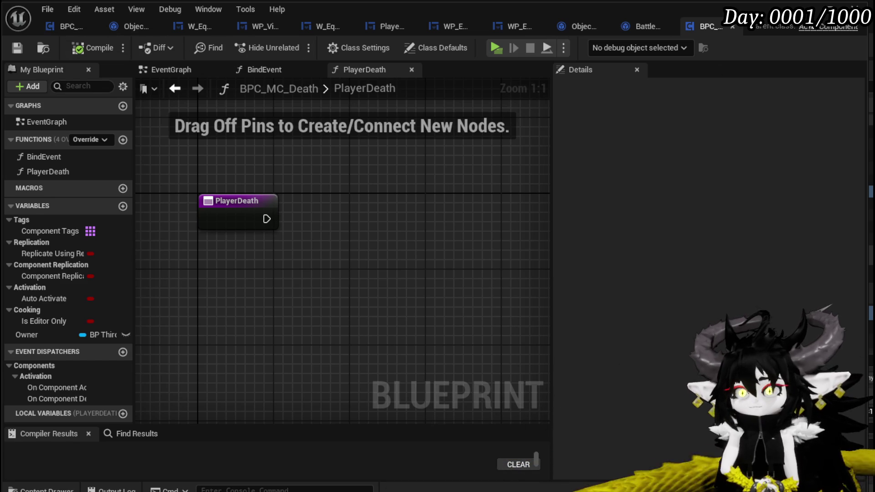
scroll(95, 471, down, 5)
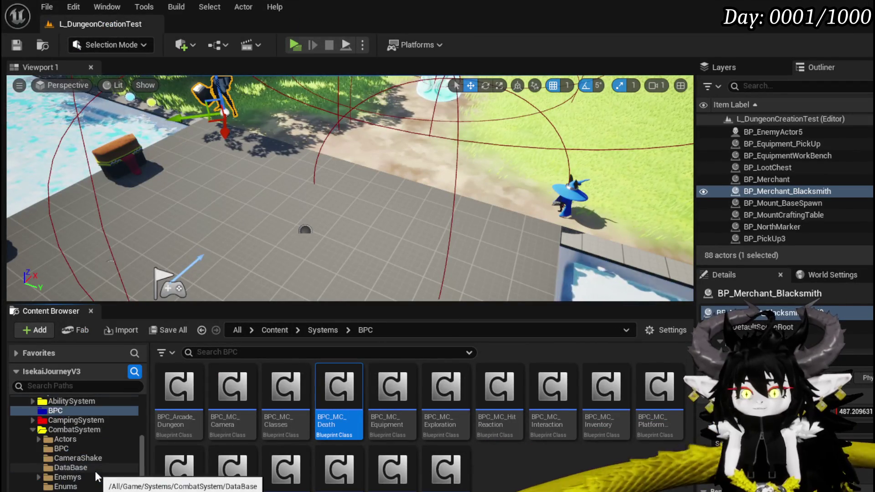
scroll(72, 427, down, 3)
scroll(77, 434, down, 3)
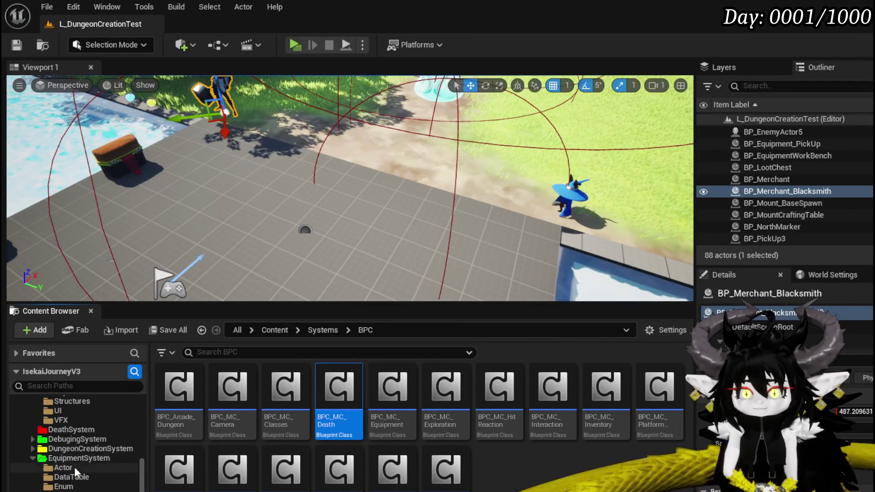
scroll(85, 468, down, 2)
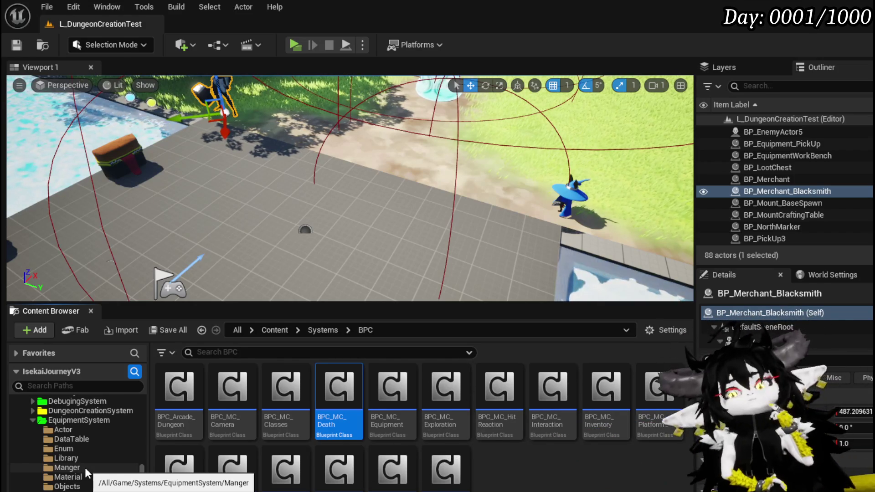
scroll(85, 467, down, 3)
scroll(84, 468, down, 3)
scroll(84, 468, down, 2)
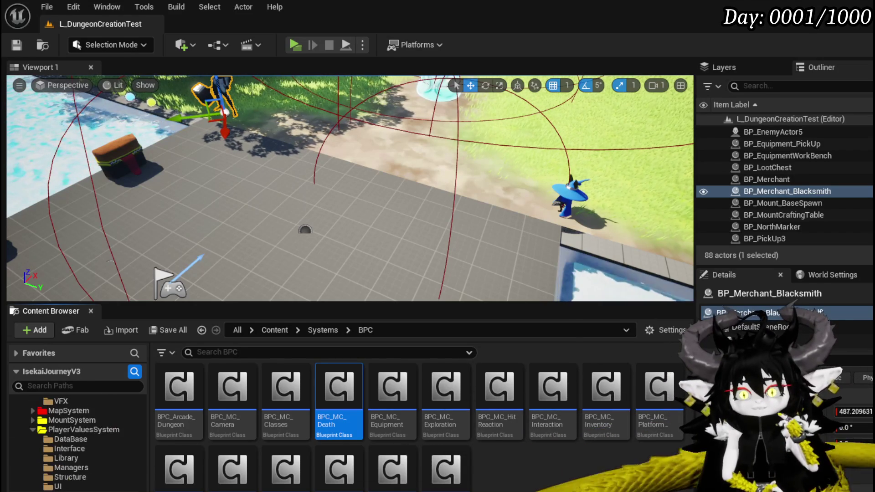
scroll(85, 451, down, 1)
Step: Open BP_ThirdPersonCharacter from the ThirdPerson > Blueprints folder
click(62, 487)
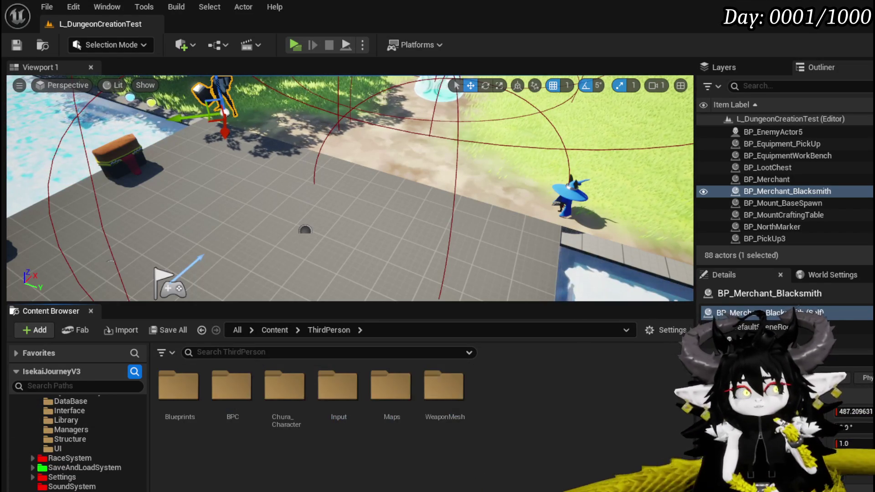
double_click(179, 388)
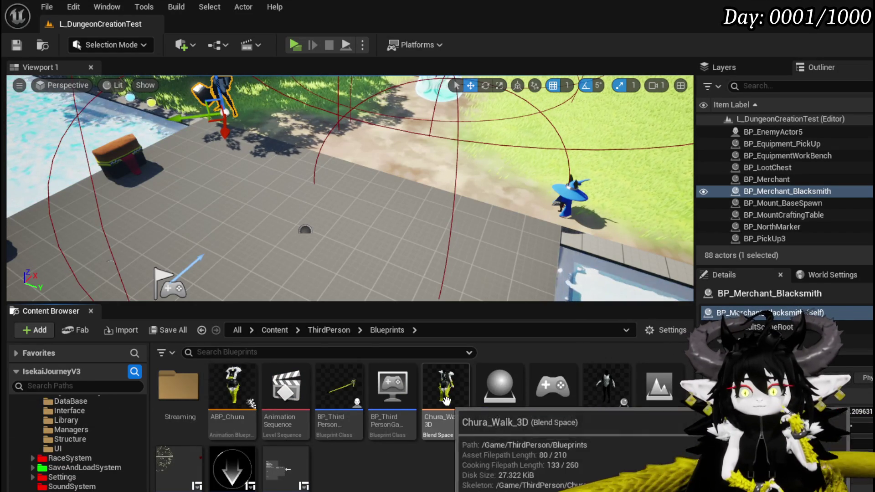
double_click(342, 375)
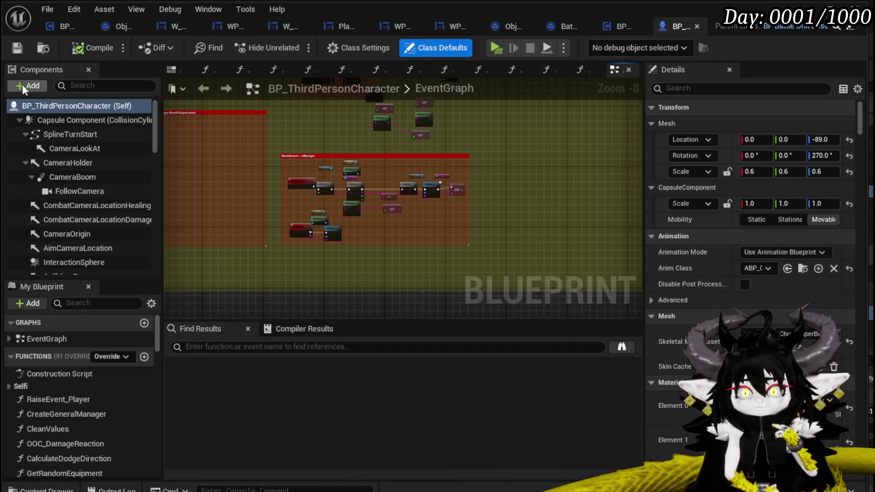
Step: Add a BPC_MC_Death component to the character, save it, and go to the BindBPCs function
click(20, 85)
text(BPC)
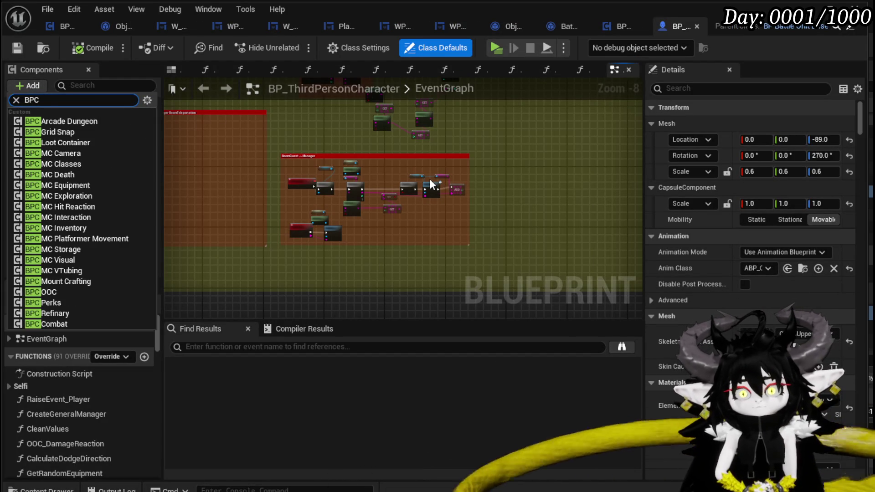
text(MC)
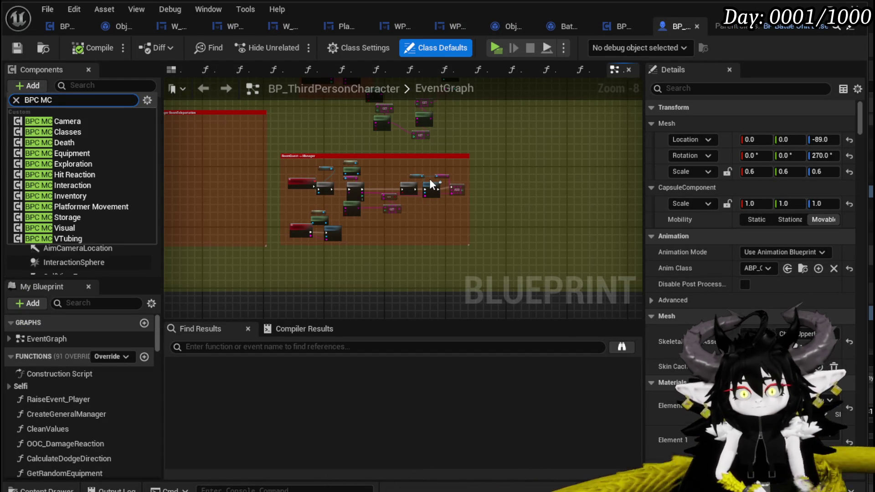
click(65, 140)
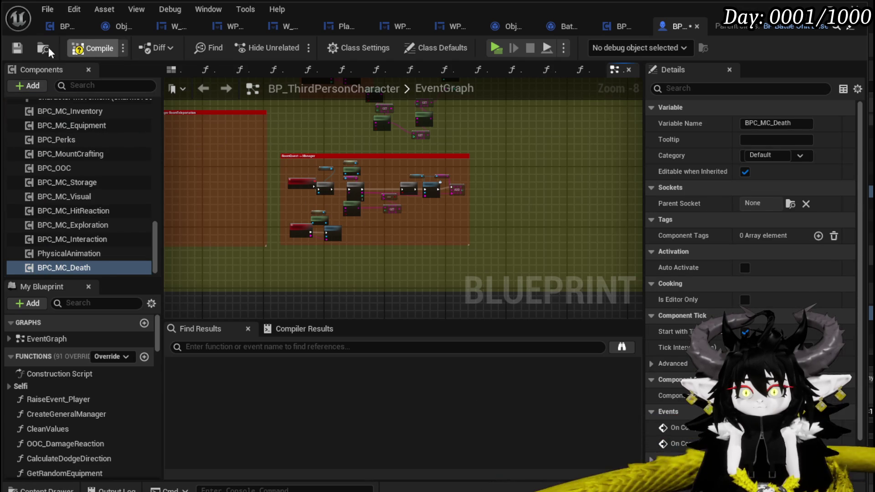
click(15, 45)
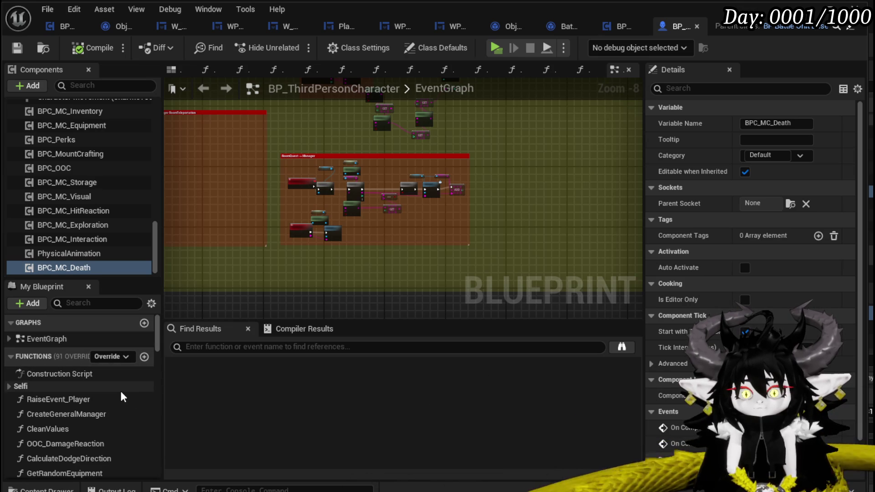
scroll(121, 391, down, 3)
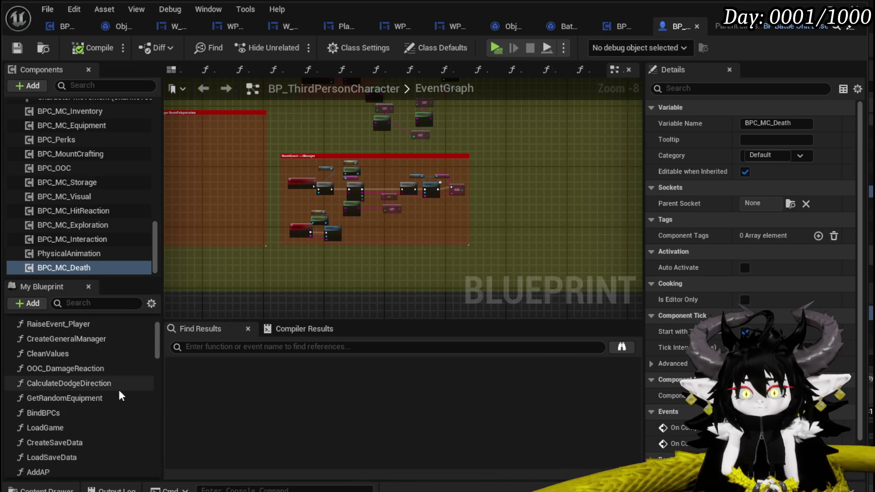
scroll(119, 390, down, 3)
scroll(118, 390, up, 1)
scroll(103, 400, up, 1)
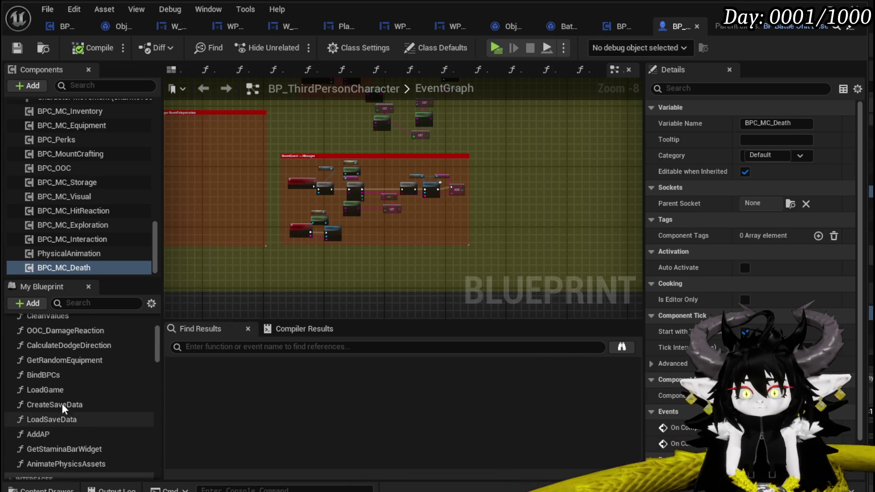
double_click(44, 375)
scroll(422, 175, down, 3)
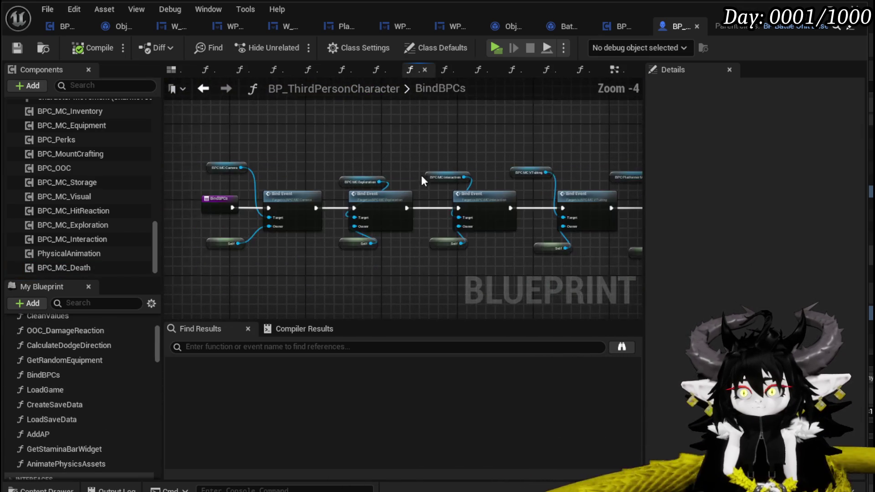
Step: Add a Bind Event node for BPC_MC_Death chained after the Hit Reaction binding
drag(457, 211, 307, 211)
drag(456, 228, 372, 213)
scroll(410, 194, up, 2)
scroll(461, 210, up, 1)
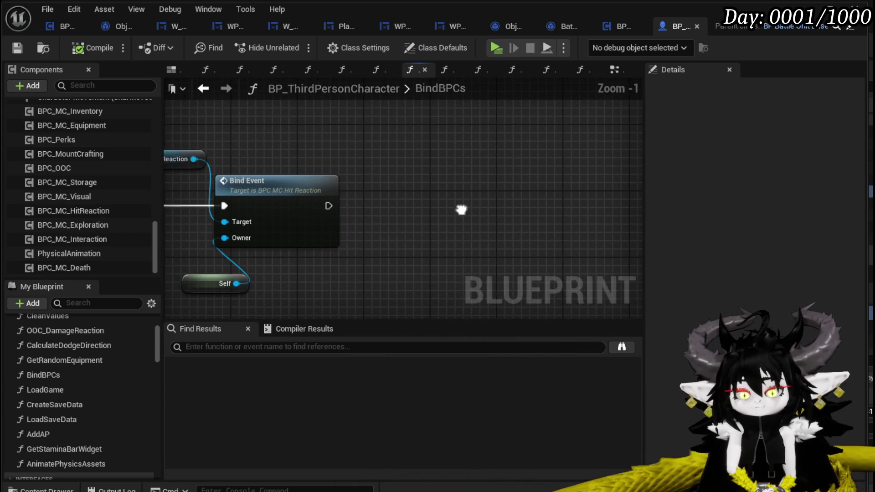
mouse_move(125, 263)
mouse_down()
mouse_move(369, 138)
mouse_move(459, 186)
mouse_up()
text(Bind)
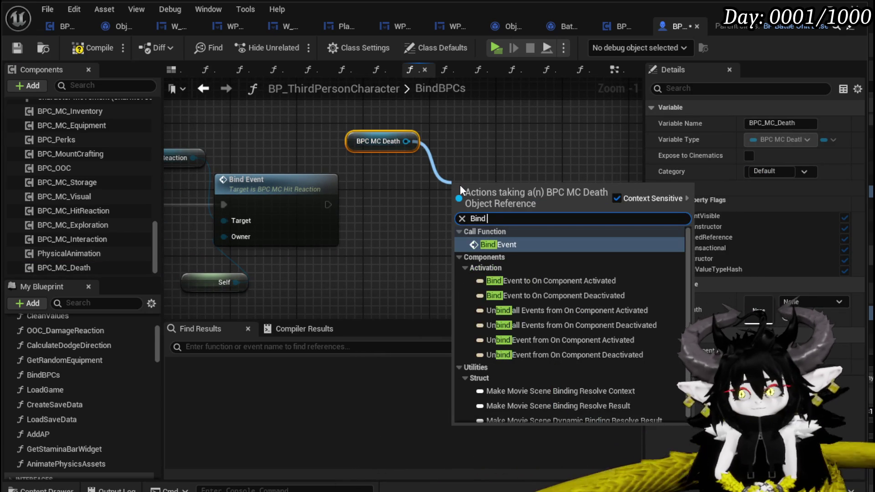
key(Return)
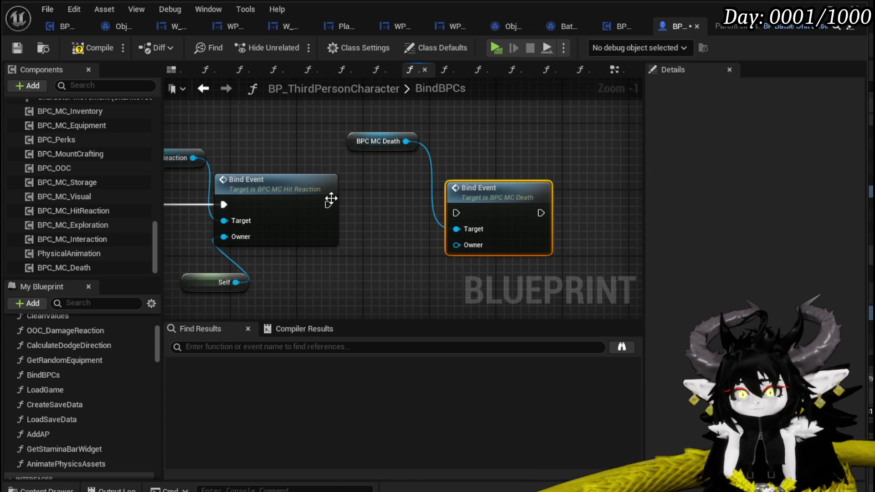
mouse_move(328, 205)
mouse_down()
mouse_move(456, 213)
mouse_move(476, 176)
mouse_up()
Step: Duplicate the Self node into the Death bind's Owner input, tidy the node, and compile
click(240, 282)
key(ctrl+c)
key(ctrl+v)
mouse_move(452, 258)
mouse_down()
mouse_move(468, 229)
mouse_move(497, 228)
mouse_up()
drag(503, 203, 527, 203)
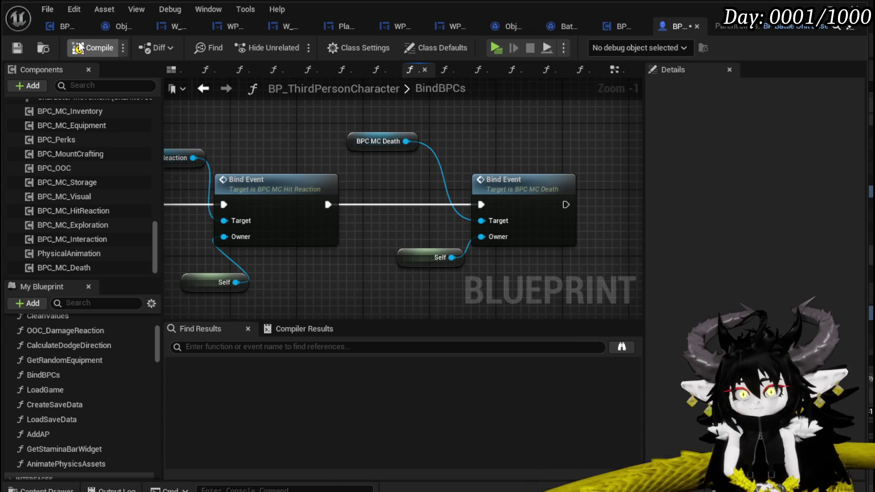
click(18, 47)
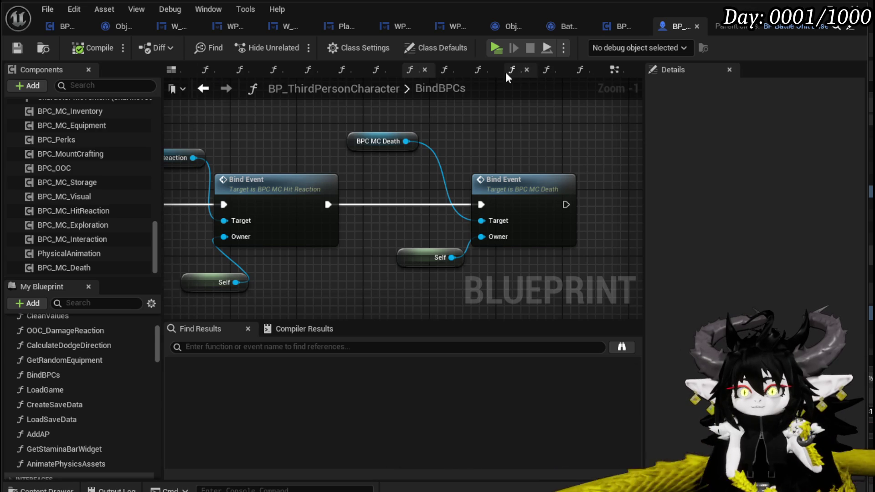
key(alt+Left)
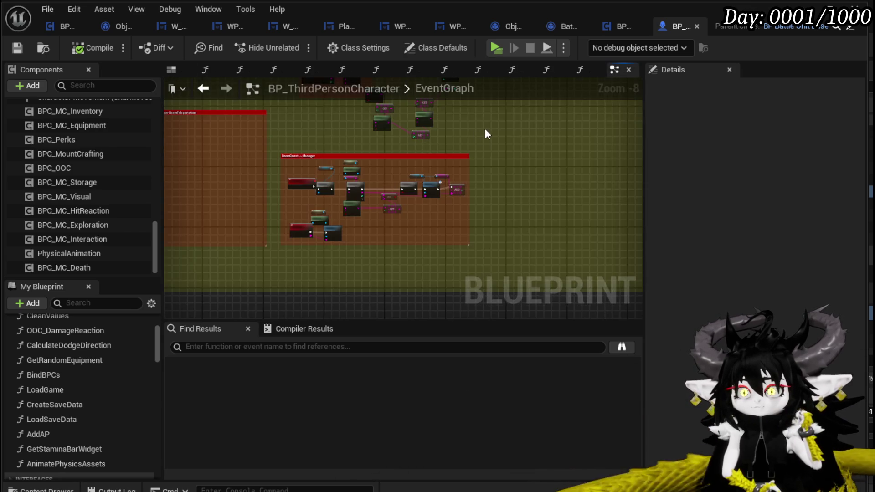
scroll(485, 131, down, 5)
Step: Navigate from the EventGraph through LoadGame into the LoadSaveData function and find empty graph space
mouse_move(399, 184)
mouse_down()
mouse_move(410, 142)
mouse_move(462, 233)
mouse_up()
scroll(412, 213, up, 3)
scroll(477, 221, up, 3)
scroll(390, 196, up, 3)
scroll(459, 211, down, 2)
scroll(497, 206, down, 2)
scroll(389, 217, up, 5)
scroll(389, 217, down, 1)
scroll(389, 218, down, 1)
scroll(389, 219, down, 1)
drag(389, 216, 431, 200)
scroll(352, 262, up, 4)
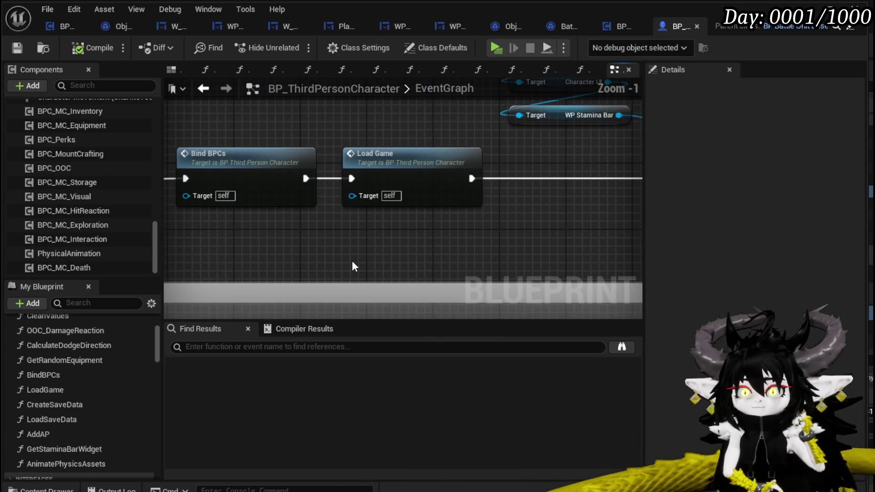
double_click(414, 170)
scroll(418, 167, down, 4)
drag(509, 181, 274, 196)
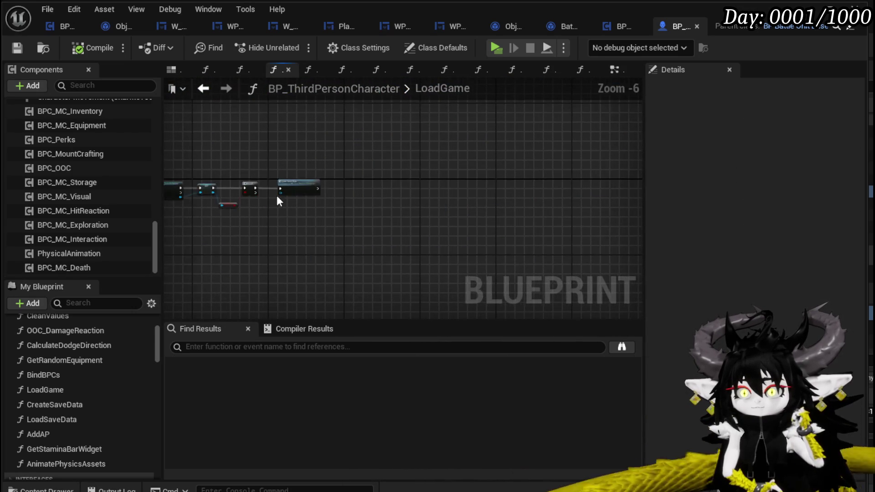
scroll(275, 196, up, 4)
double_click(327, 166)
mouse_move(577, 201)
mouse_down()
mouse_move(345, 198)
mouse_move(334, 231)
mouse_move(563, 207)
mouse_move(616, 216)
mouse_up()
scroll(303, 184, up, 2)
scroll(334, 231, up, 1)
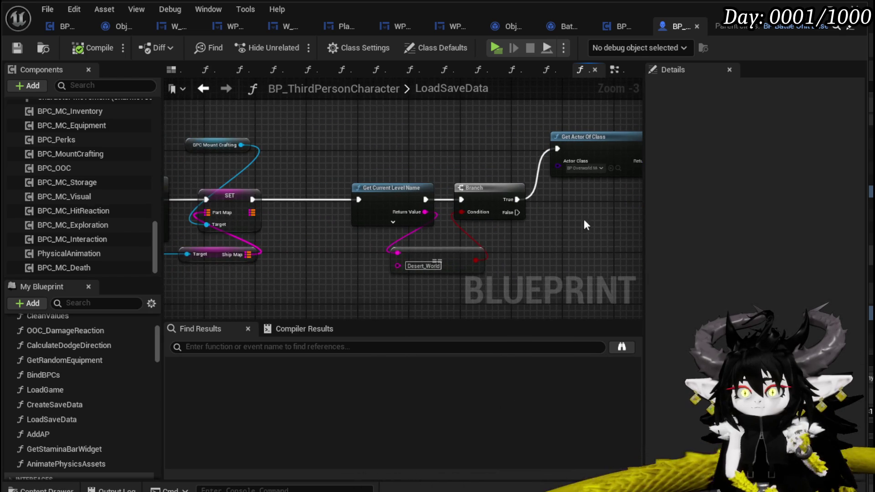
drag(311, 246, 390, 234)
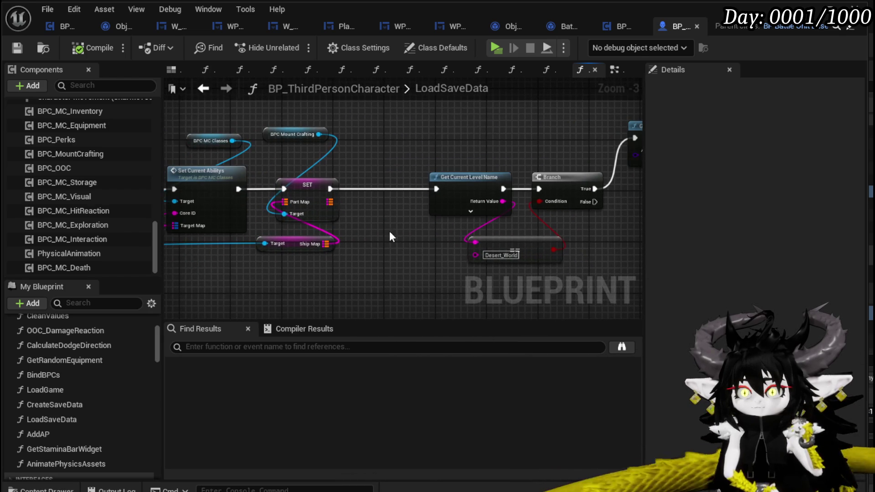
drag(405, 118, 408, 216)
Step: Create an Open Level (by Name) node and move it by cut-paste into BPC_MC_Death's PlayerDeath graph
right_click(408, 217)
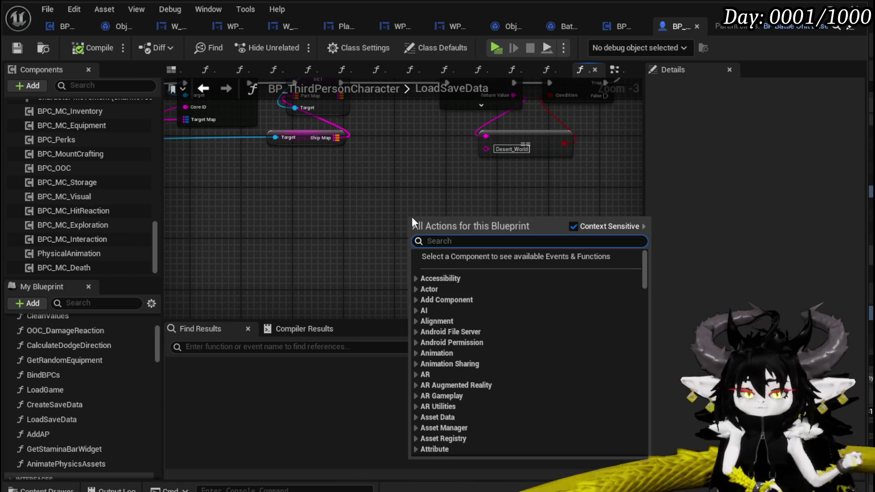
text(load l)
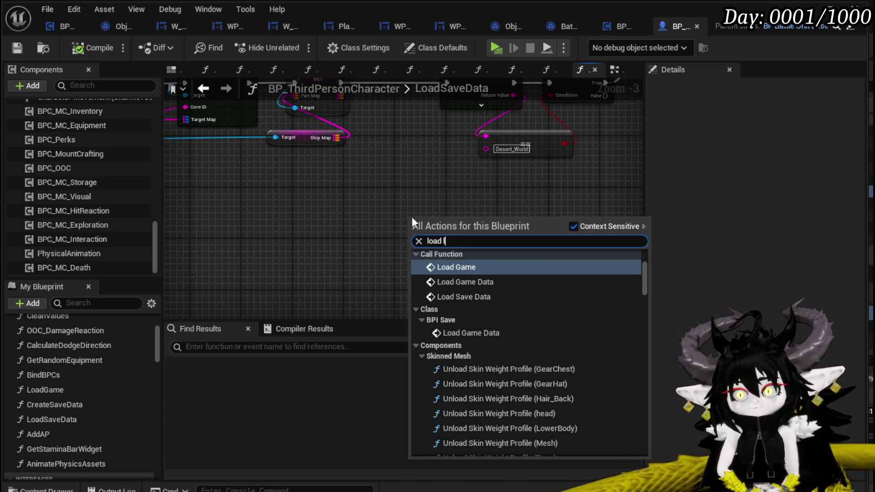
text(eve)
key(BackSpace)
key(BackSpace)
key(BackSpace)
key(BackSpace)
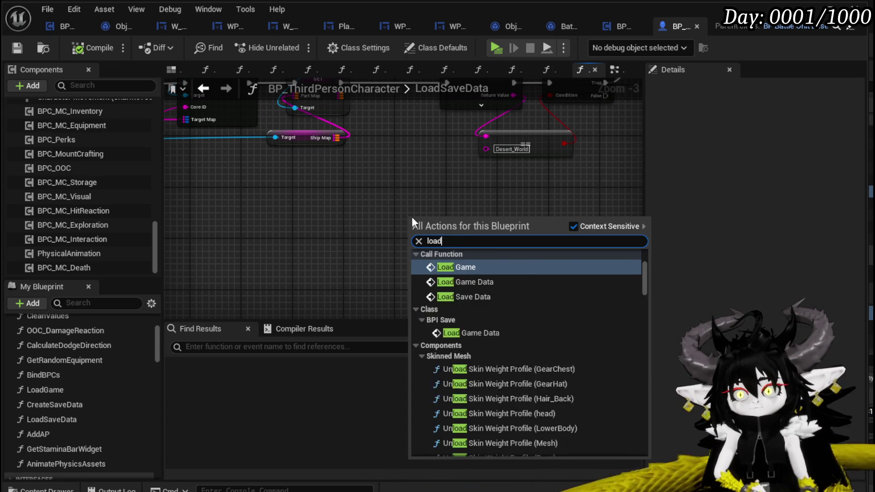
key(BackSpace)
key(BackSpace)
key(BackSpace)
text(open leve)
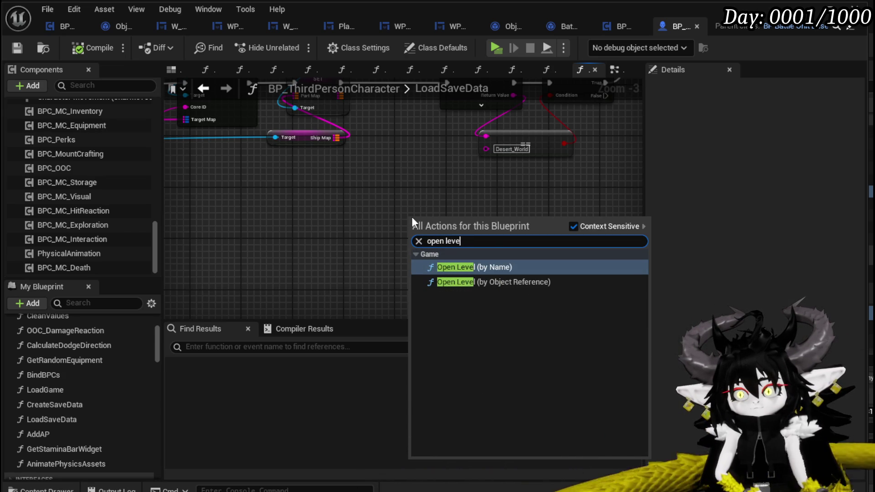
click(475, 267)
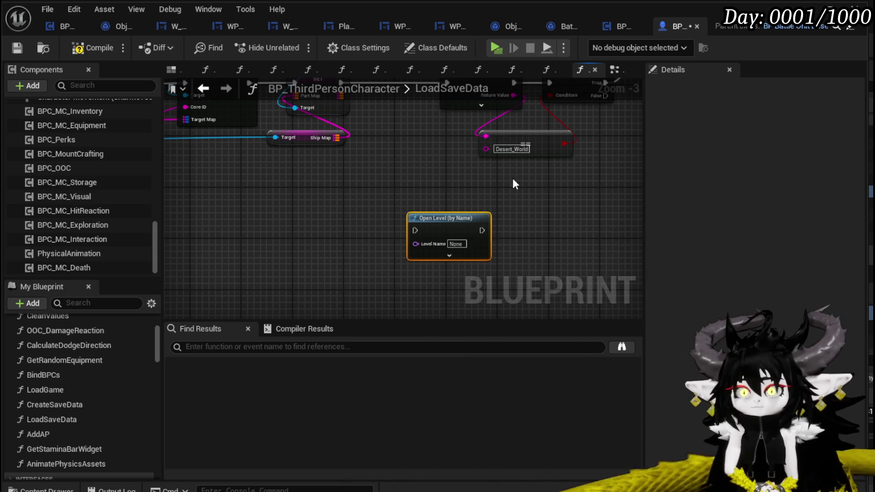
key(ctrl+x)
click(614, 23)
key(ctrl+v)
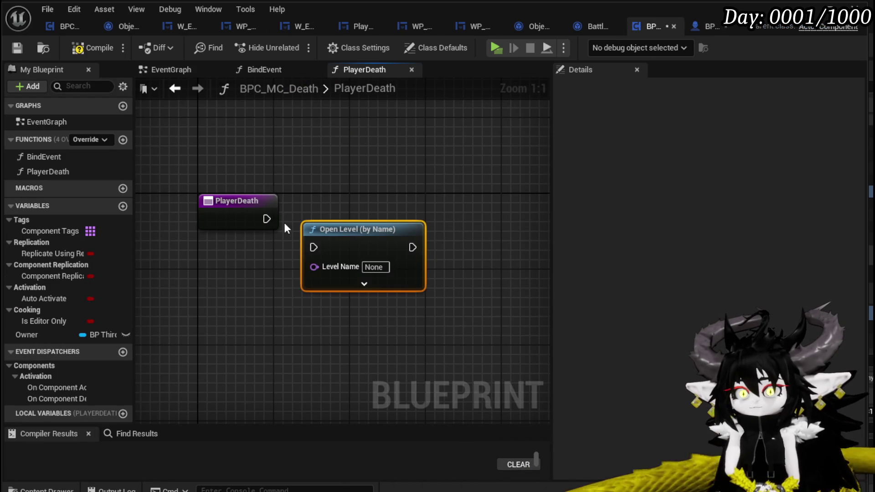
Step: Wire Open Level after PlayerDeath, save, and add a Get Current Level Name node
drag(351, 240, 369, 212)
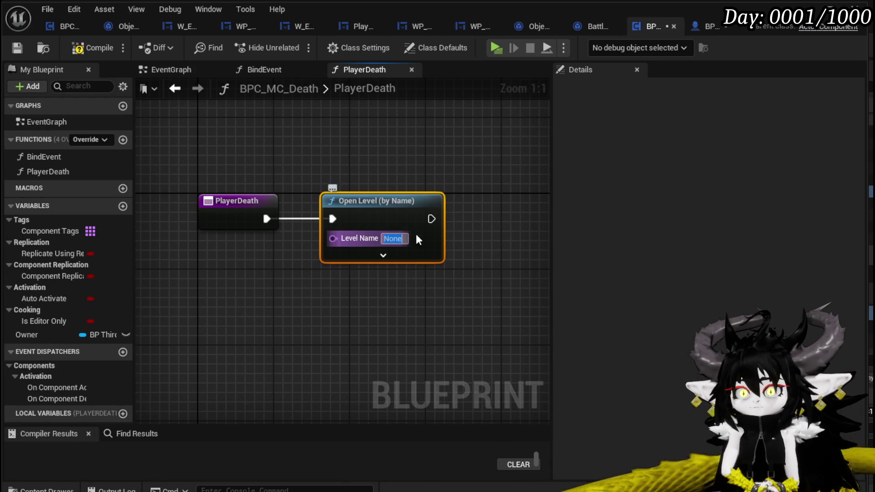
click(16, 46)
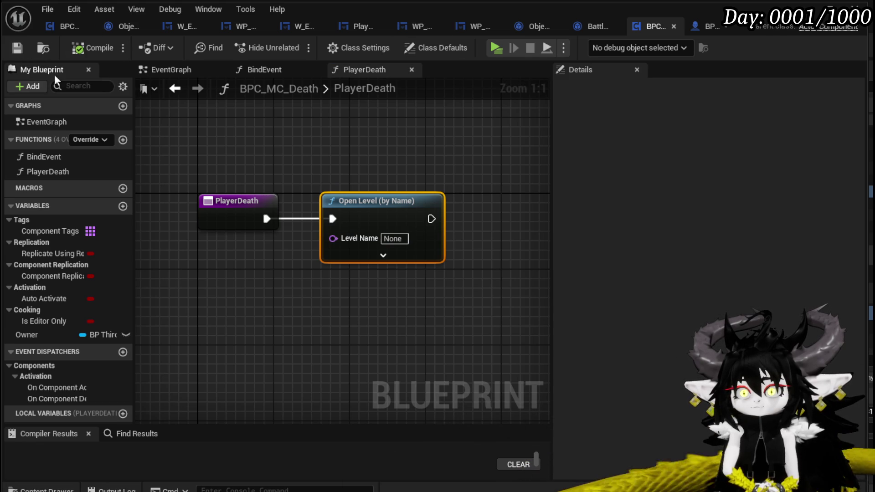
drag(223, 281, 231, 270)
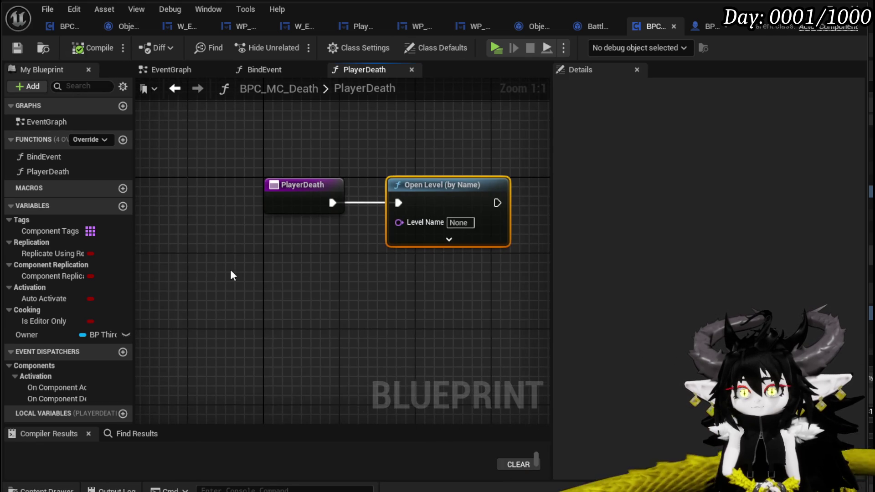
right_click(230, 269)
text(get current level)
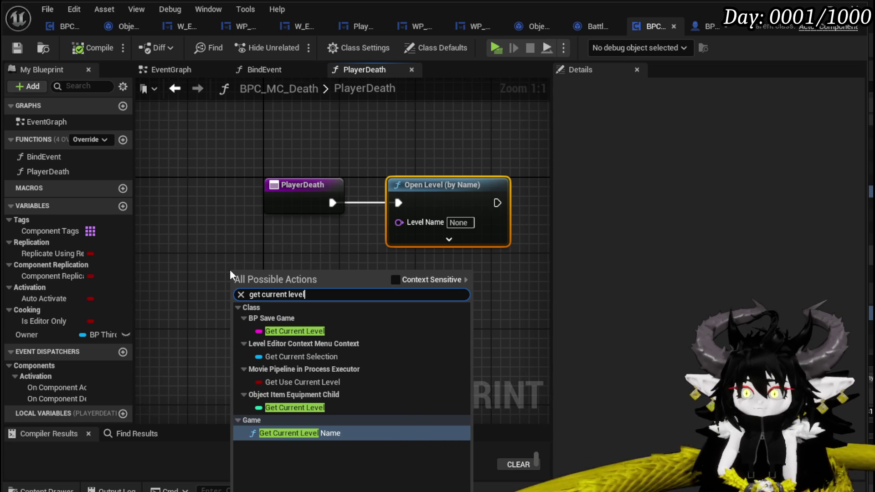
click(287, 433)
scroll(274, 240, up, 1)
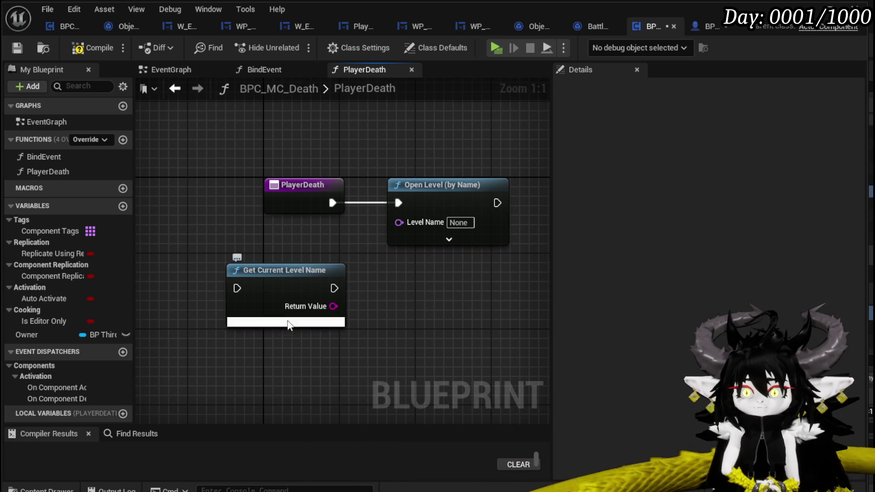
click(287, 321)
click(308, 322)
Step: Chain PlayerDeath → Get Current Level Name → Open Level with the name feeding Level Name, and compile
drag(307, 181, 148, 181)
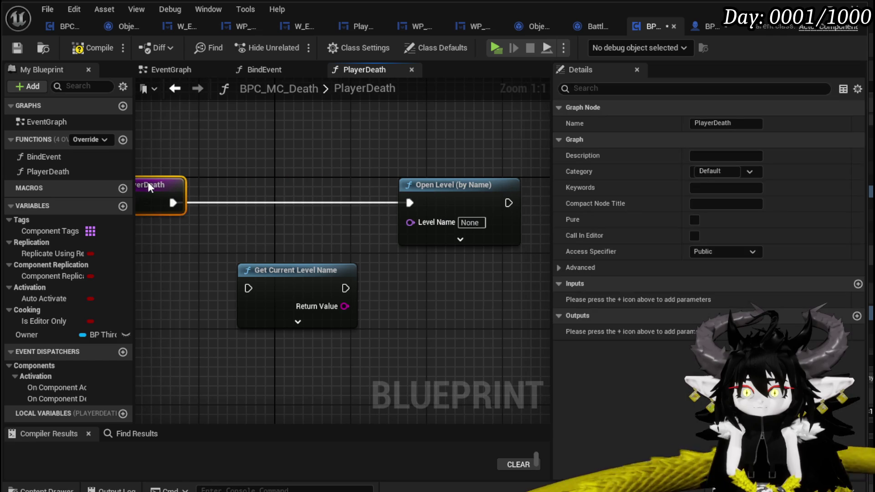
drag(269, 270, 265, 188)
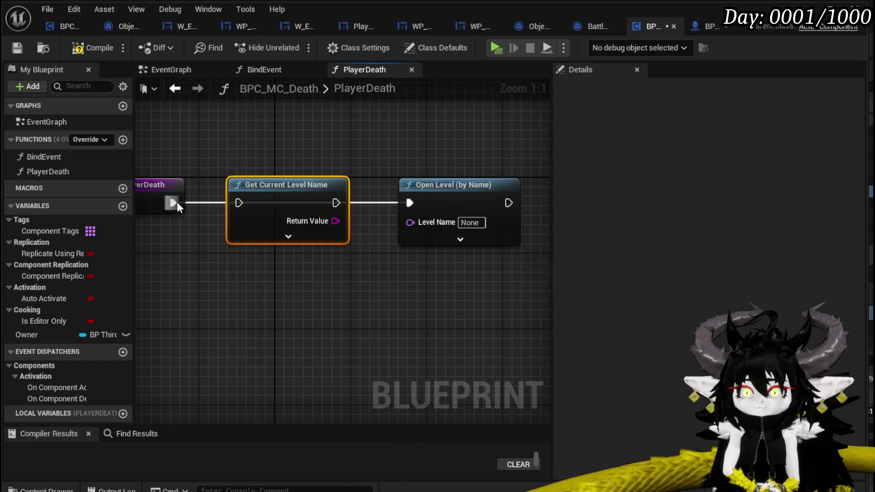
drag(178, 203, 239, 203)
drag(335, 203, 401, 207)
mouse_move(335, 202)
mouse_down()
mouse_move(404, 205)
mouse_move(410, 223)
mouse_up()
drag(350, 143, 351, 144)
click(298, 141)
drag(354, 189, 294, 133)
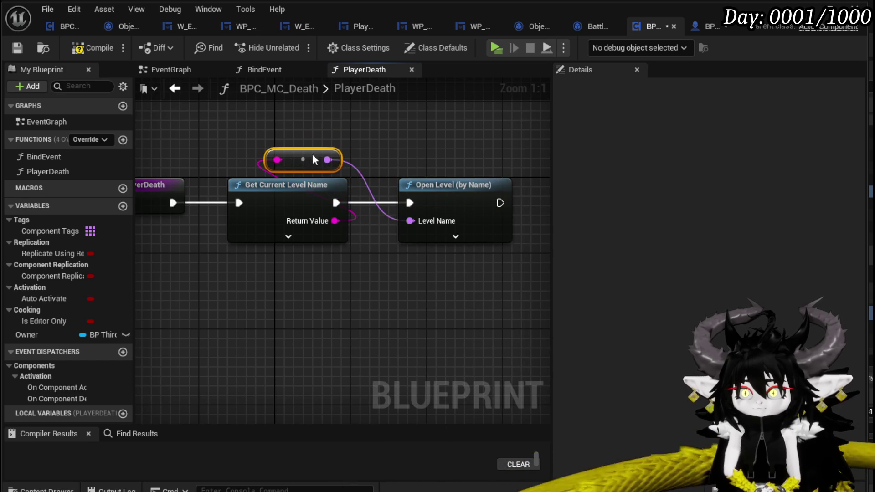
click(99, 48)
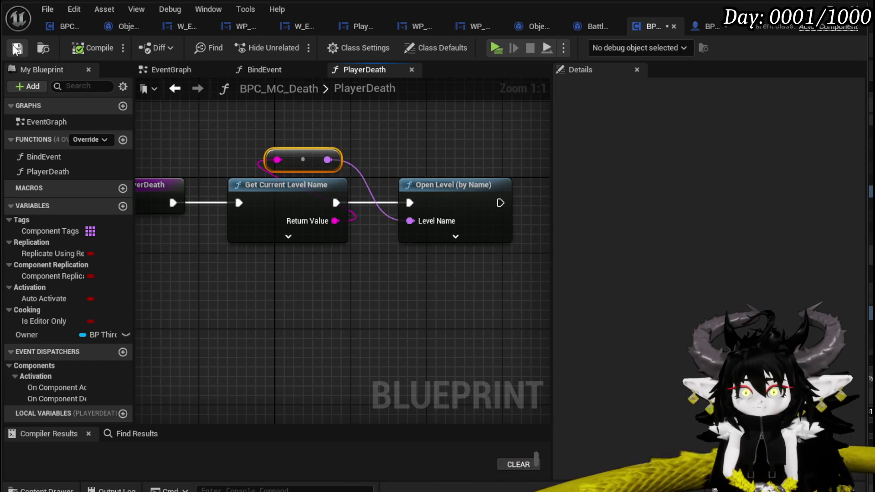
Step: Save BP_ThirdPersonCharacter and launch a standalone play preview from the level editor
click(709, 27)
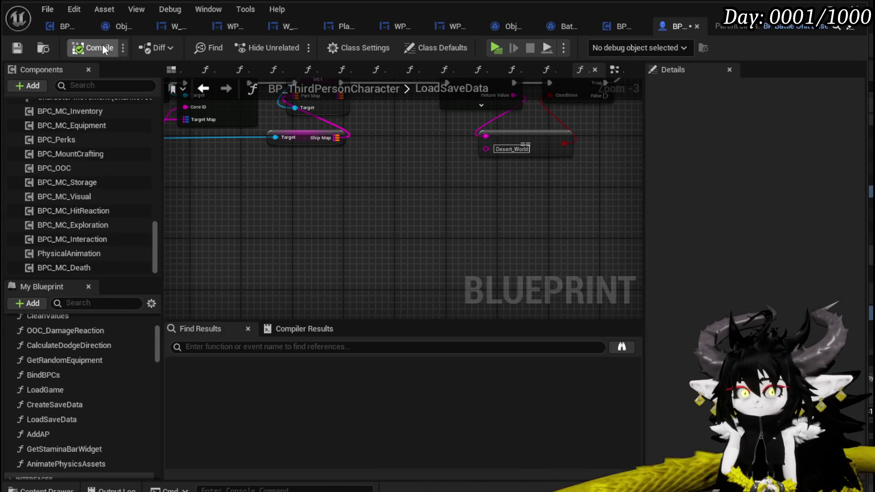
click(17, 48)
key(alt+Tab)
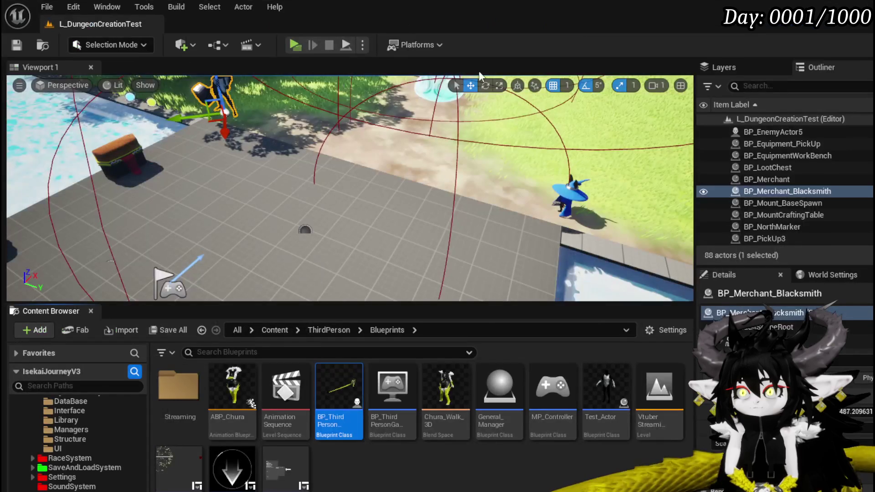
key(alt+p)
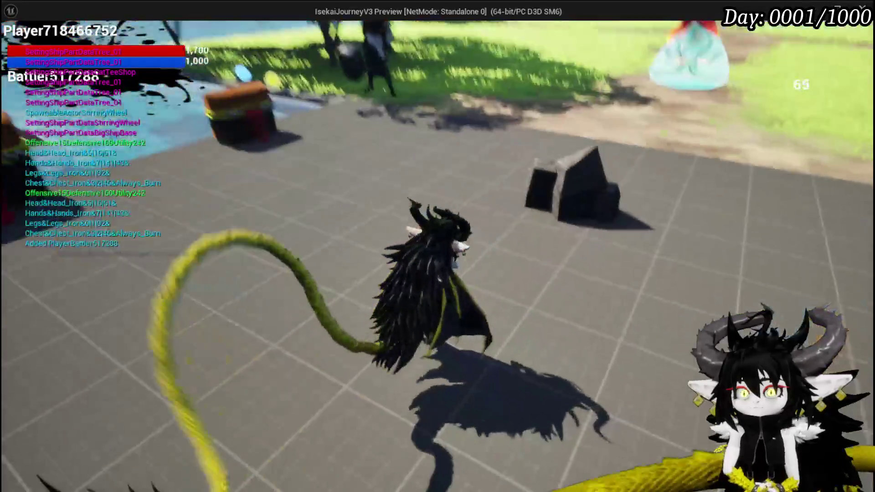
Step: Check the equipment stats panel, move into the slime to start a battle, then stop the preview
key(Tab)
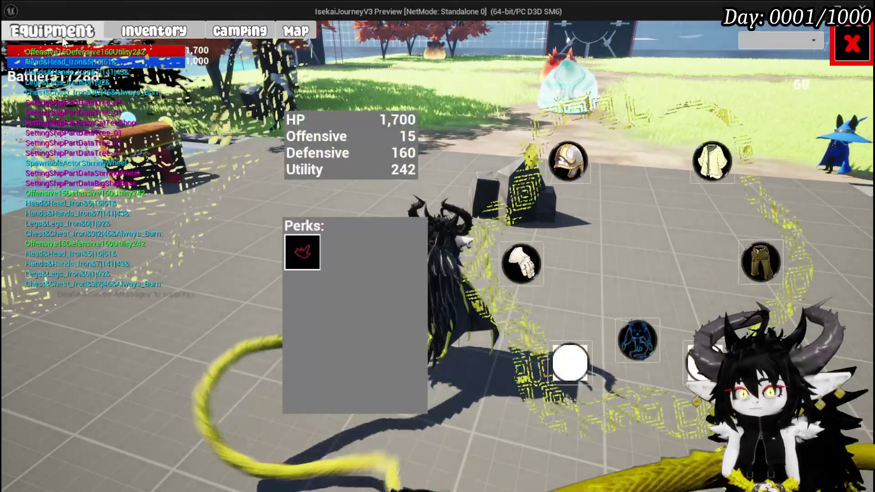
key(Tab)
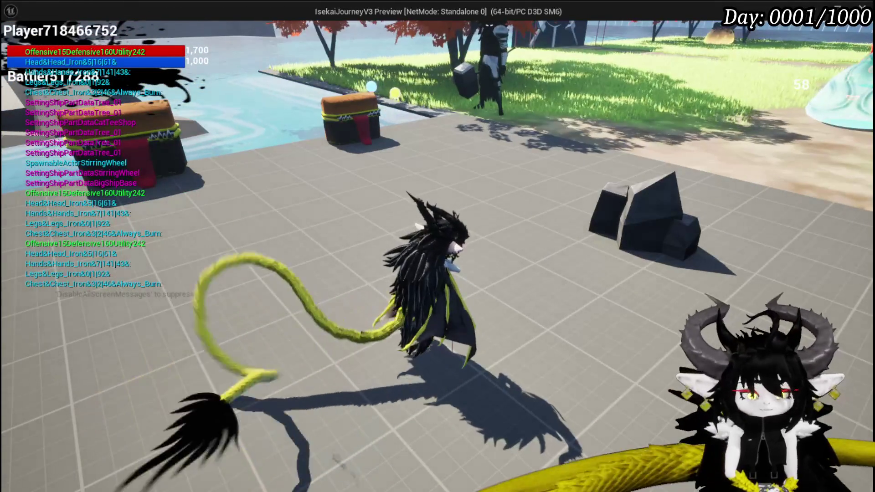
key(Tab)
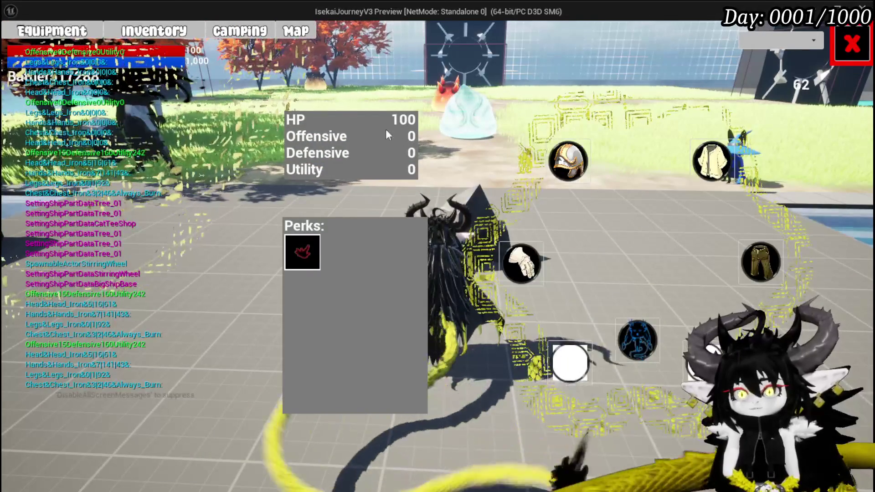
key(Tab)
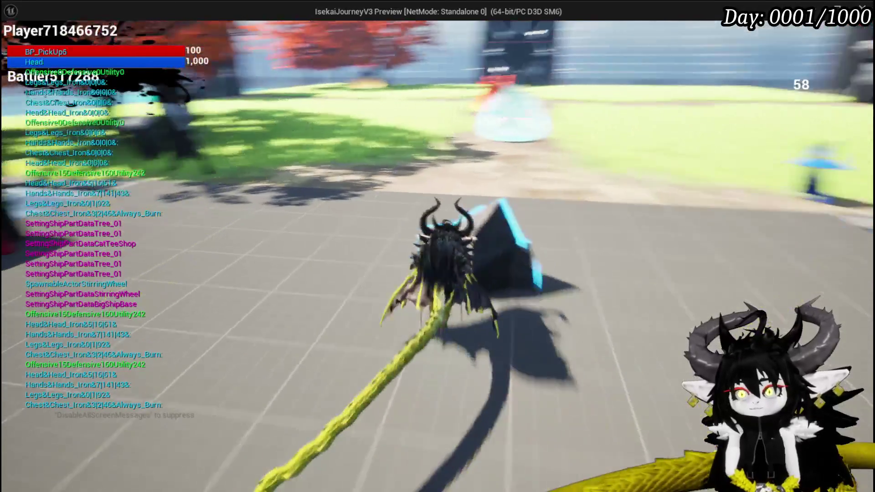
key(w)
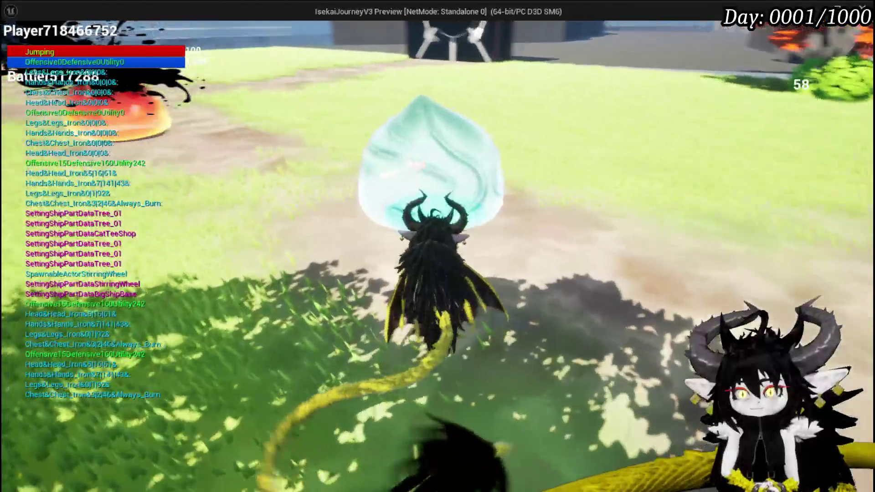
key(w)
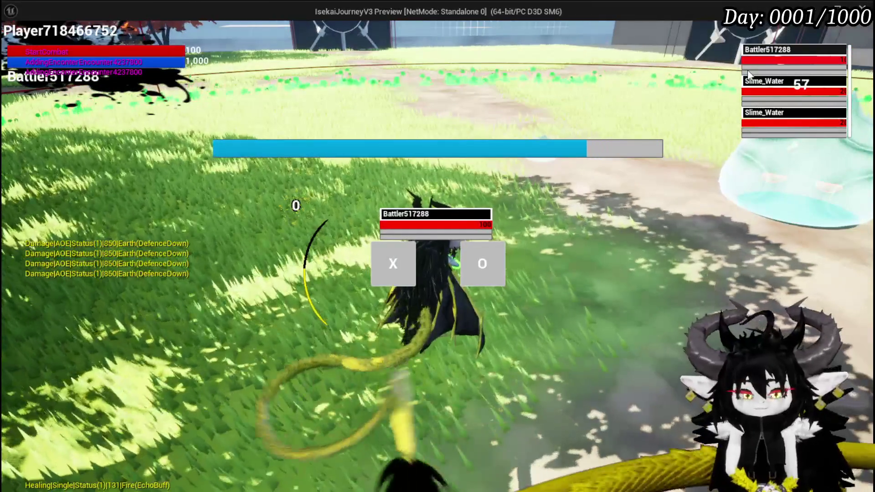
key(Escape)
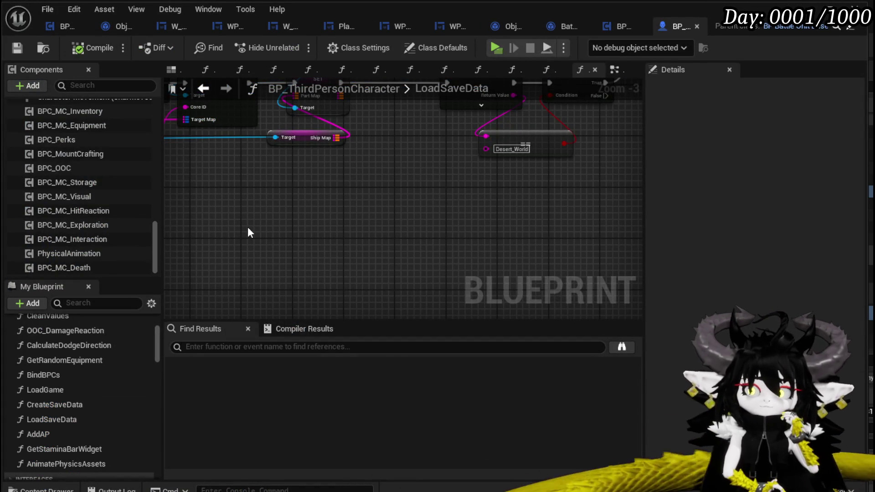
scroll(122, 343, up, 2)
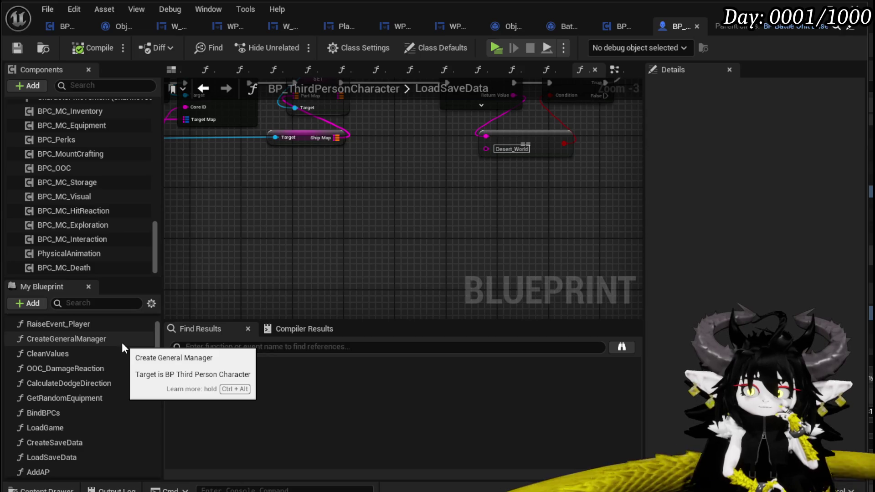
scroll(122, 343, down, 1)
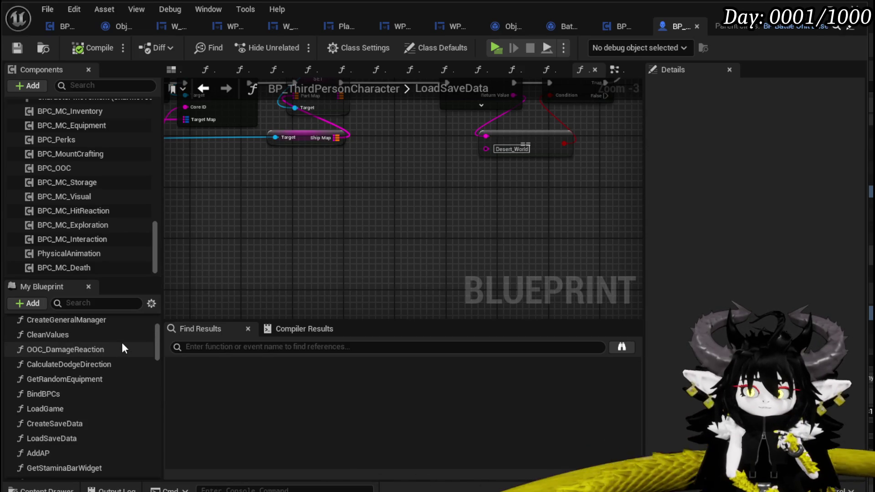
scroll(122, 348, down, 1)
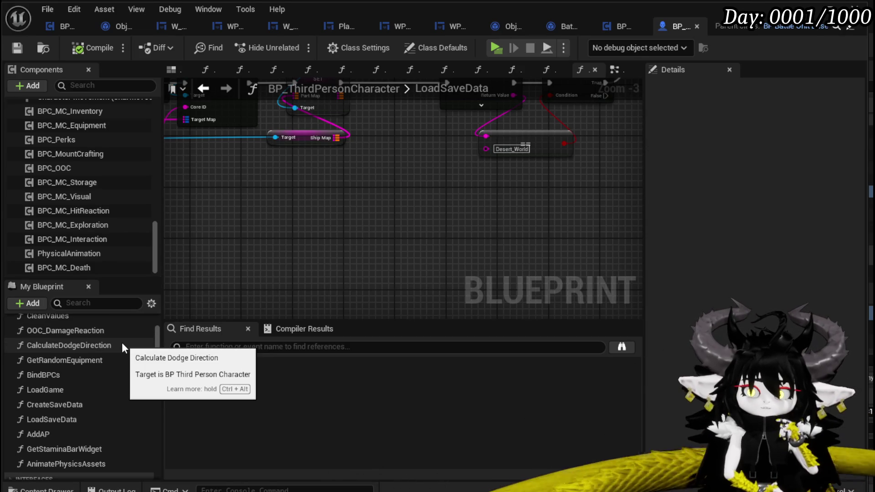
scroll(122, 342, up, 1)
scroll(122, 343, up, 1)
scroll(122, 343, up, 3)
scroll(122, 343, up, 1)
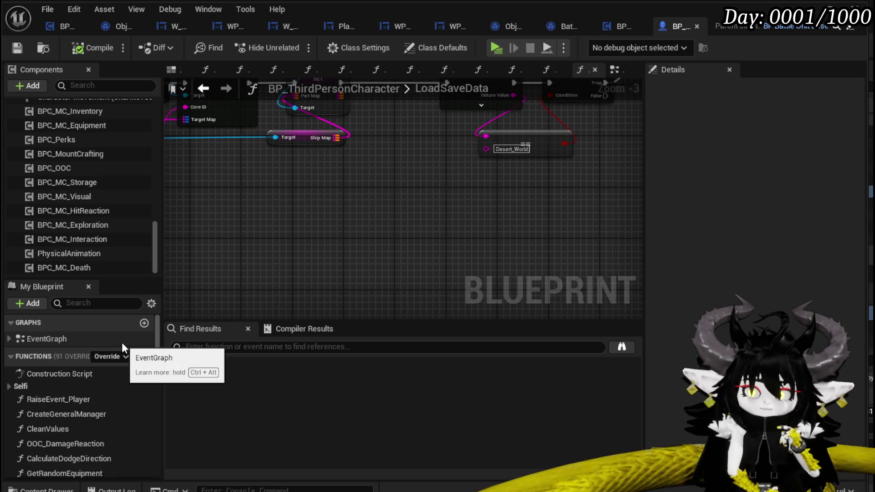
scroll(121, 343, down, 1)
scroll(121, 343, down, 2)
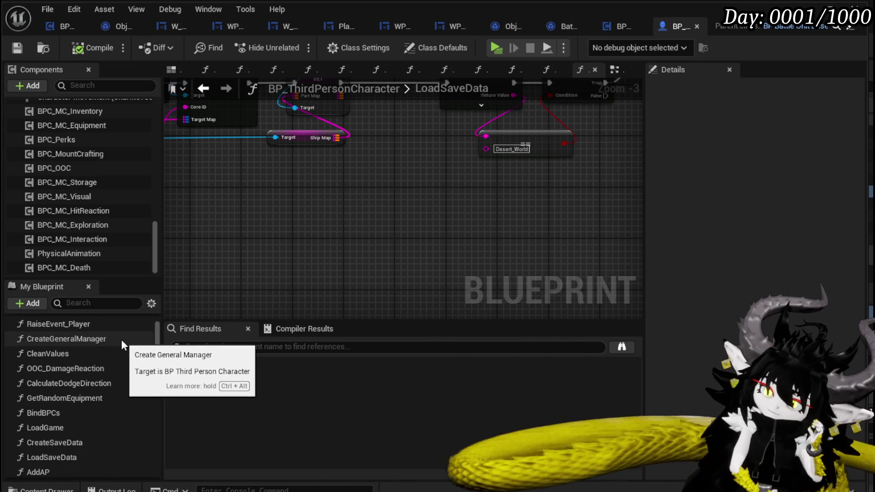
Step: Glance at the character's Viewport, return to the EventGraph, and scroll the My Blueprint panel
click(171, 69)
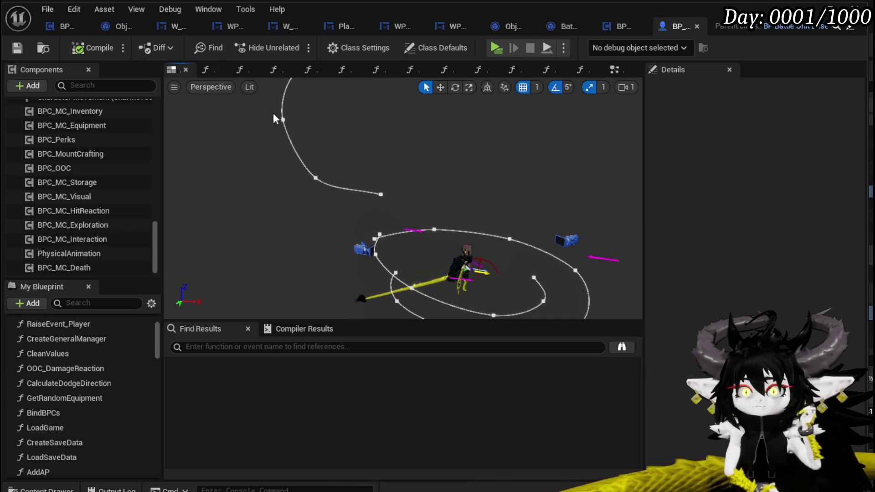
click(619, 70)
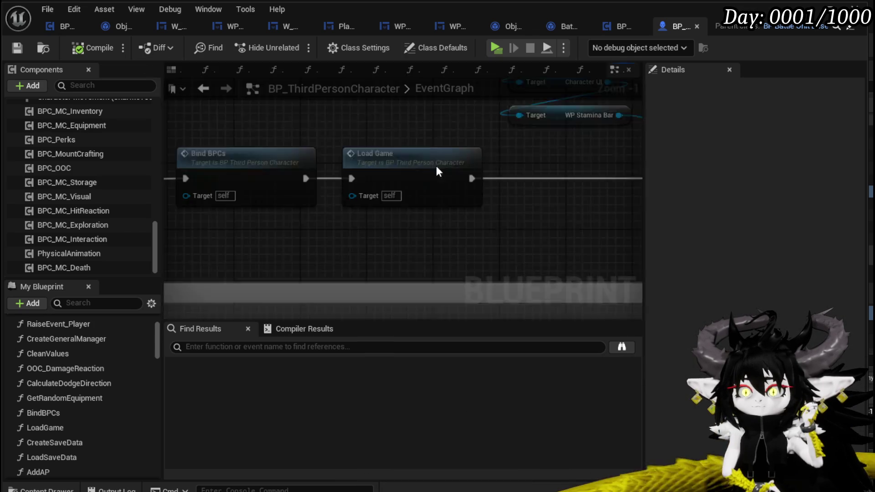
scroll(150, 366, down, 5)
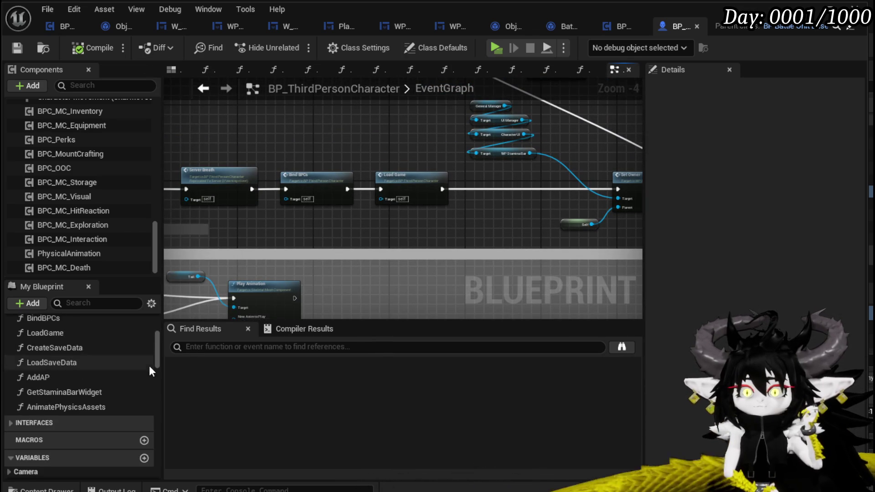
drag(158, 357, 151, 452)
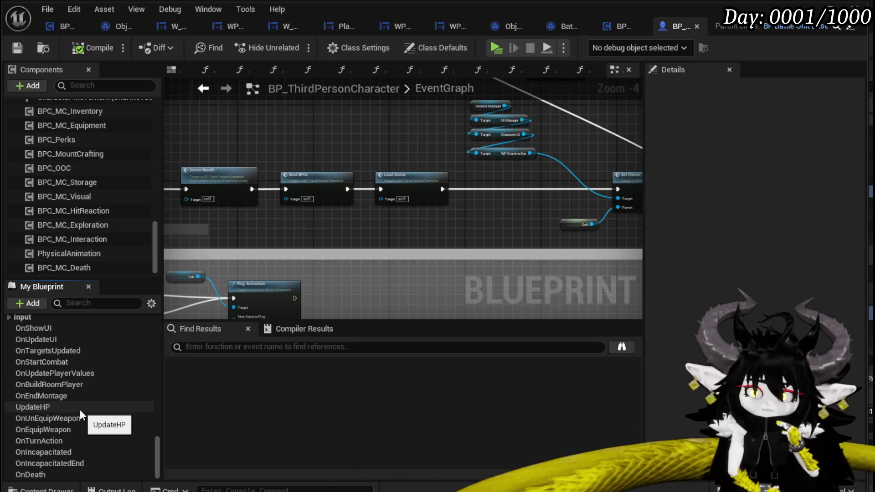
Step: Search the blueprint for 'death' references, save, and switch to BPC_MC_Death
click(298, 345)
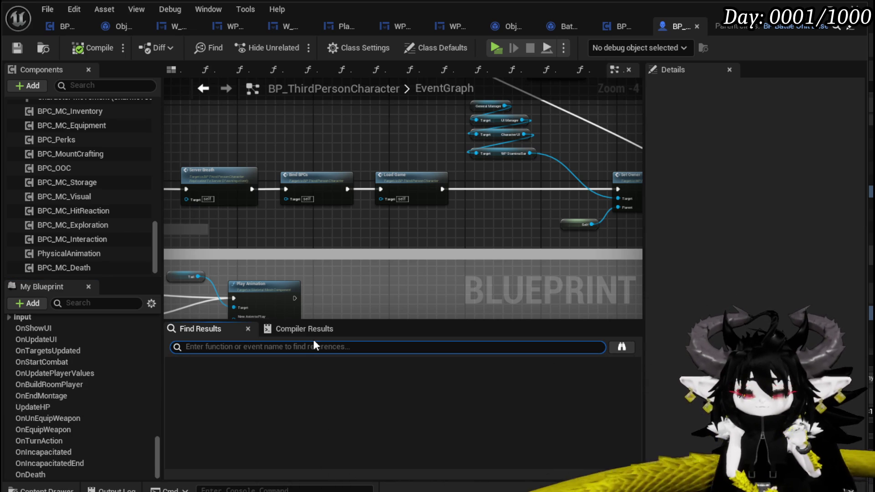
text(death)
key(Return)
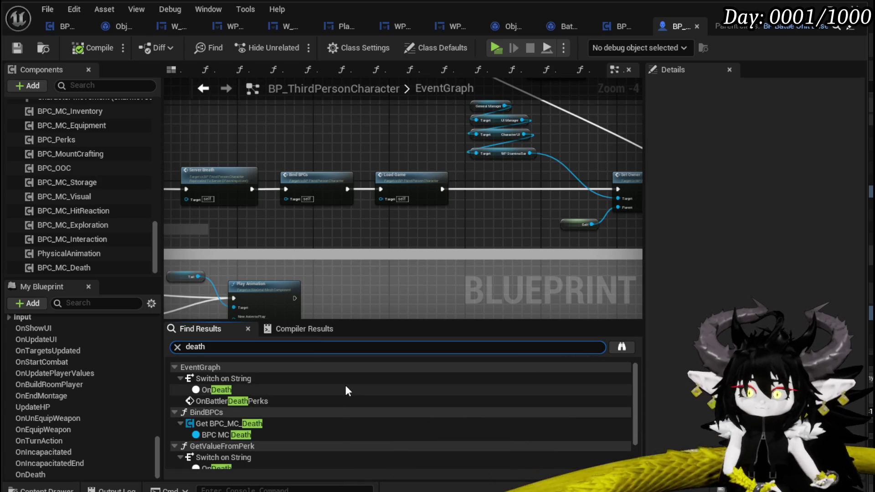
scroll(346, 390, down, 2)
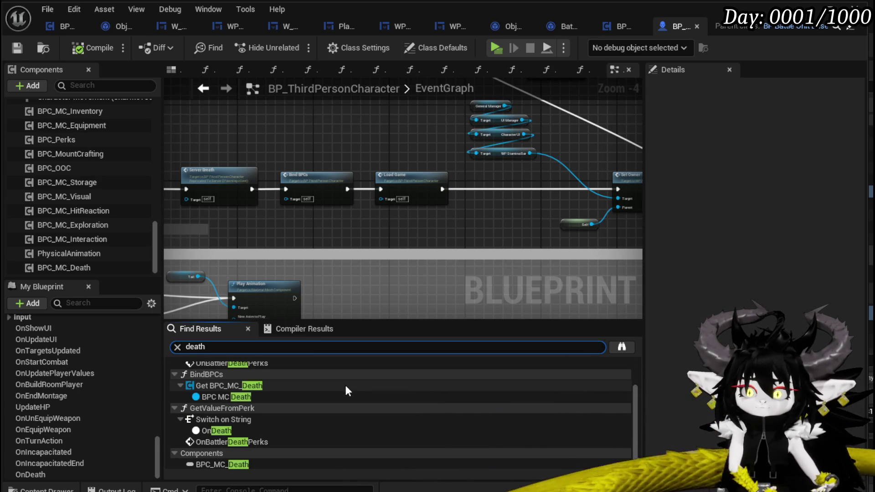
scroll(346, 385, down, 1)
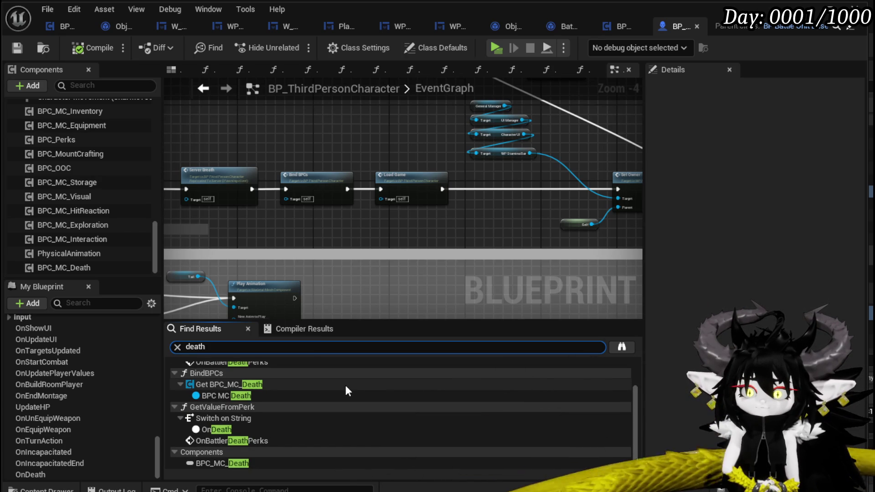
scroll(346, 387, up, 2)
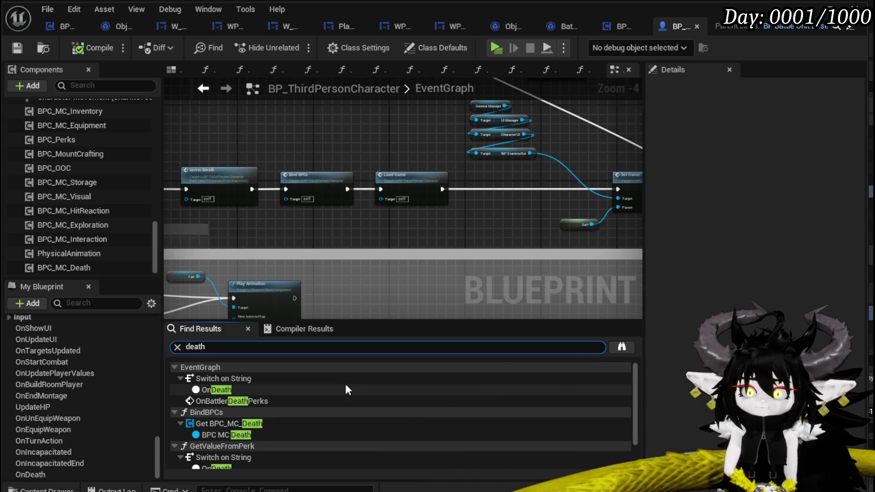
click(17, 47)
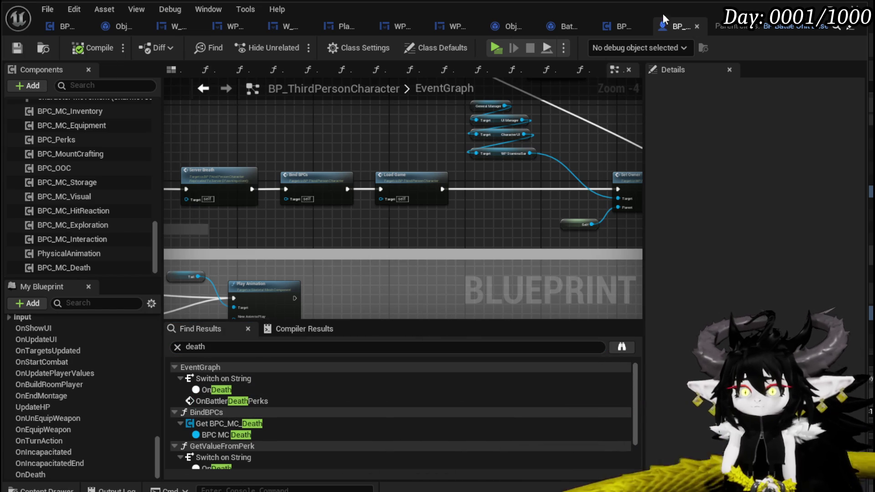
click(610, 24)
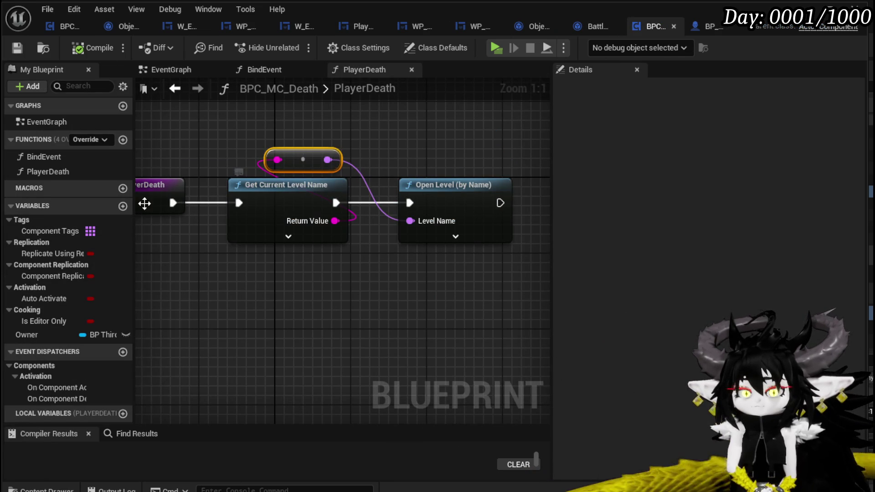
Step: In BindEvent, add a Bind Event to On Death node targeting the stored Owner
double_click(72, 157)
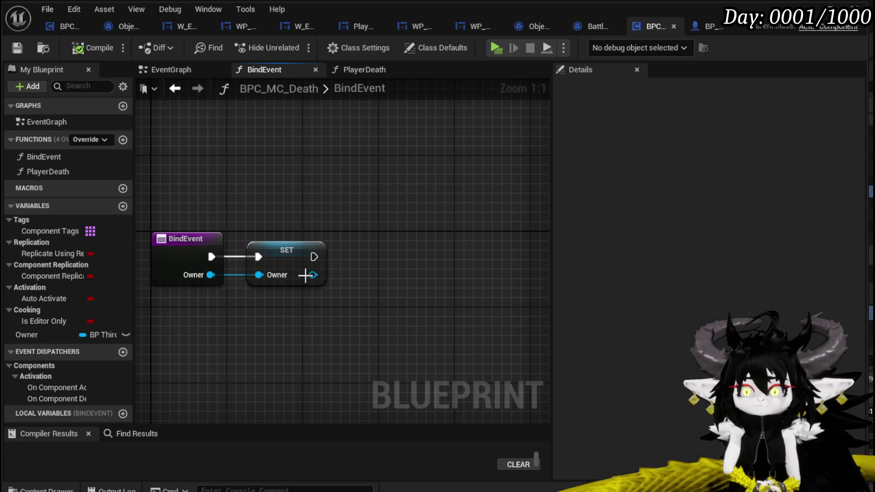
drag(313, 275, 396, 281)
text(B)
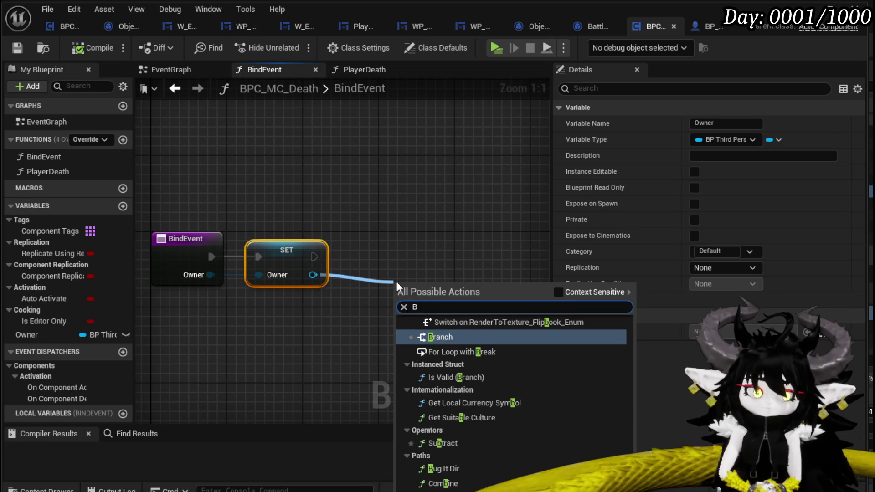
text(ind on Update)
key(BackSpace)
key(BackSpace)
key(BackSpace)
key(BackSpace)
key(BackSpace)
key(BackSpace)
text(deth)
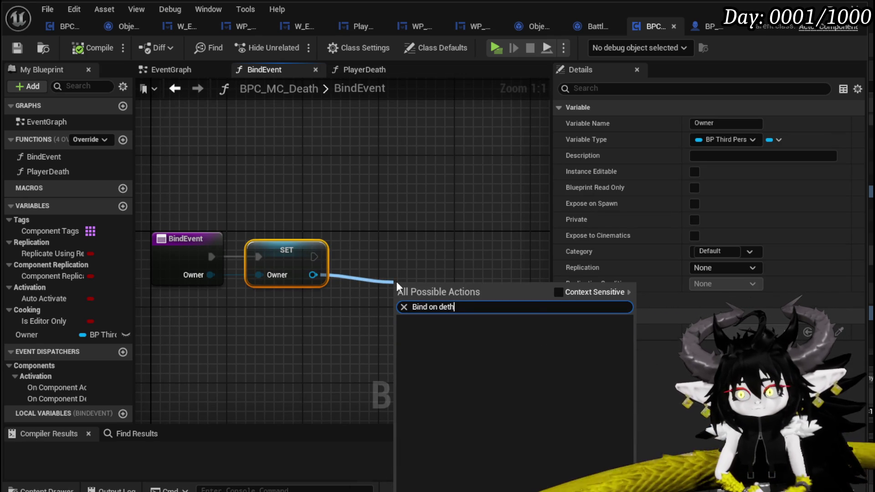
key(BackSpace)
key(BackSpace)
text(ath)
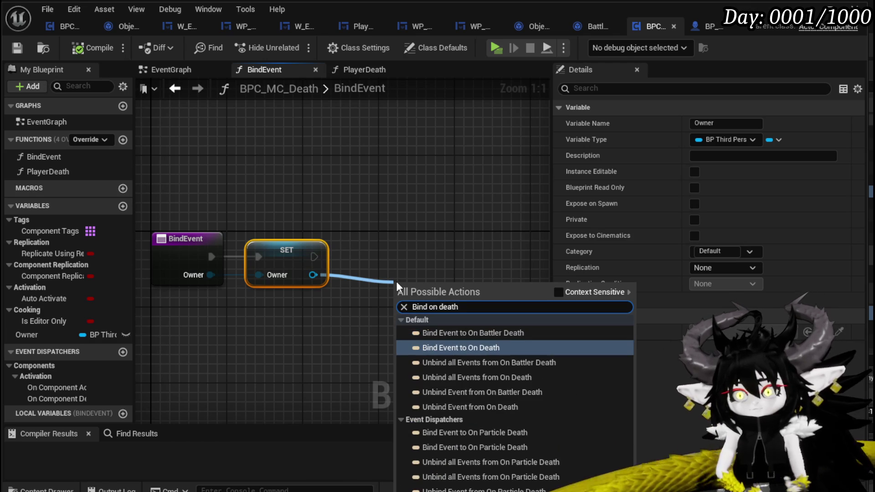
click(486, 344)
mouse_move(435, 282)
mouse_down()
mouse_move(423, 241)
mouse_move(381, 287)
mouse_up()
text(Create)
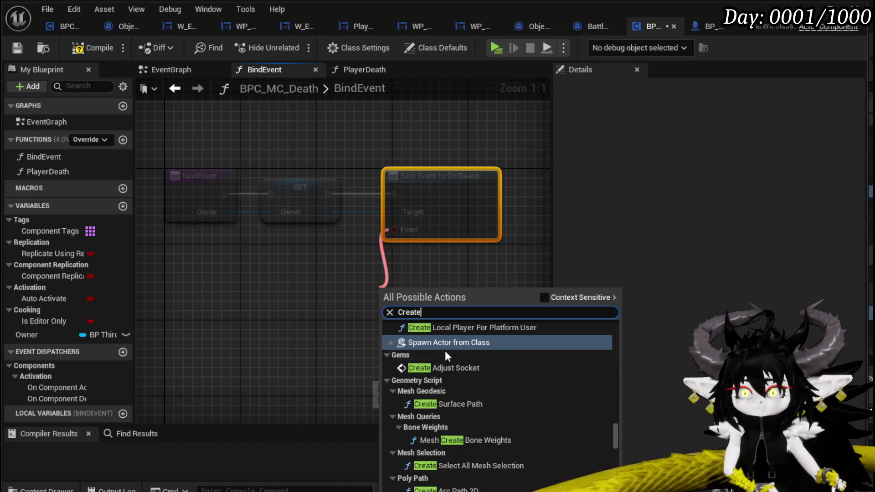
scroll(453, 373, up, 3)
scroll(451, 400, up, 3)
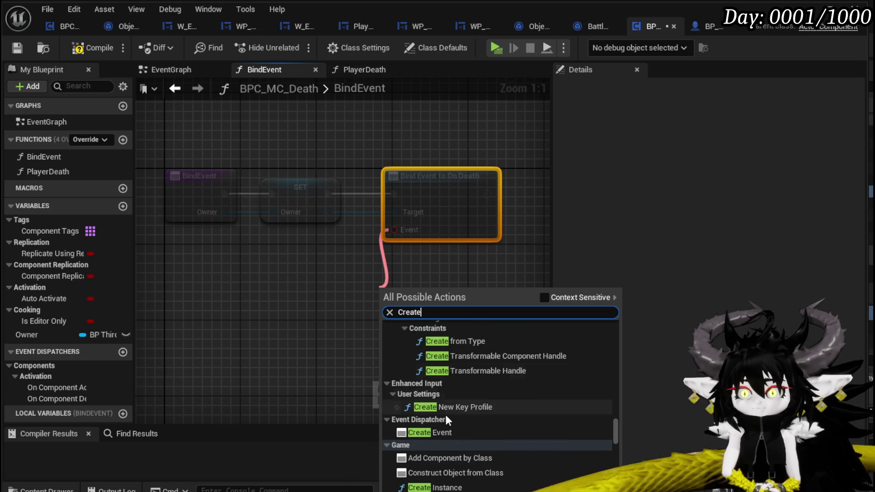
Step: Feed its Event pin a Create Event calling PlayerDeath, then compile, save and start a play-test
click(543, 298)
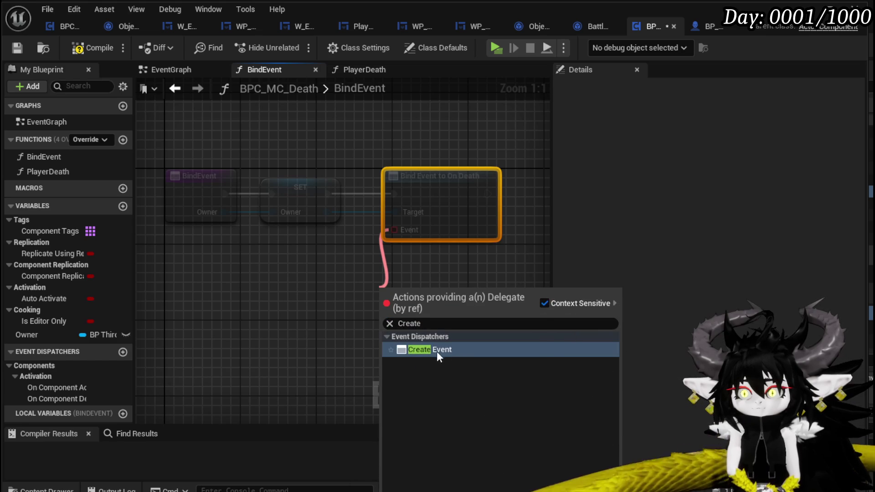
click(436, 351)
click(377, 343)
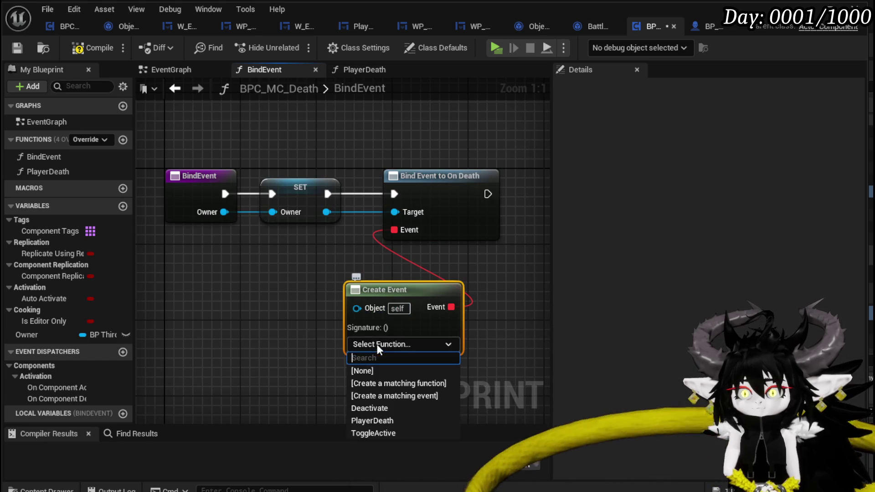
click(379, 422)
click(260, 360)
click(12, 47)
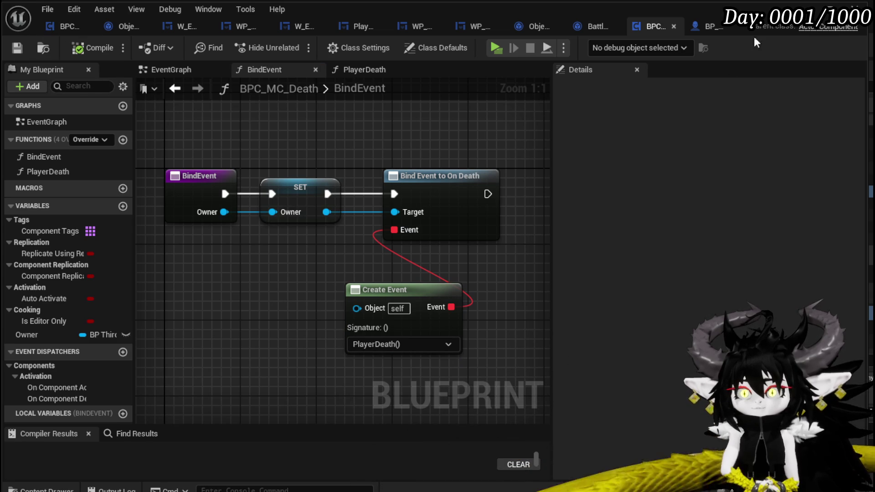
key(alt+p)
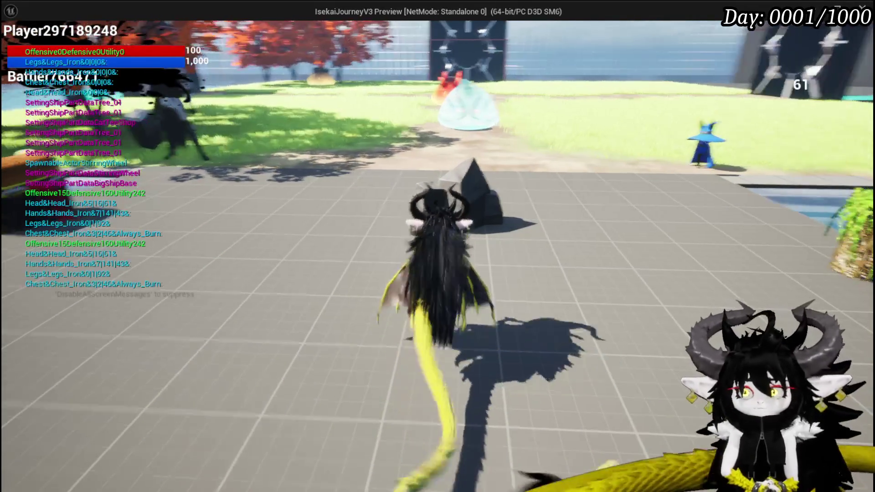
Step: Walk into the slime, attack in the battle, then stop the play-test and save
key(w)
key(w)
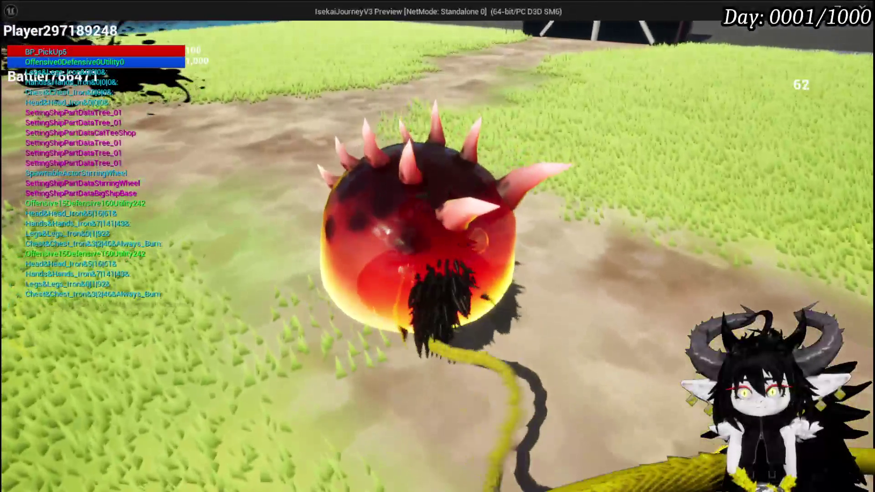
key(w)
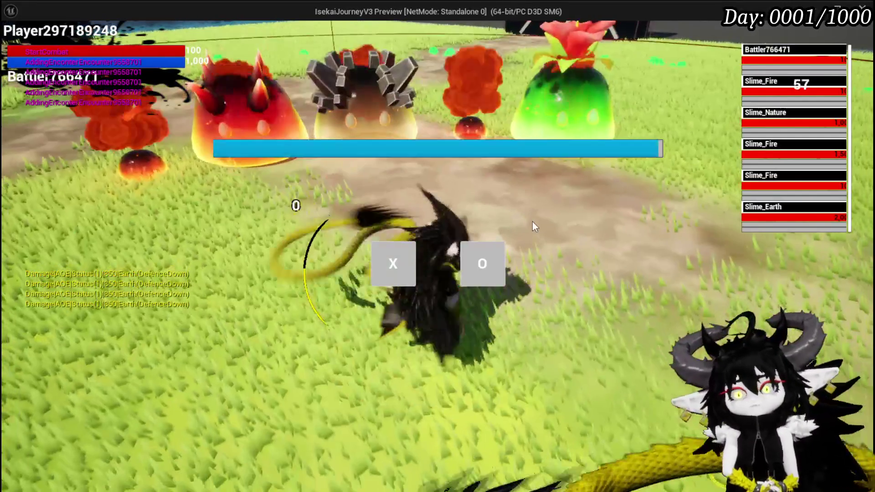
click(400, 270)
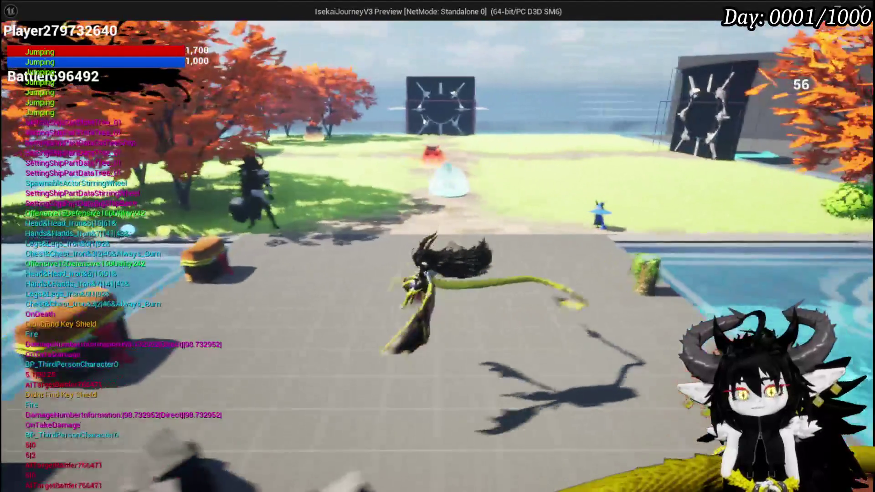
key(Escape)
key(ctrl+s)
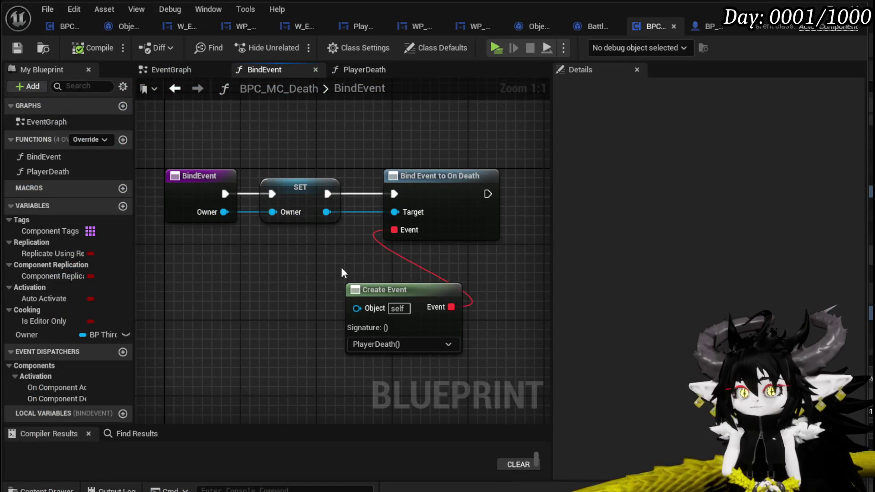
Step: Review the Bind Event to On Death graph, then open the PlayerDeath function
drag(319, 276, 232, 257)
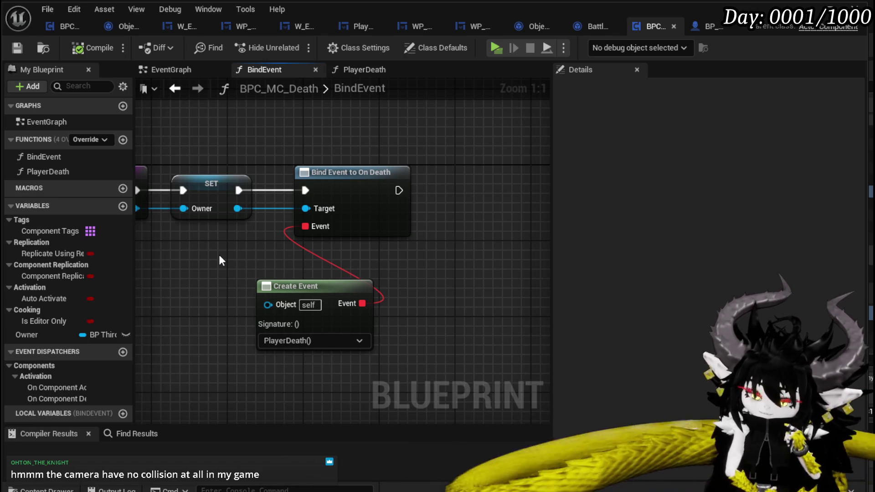
drag(220, 257, 256, 255)
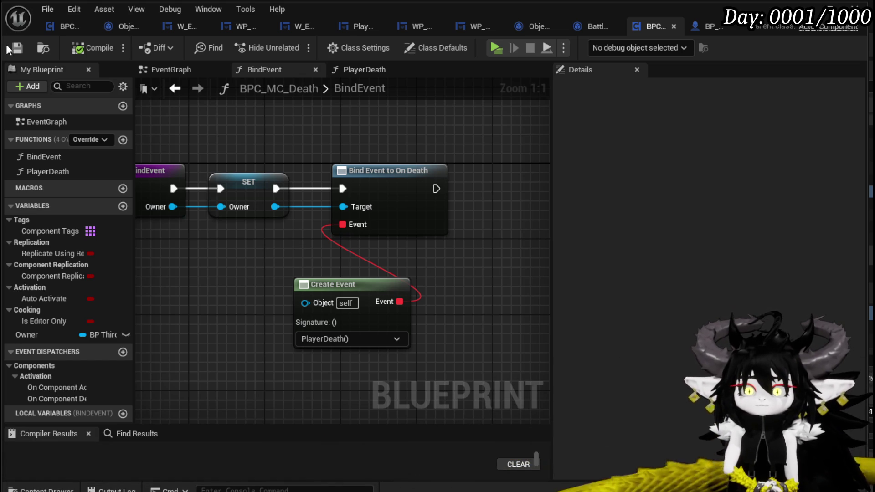
scroll(217, 244, down, 1)
scroll(217, 246, down, 2)
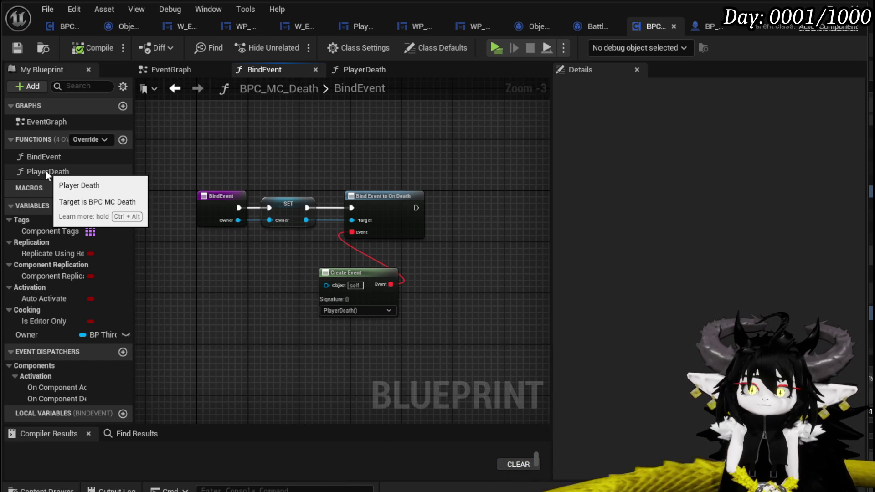
double_click(62, 171)
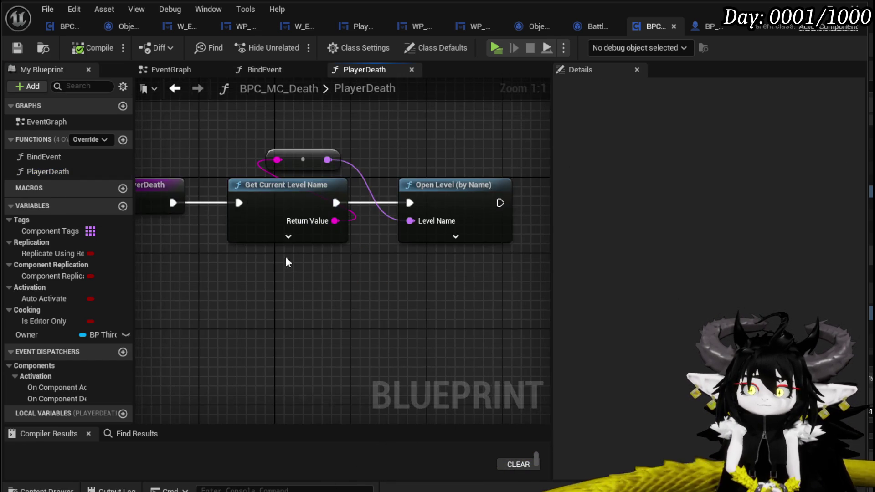
Step: Add an Owner getter and move the level-reloading nodes right to make room
drag(60, 335, 197, 319)
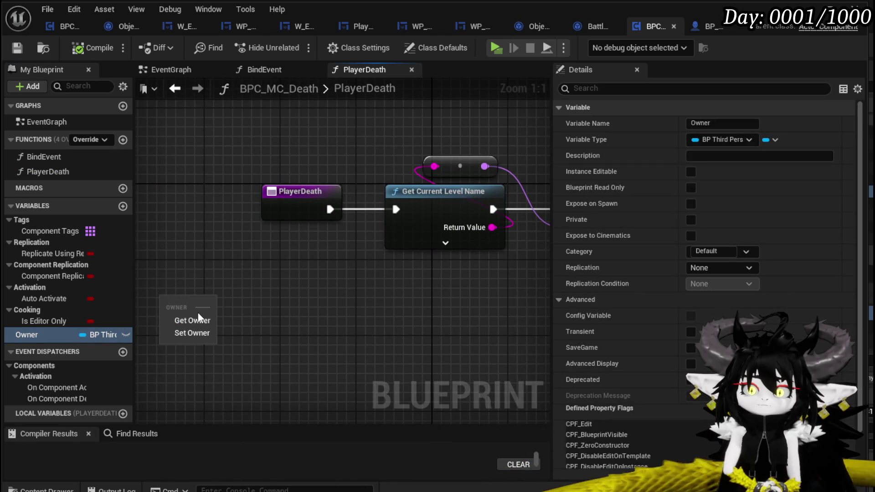
click(187, 322)
drag(232, 192, 288, 255)
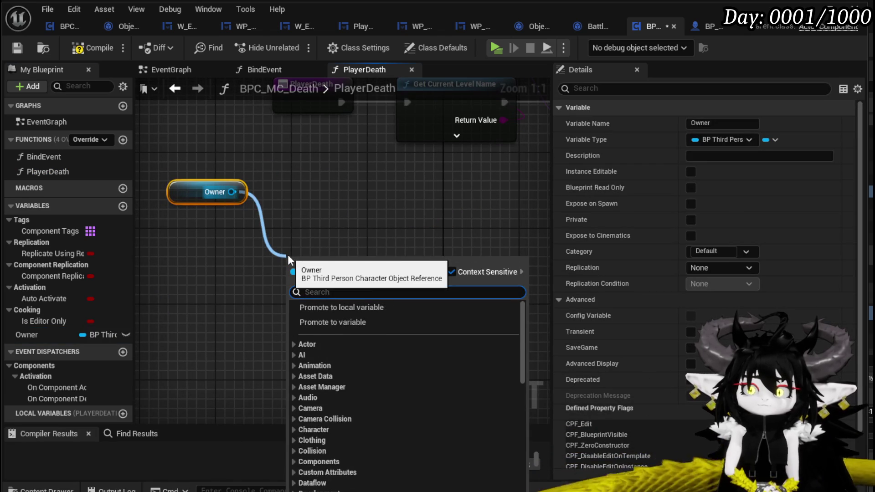
text(Equip)
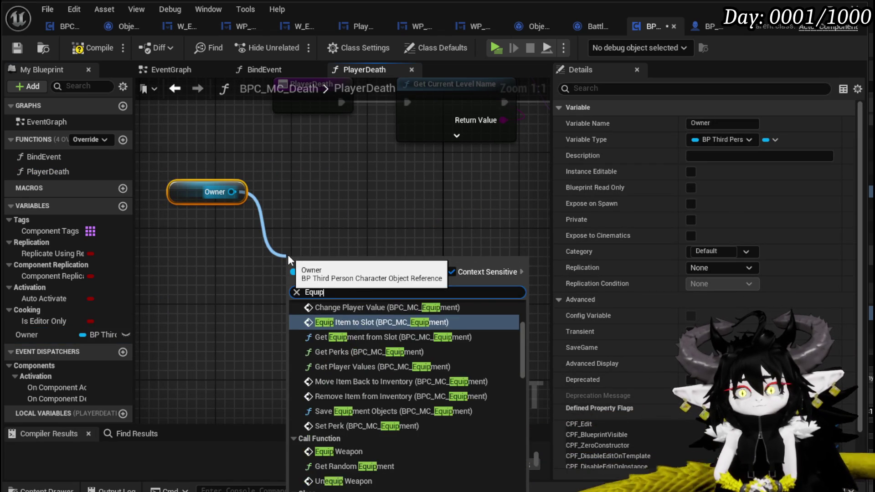
text(ment)
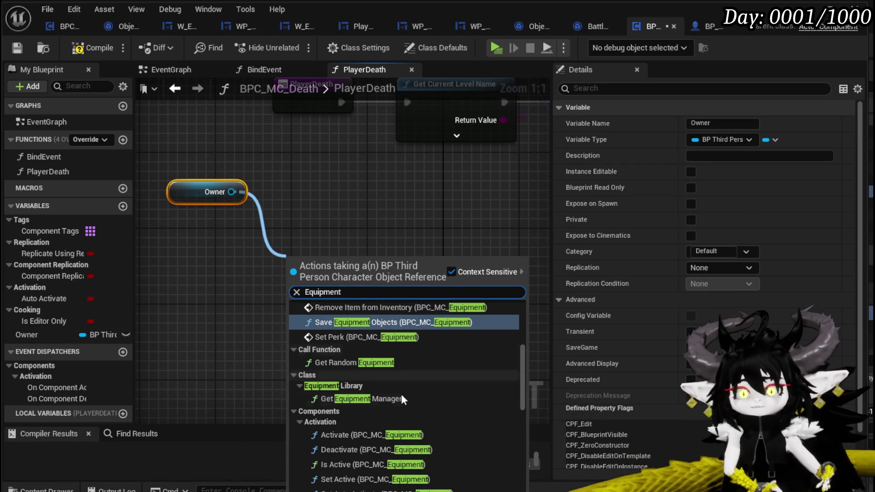
click(378, 210)
scroll(365, 208, down, 2)
scroll(297, 277, down, 1)
drag(297, 277, 445, 171)
drag(277, 221, 459, 221)
drag(312, 227, 478, 187)
Step: From Owner, get its BPC_MC_Equipment component and place the getter near the function start
drag(342, 281, 347, 279)
text(Clear)
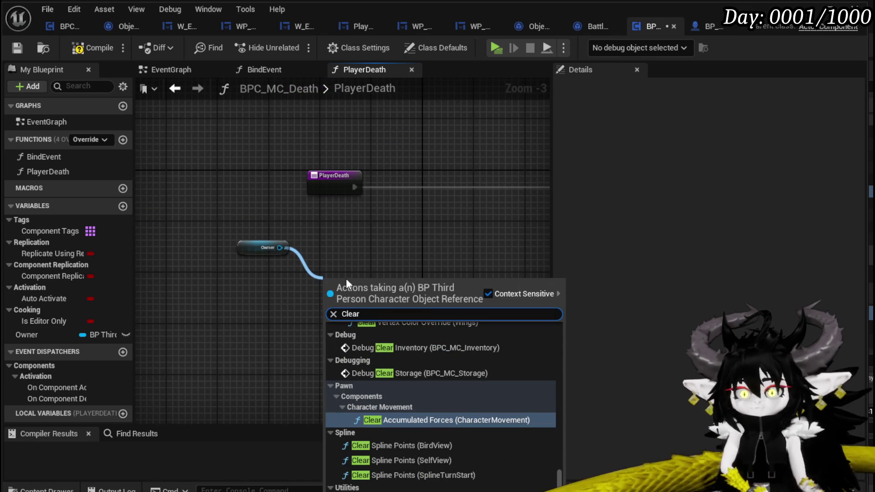
drag(279, 248, 358, 260)
text(E)
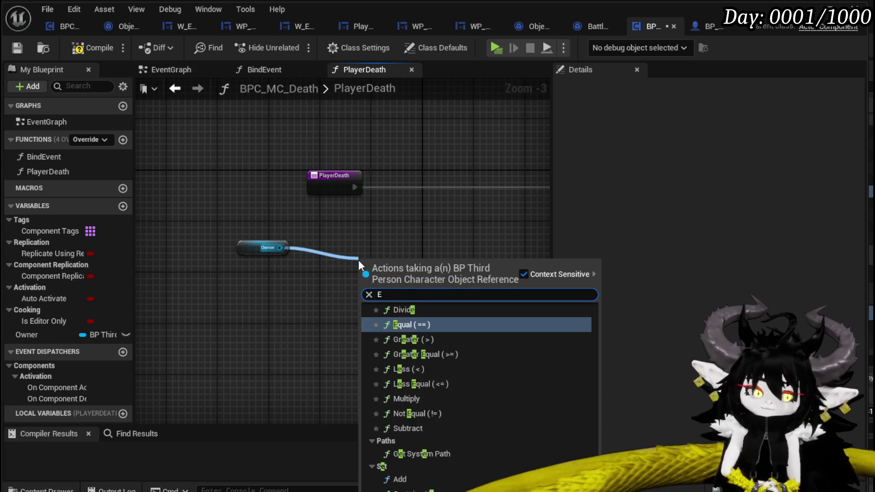
text(quipment)
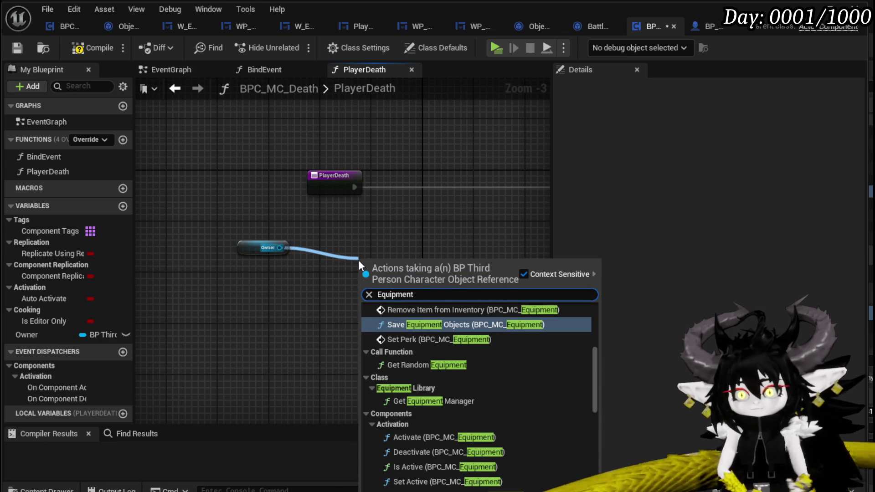
drag(597, 367, 586, 422)
scroll(586, 422, down, 5)
click(410, 474)
drag(311, 274, 201, 267)
drag(301, 267, 342, 283)
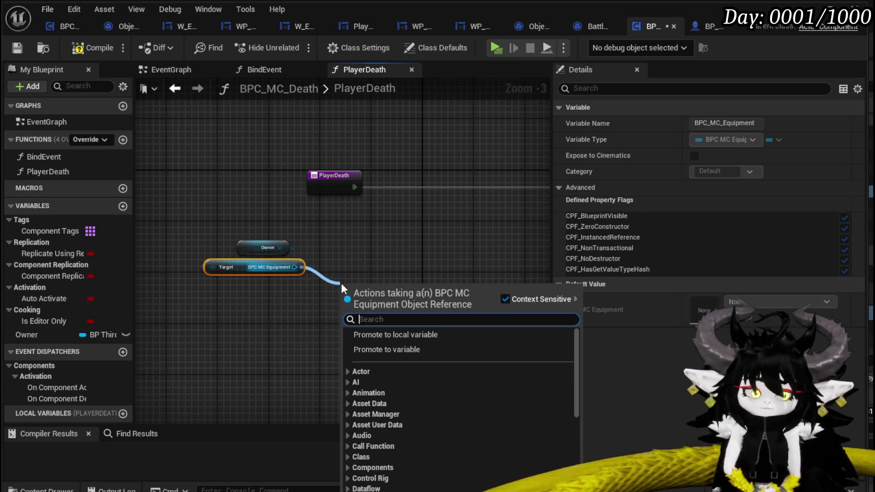
text(Defau)
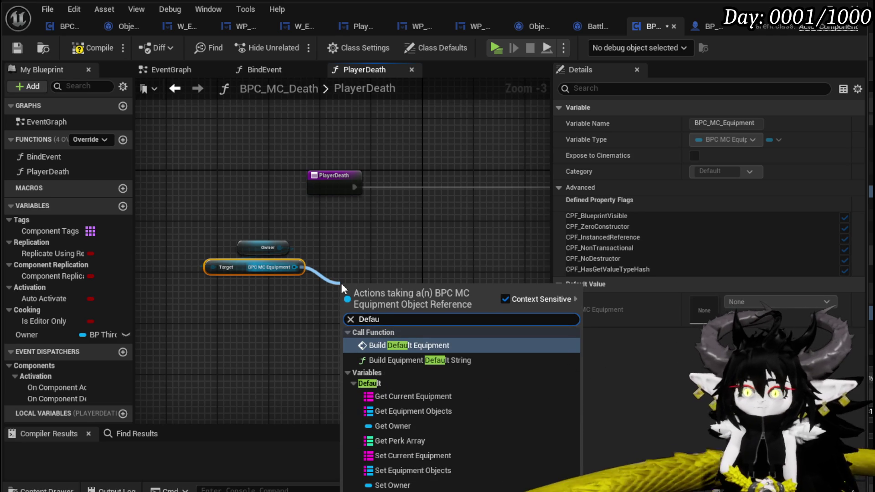
Step: Add Build Default Equipment on the equipment component and Create Save Data targeting the owner
click(415, 345)
drag(371, 291, 397, 234)
drag(250, 278, 329, 224)
mouse_move(282, 272)
mouse_down()
mouse_move(258, 265)
mouse_move(370, 296)
mouse_up()
text(Create)
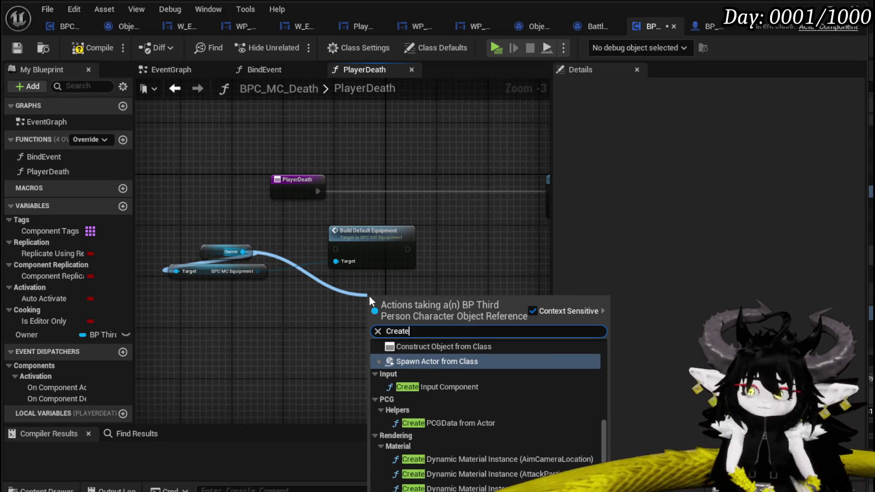
text( Save)
click(429, 354)
mouse_move(404, 311)
mouse_down()
mouse_move(478, 257)
mouse_move(469, 263)
mouse_up()
Step: Wire PlayerDeath into Build Default Equipment, Create Save Data, then the level reload, and start a play-test
mouse_move(406, 249)
mouse_down()
mouse_move(431, 251)
mouse_move(400, 199)
mouse_up()
drag(285, 219, 260, 219)
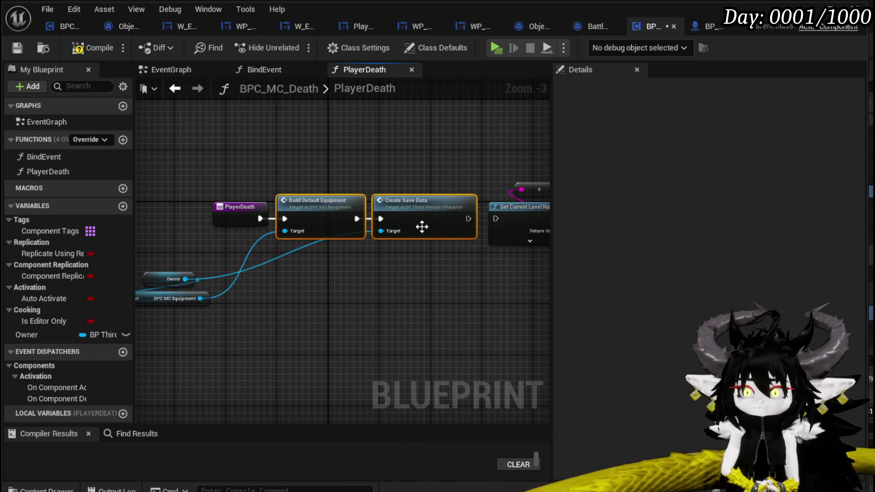
drag(469, 219, 494, 218)
mouse_move(454, 178)
mouse_down()
mouse_move(330, 173)
mouse_move(520, 187)
mouse_up()
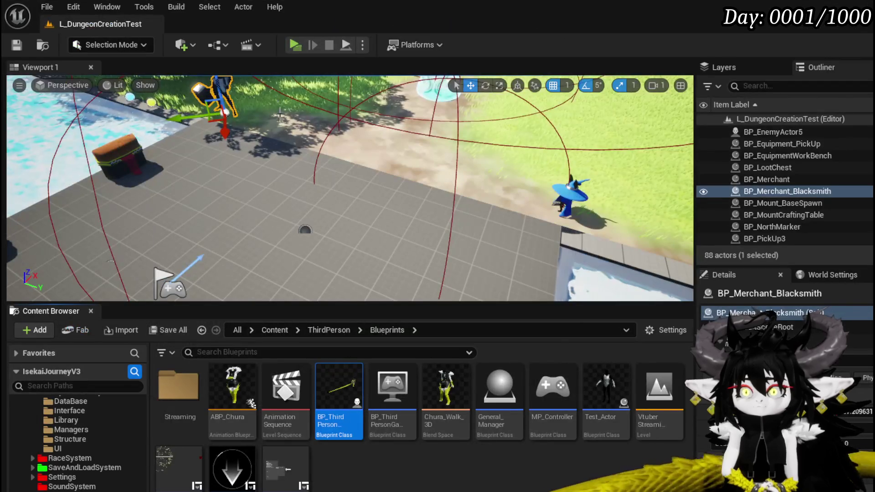
click(295, 45)
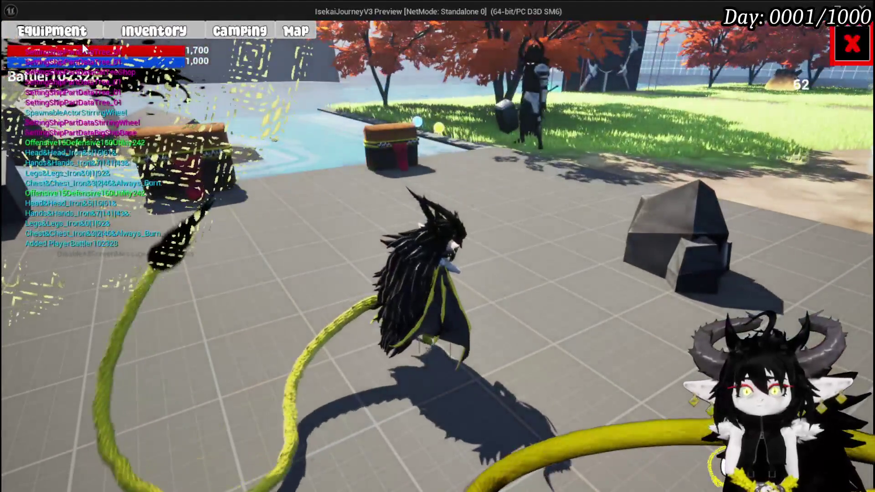
Step: In the equipment screen, equip Iron_Head, Iron_Chest and Iron_Hands in their slots
click(82, 41)
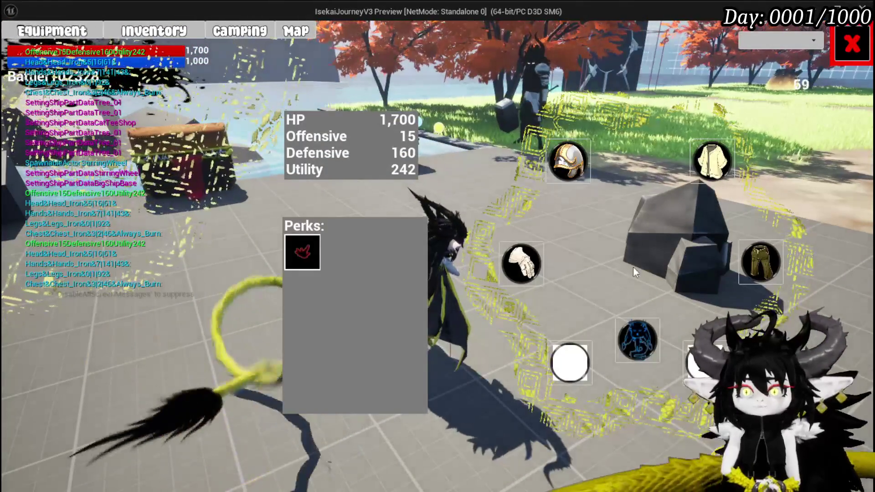
click(563, 168)
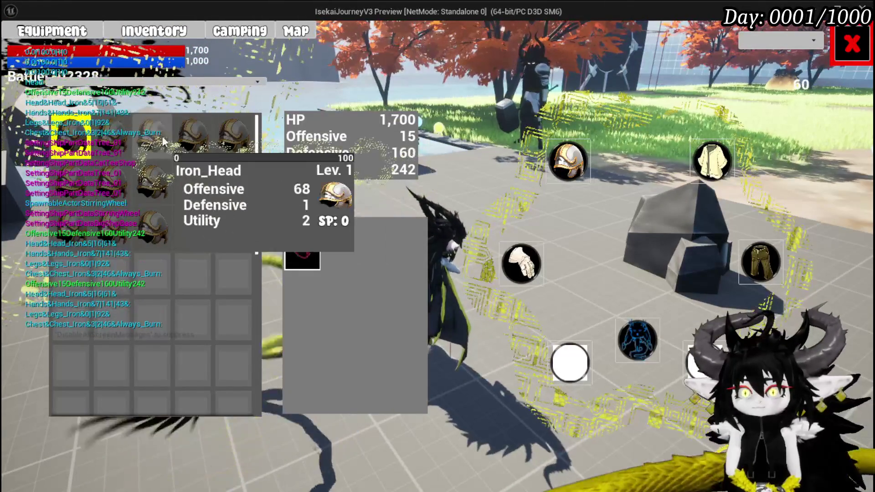
click(247, 140)
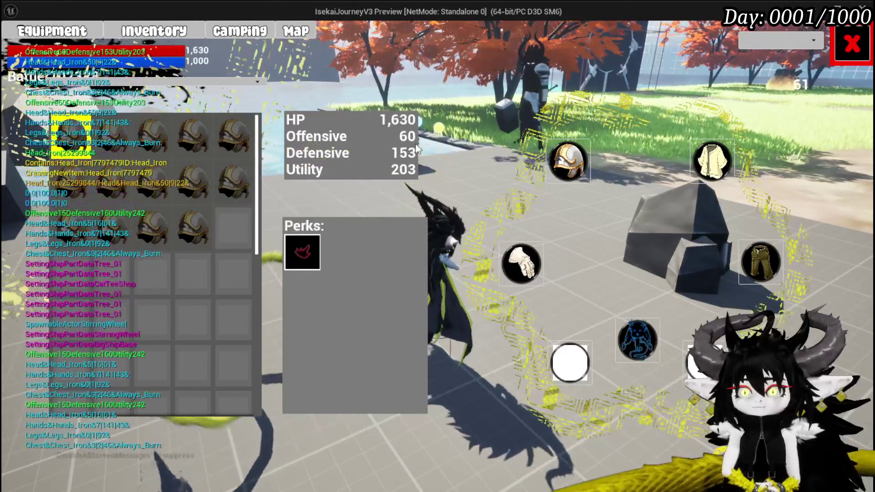
click(712, 162)
mouse_move(233, 138)
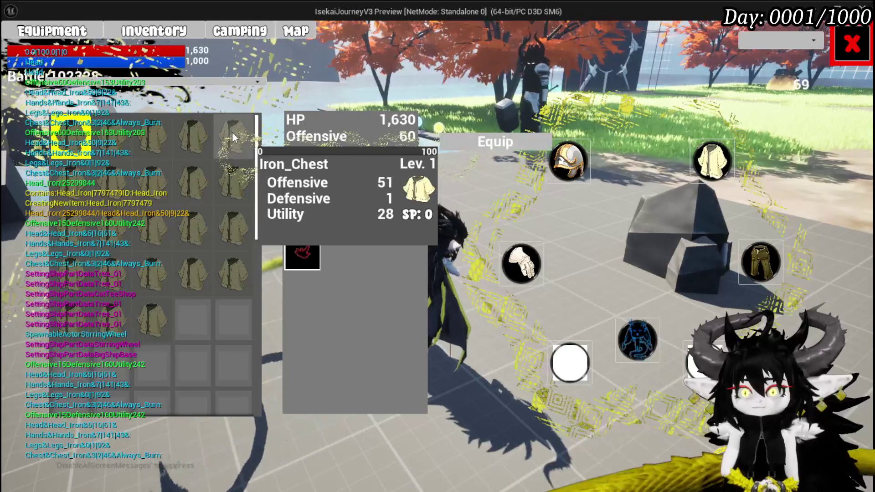
click(455, 145)
click(522, 263)
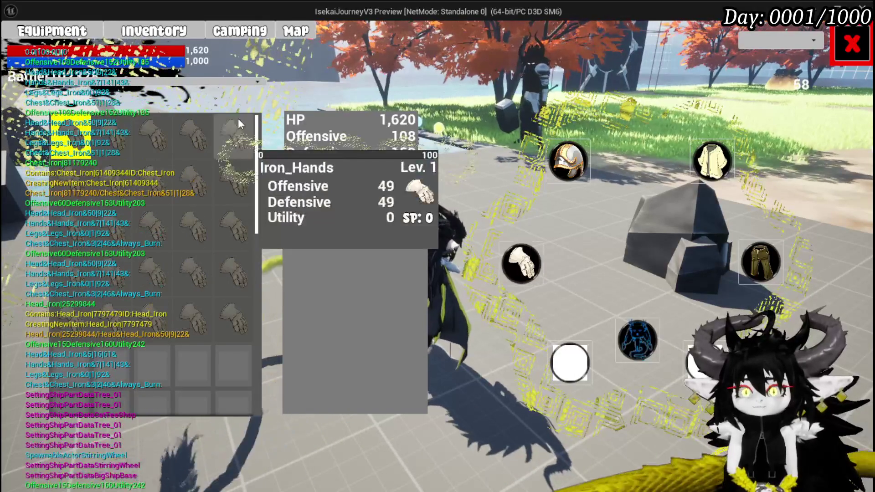
click(236, 123)
Step: Equip Iron_Legs, close the equipment screen and walk toward the storage chest
click(759, 261)
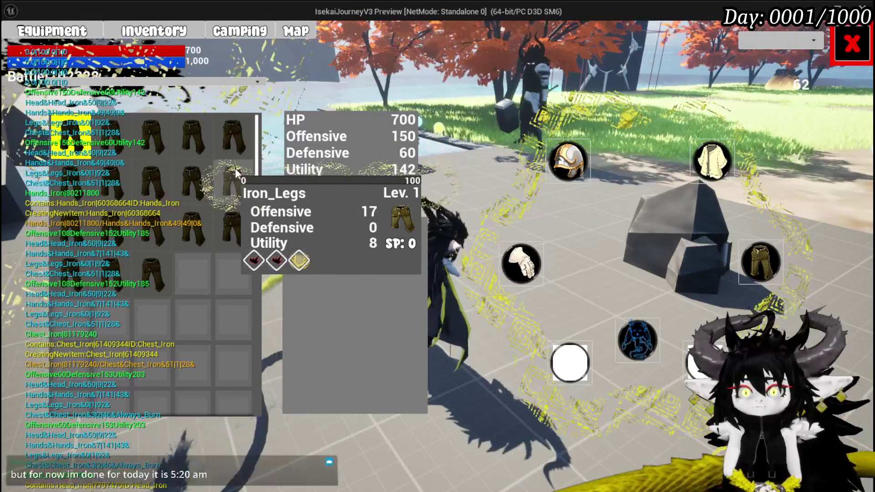
click(231, 220)
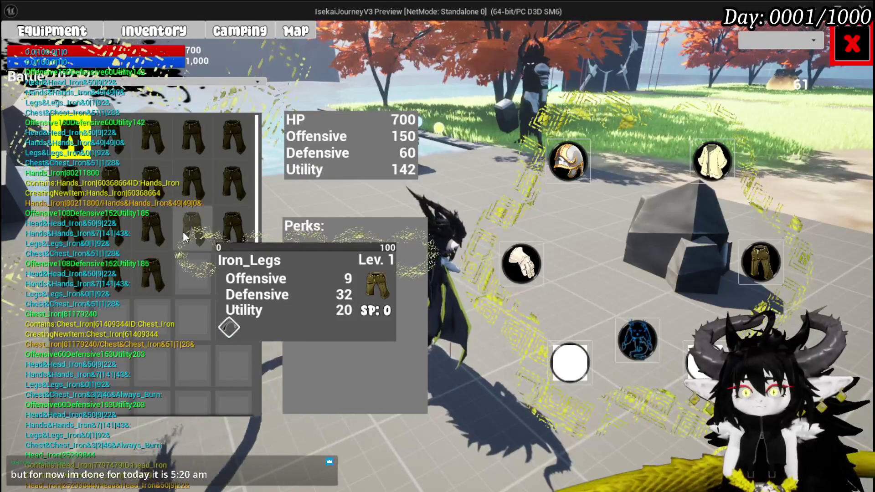
click(454, 237)
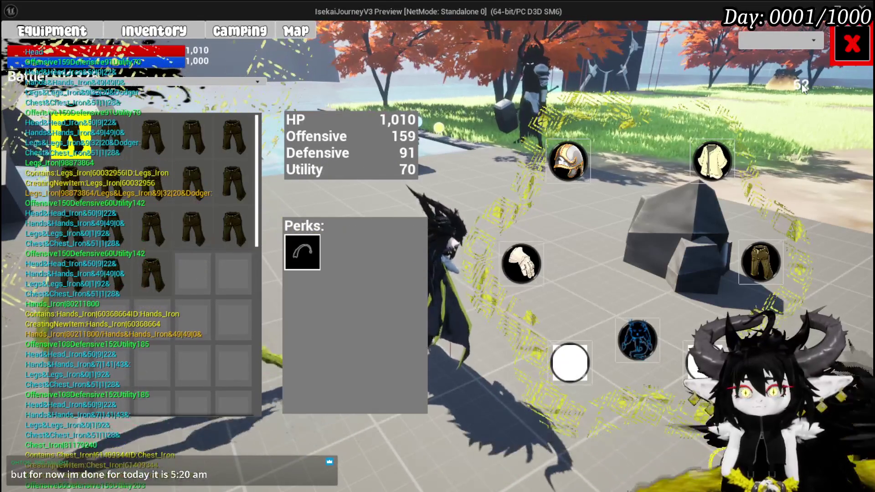
click(848, 46)
key(w)
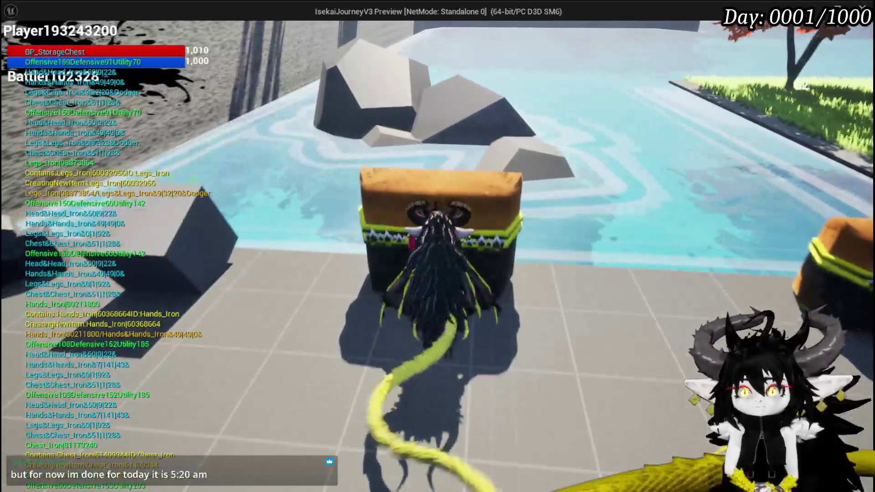
Step: Open the storage chest, sort inventory by Level and Perk, and store Iron_Hands and Iron_Chest
key(e)
click(334, 143)
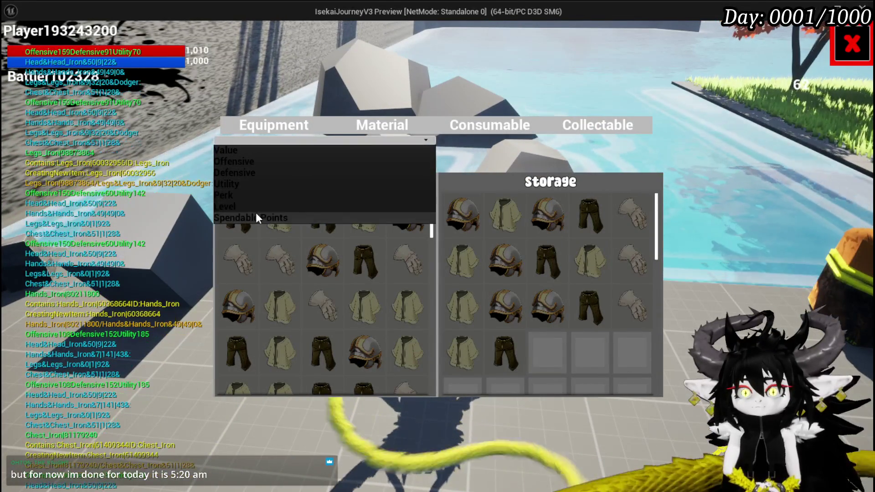
click(252, 208)
click(244, 212)
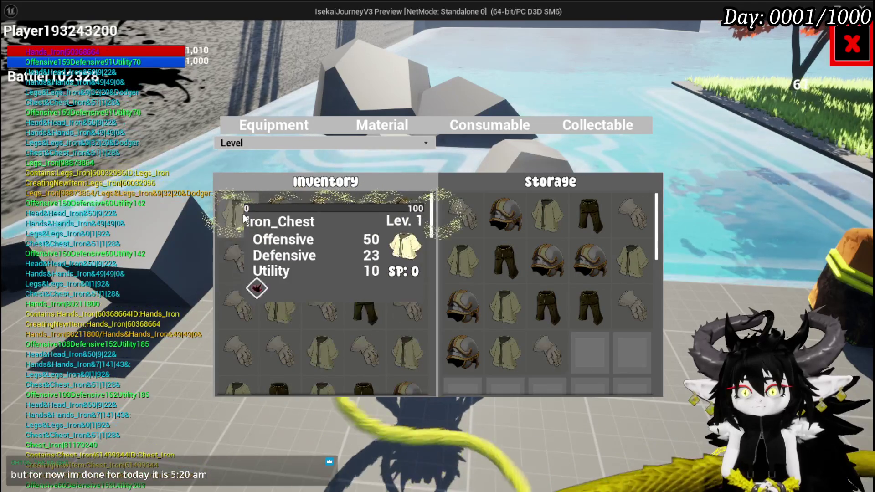
click(248, 218)
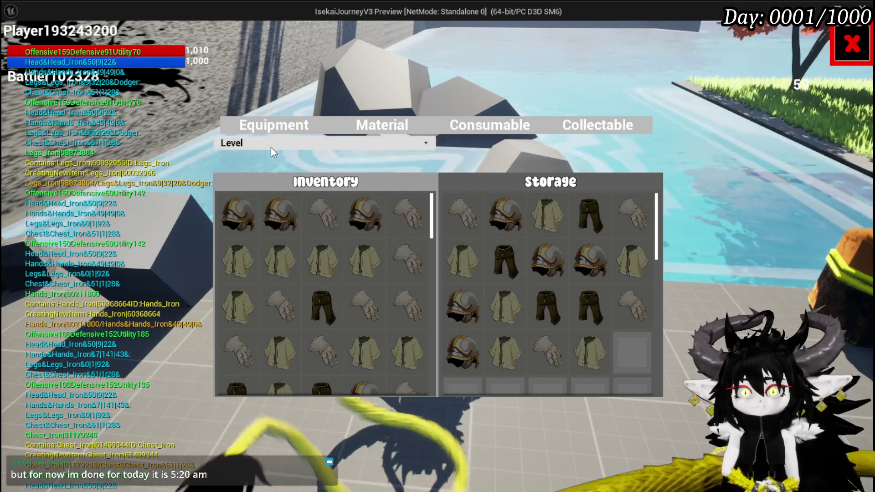
click(271, 145)
click(233, 201)
click(259, 142)
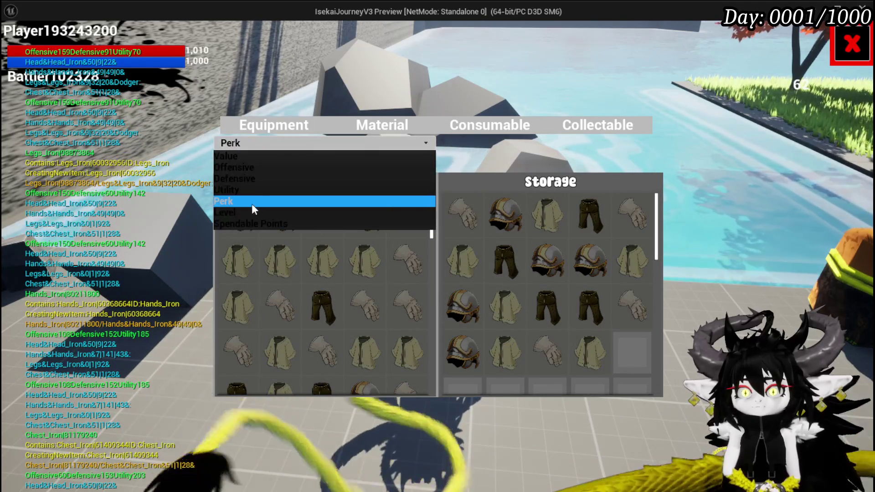
click(240, 212)
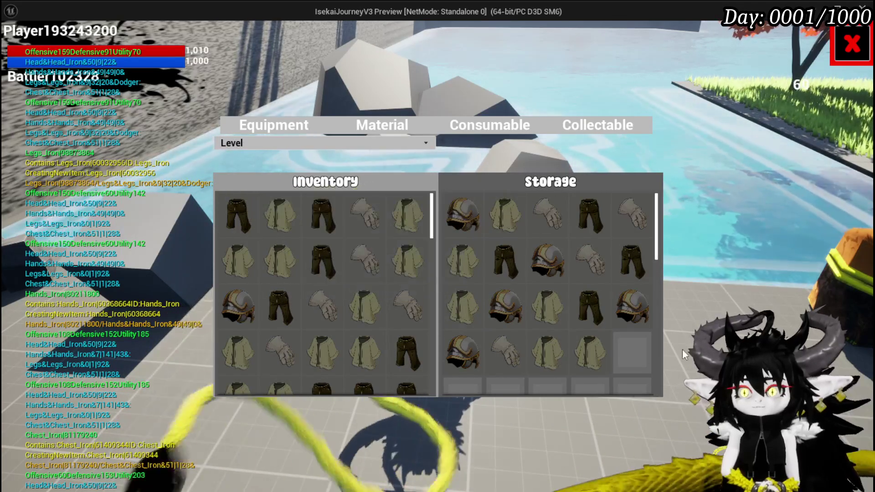
Step: Withdraw the Iron_Chest and Iron_Hands pieces back into inventory and close the storage window
click(578, 358)
click(551, 355)
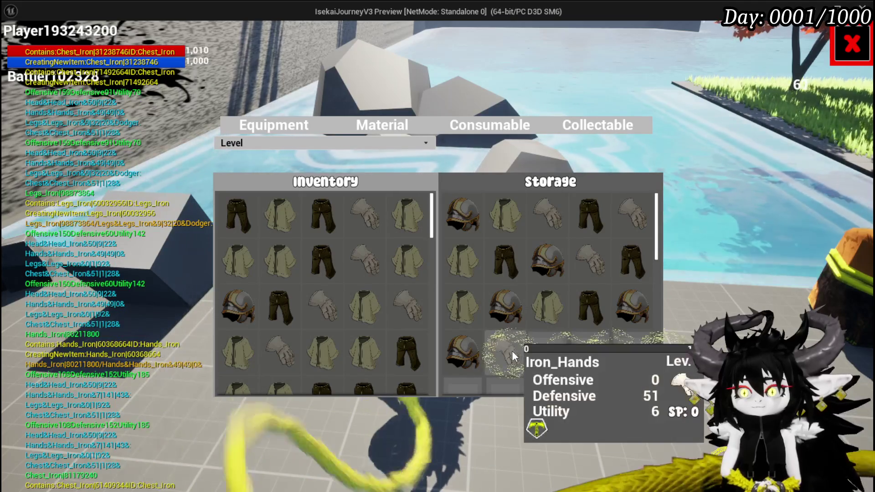
click(513, 352)
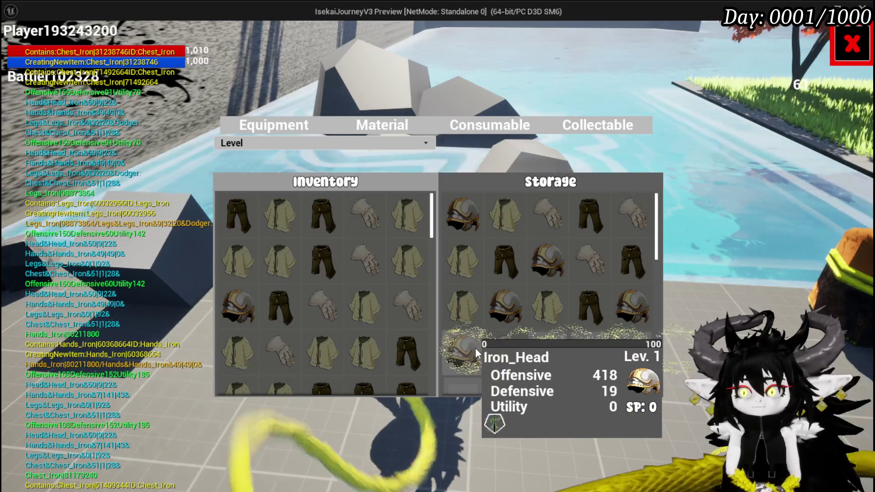
click(513, 355)
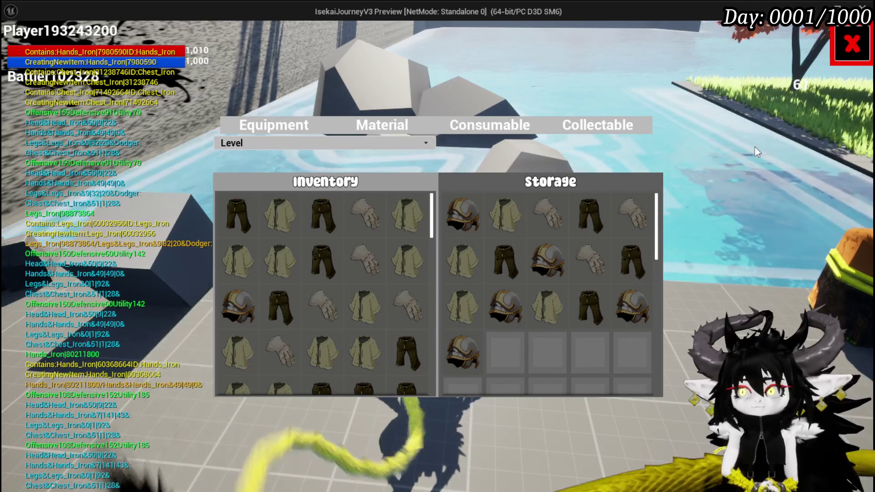
click(853, 45)
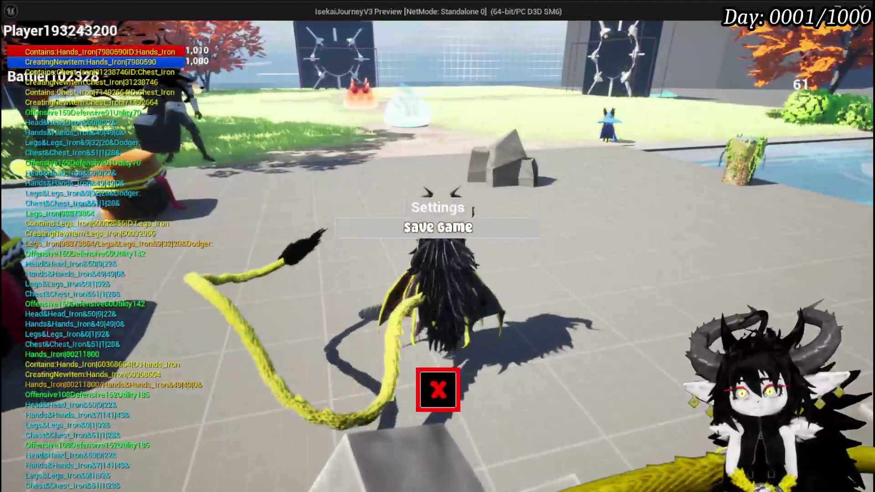
Step: Close the settings menu, jump across to the slimes and start the battle
click(438, 373)
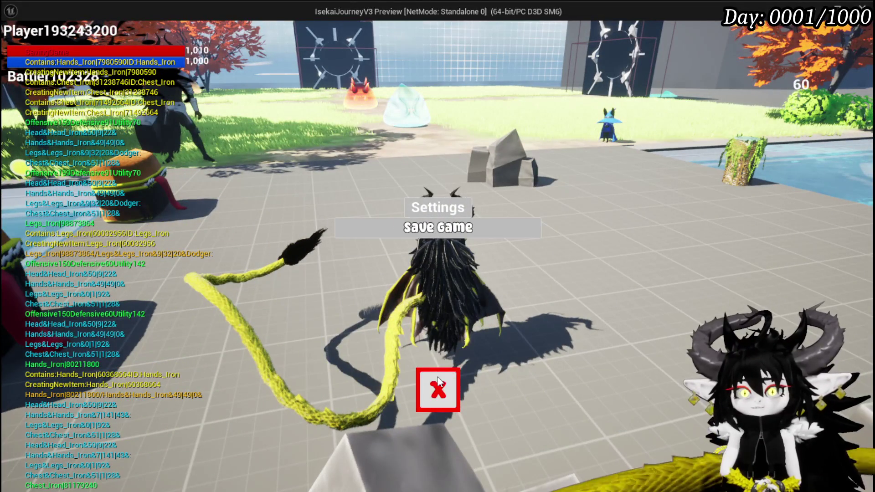
key(space)
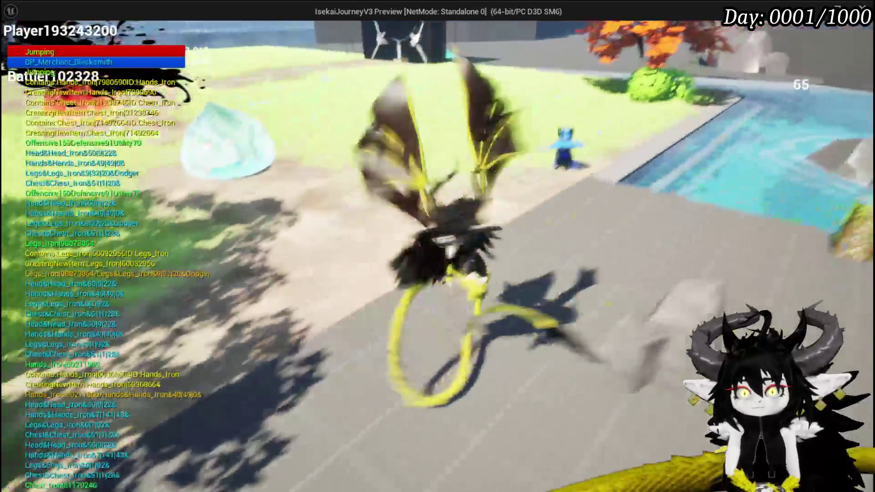
key(space)
key(space)
key(space)
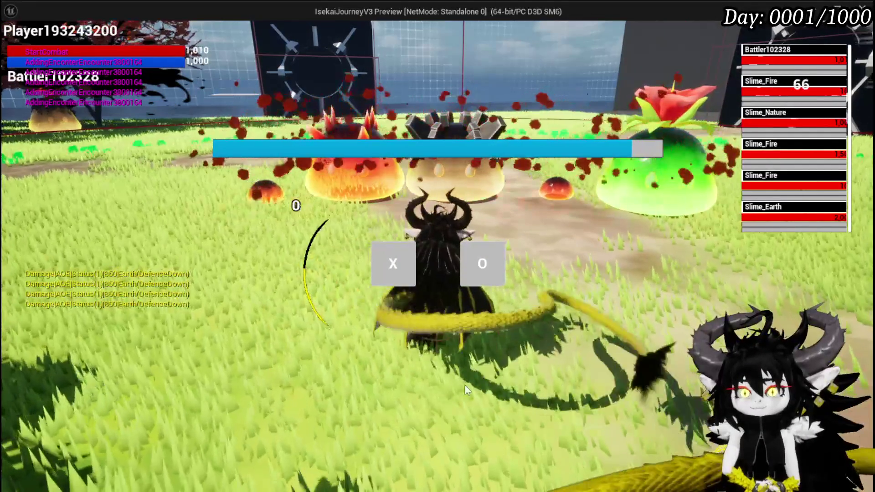
click(389, 259)
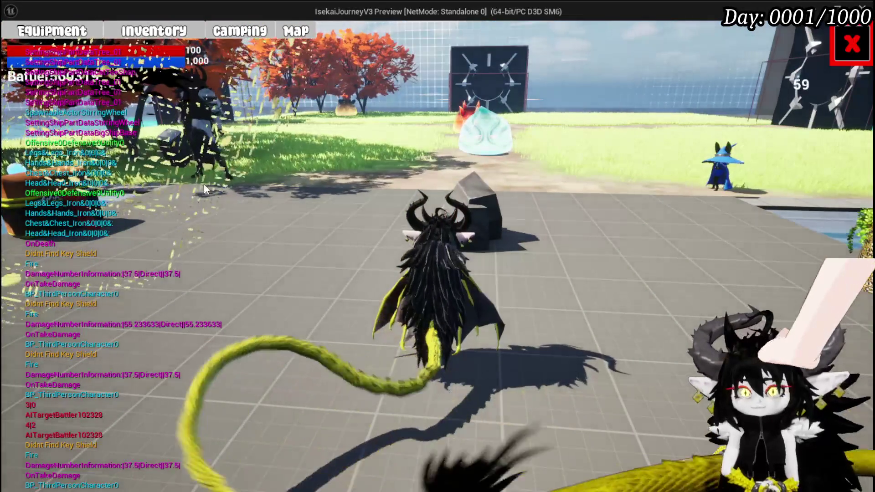
Step: Check the head, hands, chest and legs slot lists and the equipped perk, then close the equipment screen
click(78, 38)
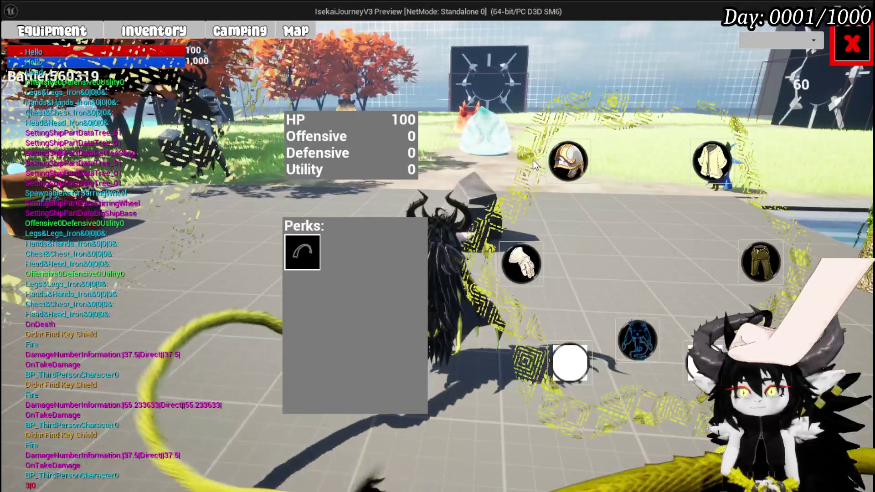
click(568, 161)
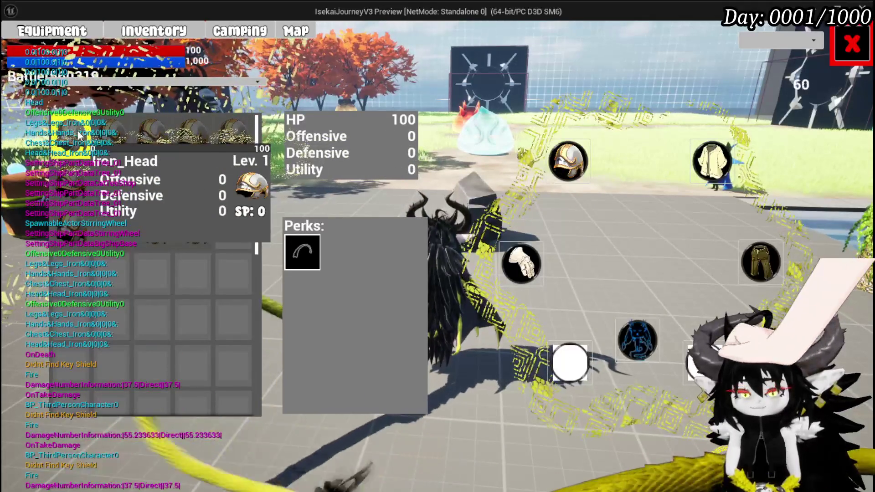
click(513, 272)
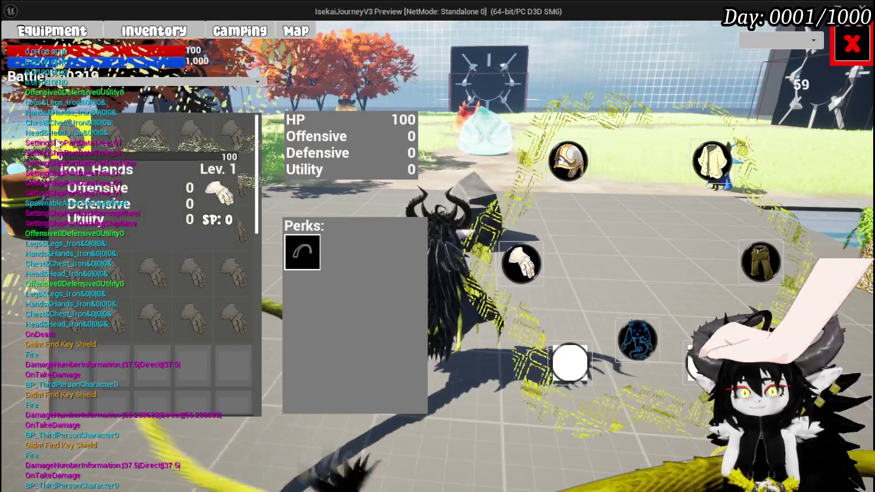
click(712, 161)
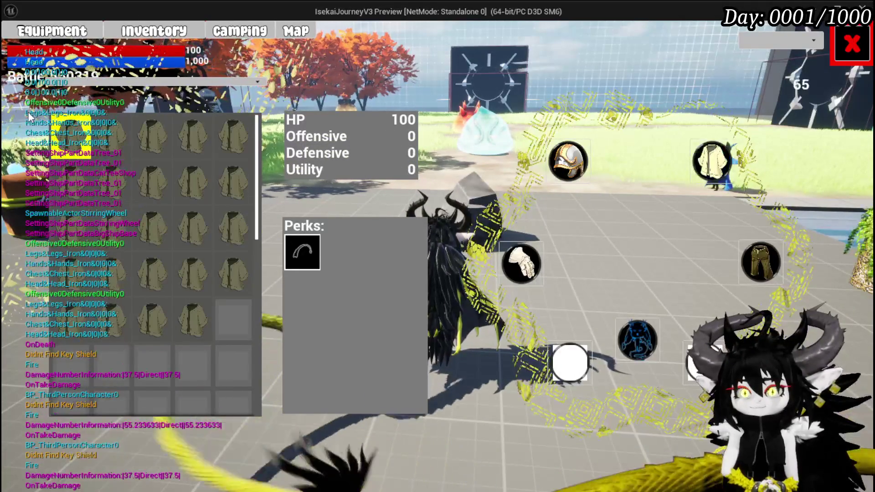
click(756, 274)
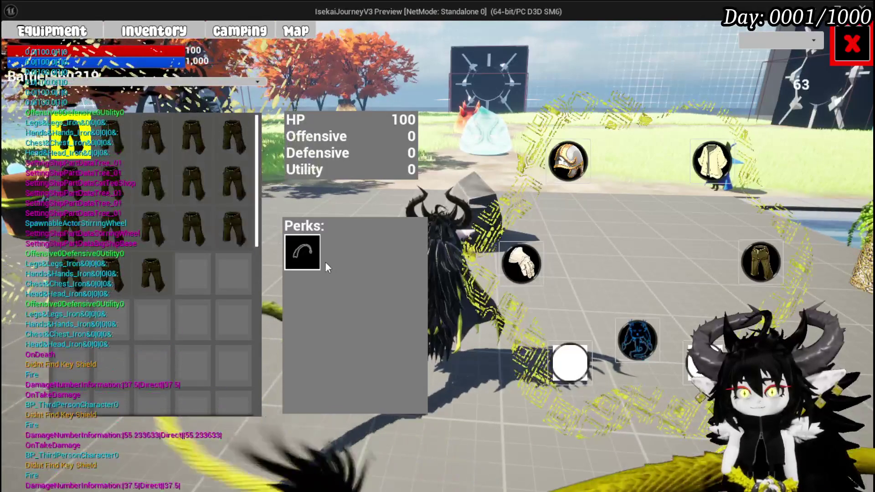
click(309, 250)
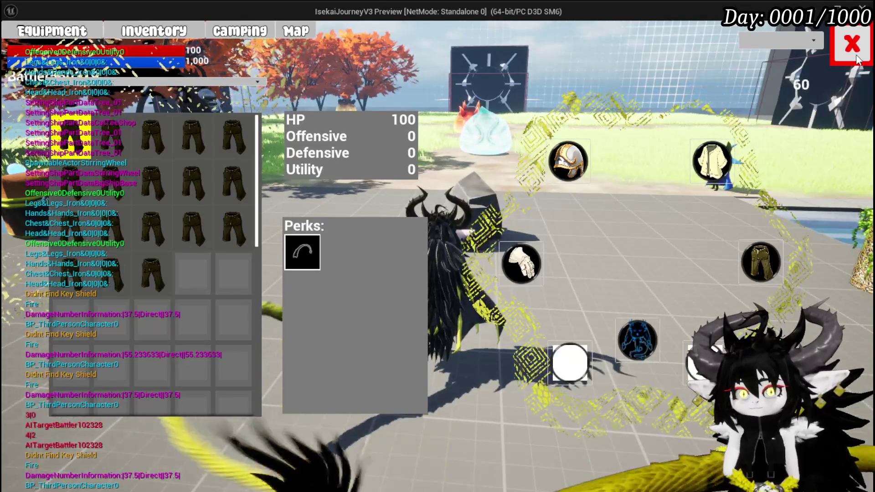
click(857, 57)
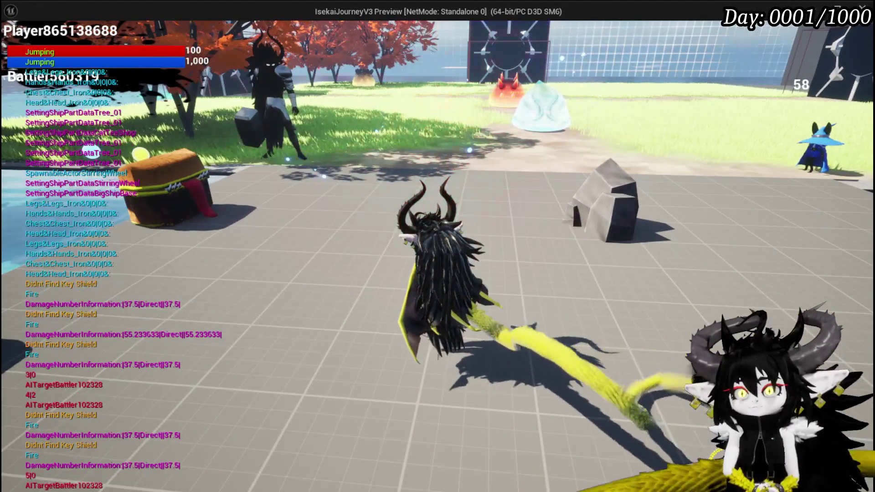
Step: Jump around briefly, stop the game preview and save the level
key(space)
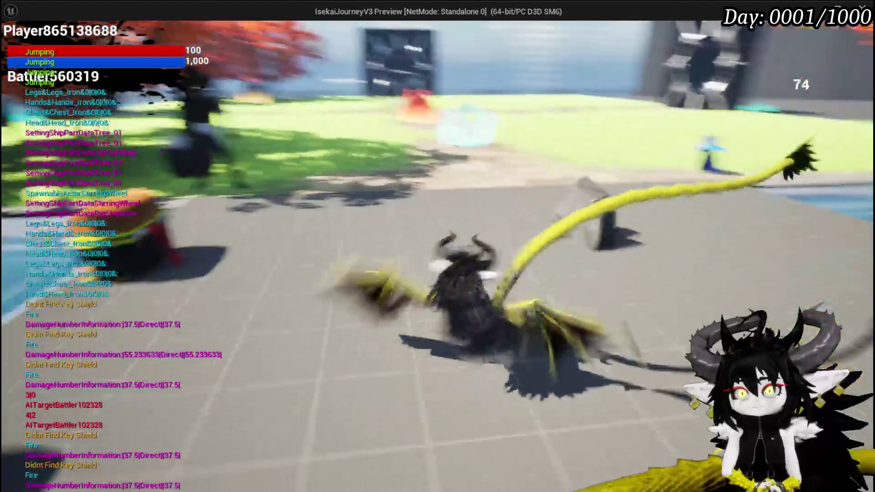
key(space)
key(space)
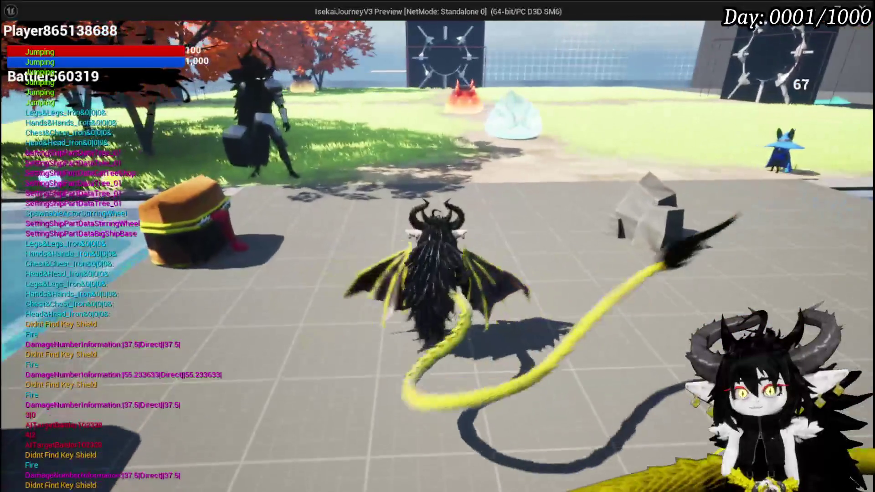
key(Escape)
click(16, 46)
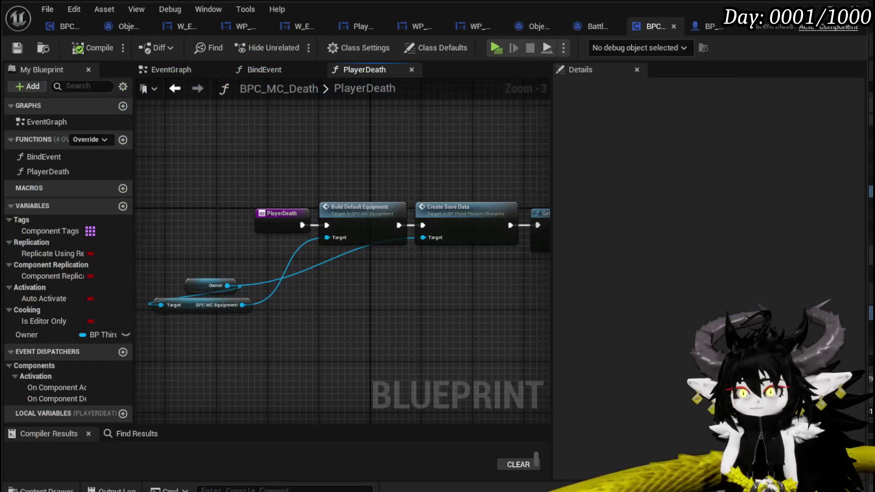
Step: Spread out the PlayerDeath entry and the level-reload nodes across the graph
drag(368, 318, 464, 331)
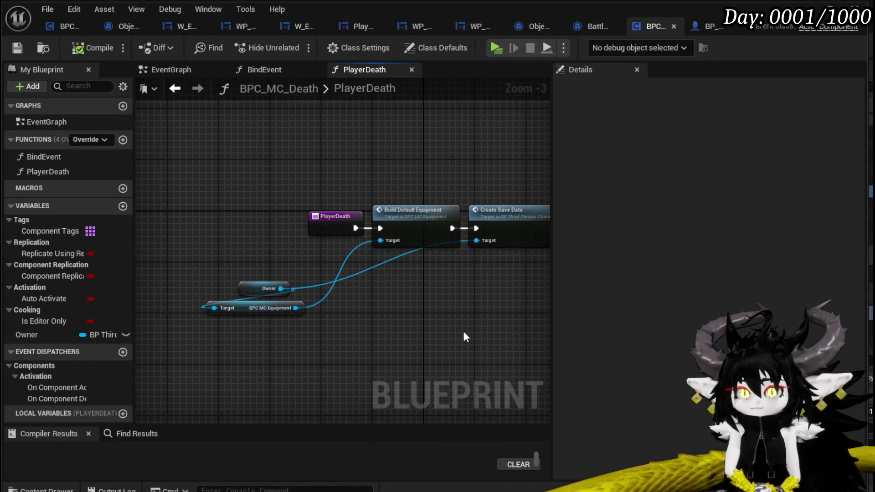
drag(307, 228, 194, 226)
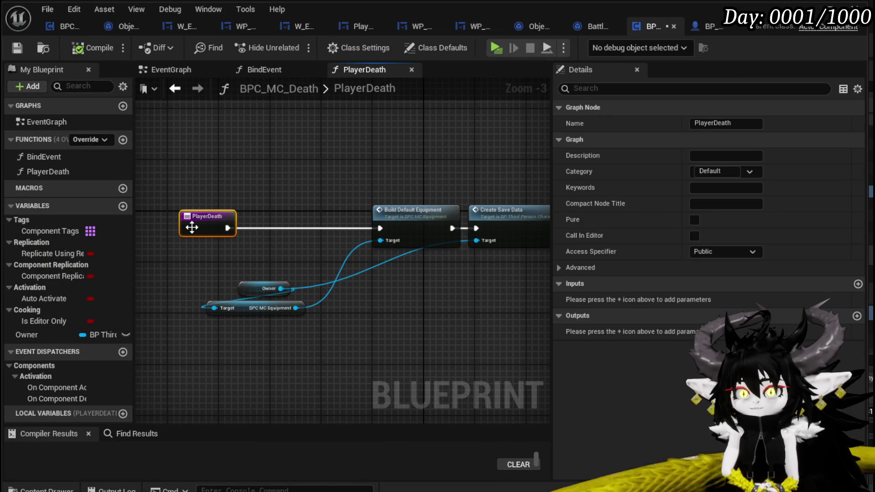
drag(293, 254, 186, 257)
mouse_move(366, 229)
mouse_down()
mouse_move(414, 196)
mouse_move(395, 209)
mouse_up()
click(414, 195)
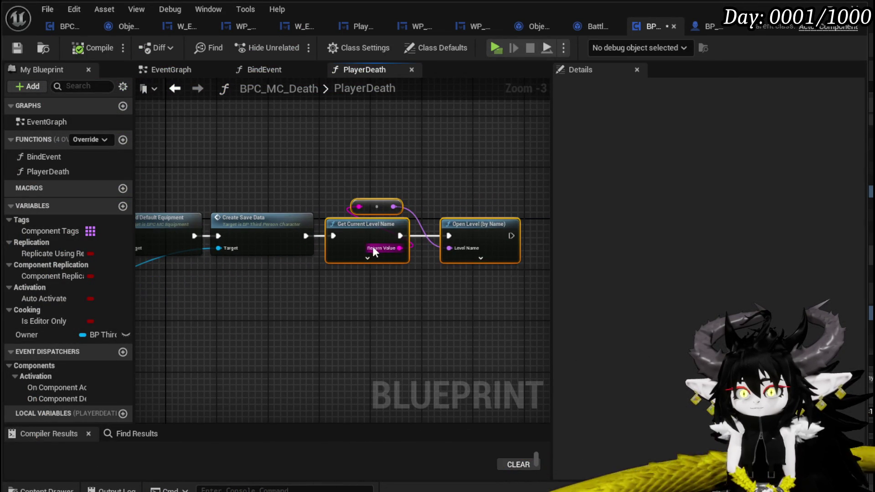
drag(385, 201, 359, 217)
drag(448, 265, 483, 256)
click(303, 181)
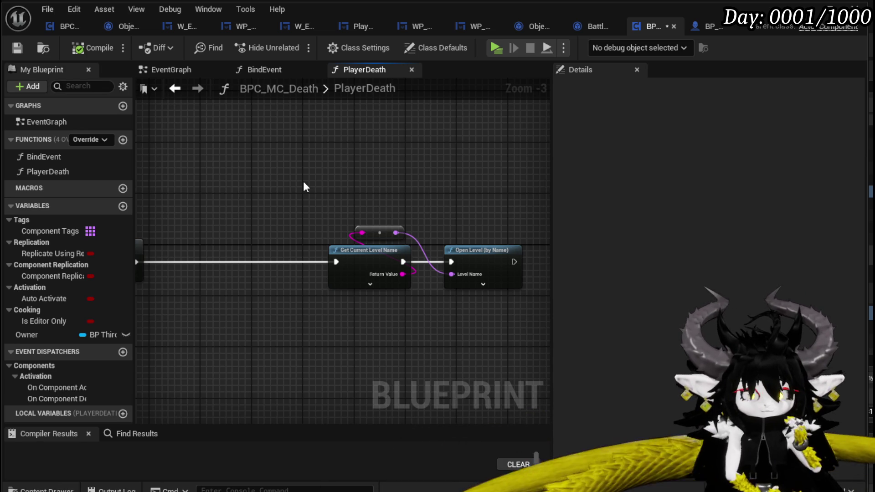
Step: Pan back to the PlayerDeath entry and start a new function in BPC_MC_Death
drag(303, 181, 361, 197)
drag(264, 217, 353, 195)
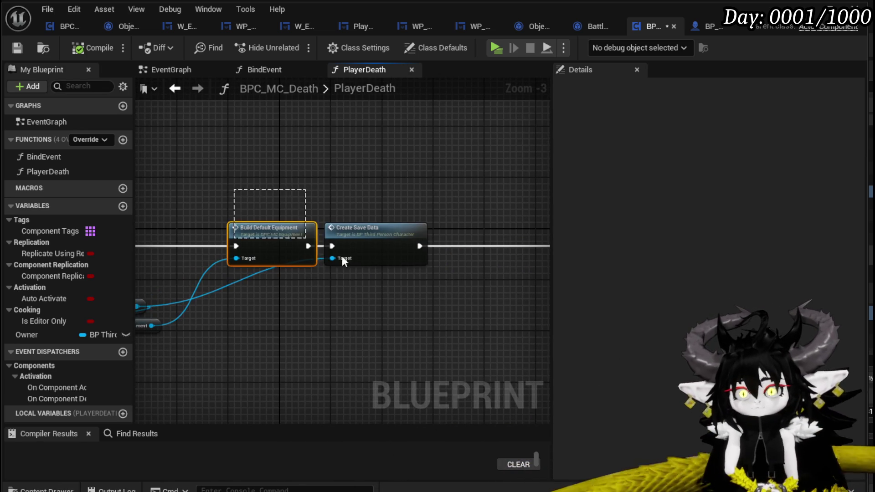
drag(230, 199, 369, 213)
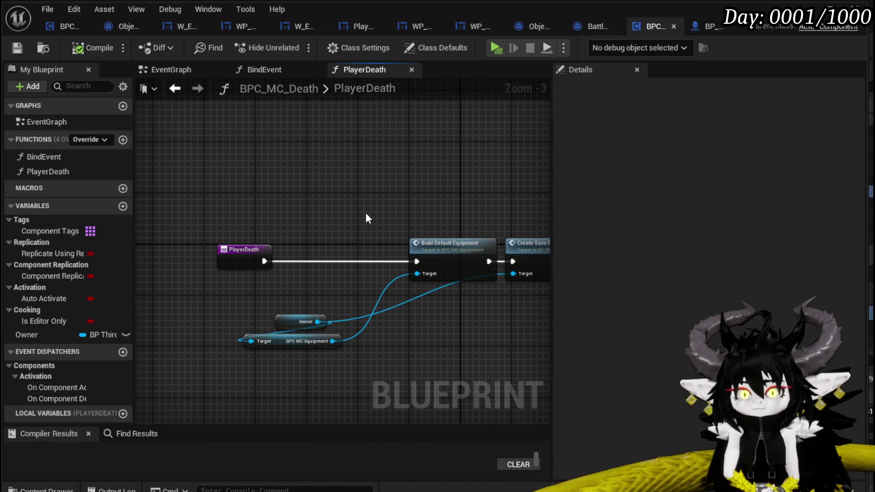
click(123, 140)
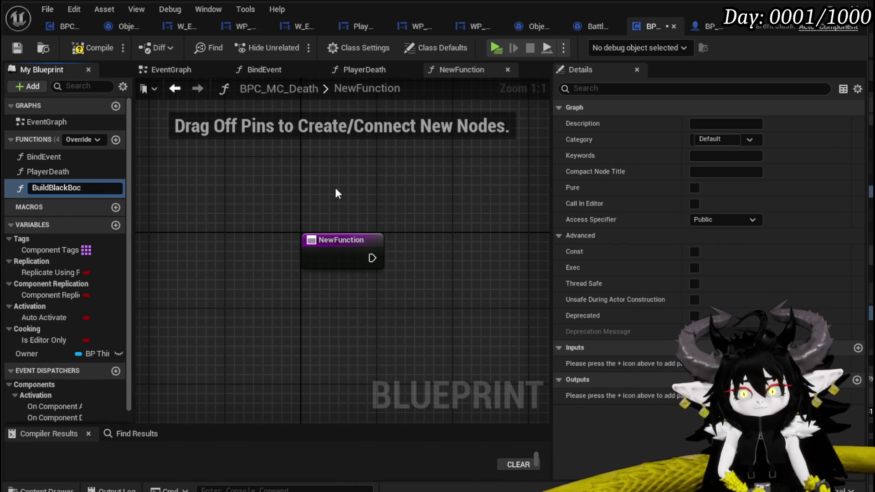
text(x)
Step: Name the new function BuildBlackBox, compile, and switch to BPC_MC_Equipment
key(Return)
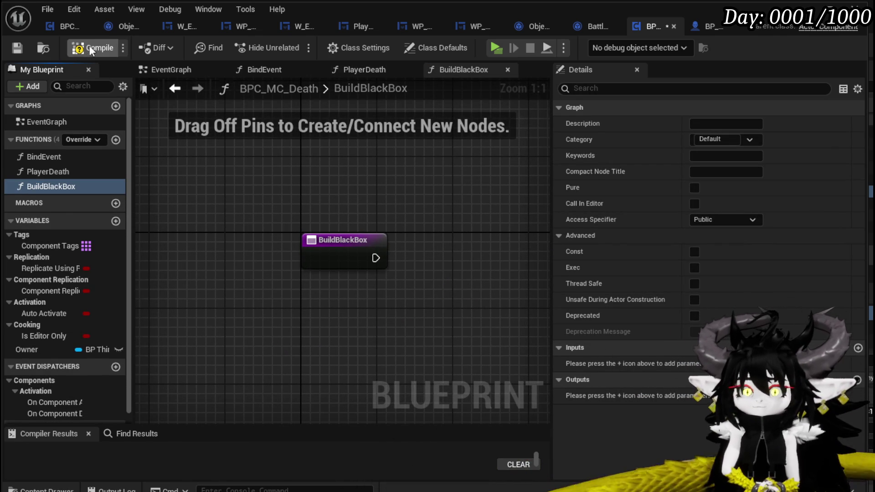
click(17, 46)
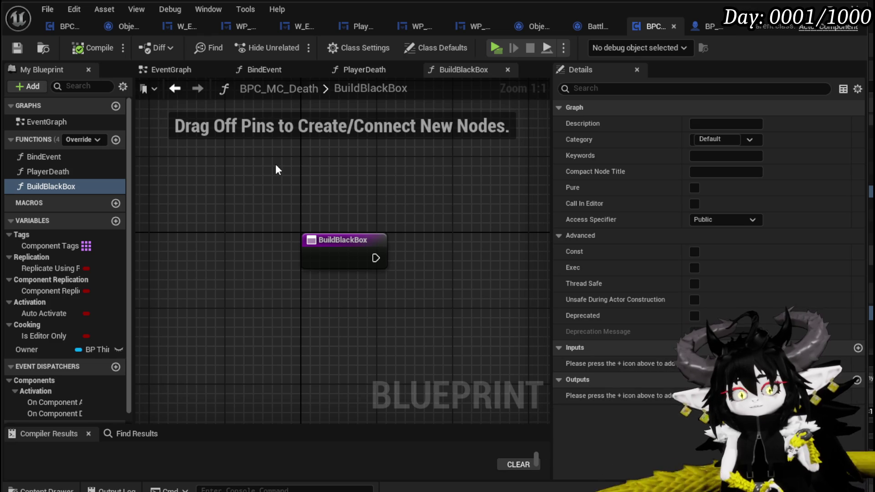
click(68, 27)
Step: Open the SetPerk function graph and bring its entry and loop into view
double_click(52, 185)
drag(175, 247, 337, 278)
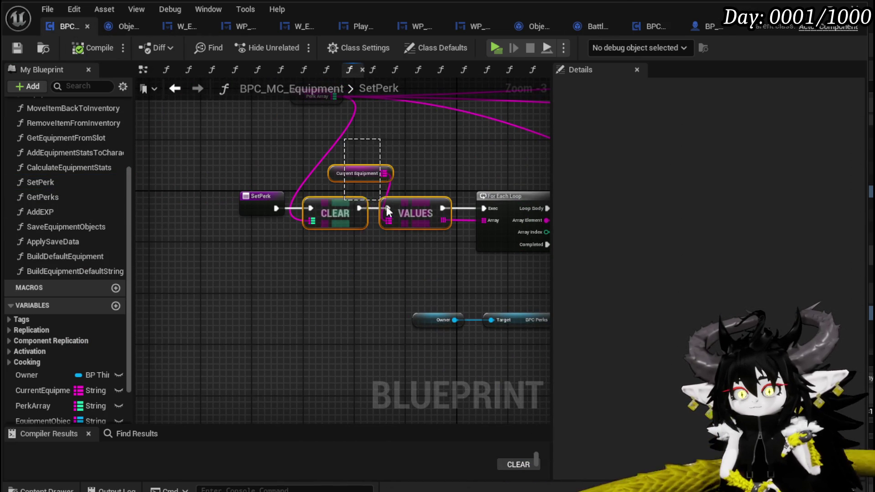
mouse_move(377, 173)
mouse_down()
mouse_move(370, 218)
mouse_move(167, 169)
mouse_up()
drag(320, 176, 450, 214)
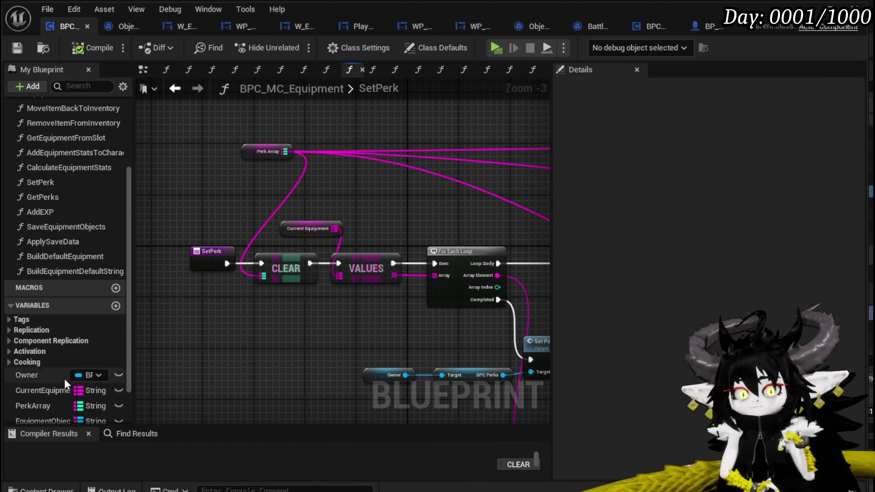
Step: Add an Equipment Objects getter feeding a Values node, then pull from Values output
drag(46, 412, 181, 189)
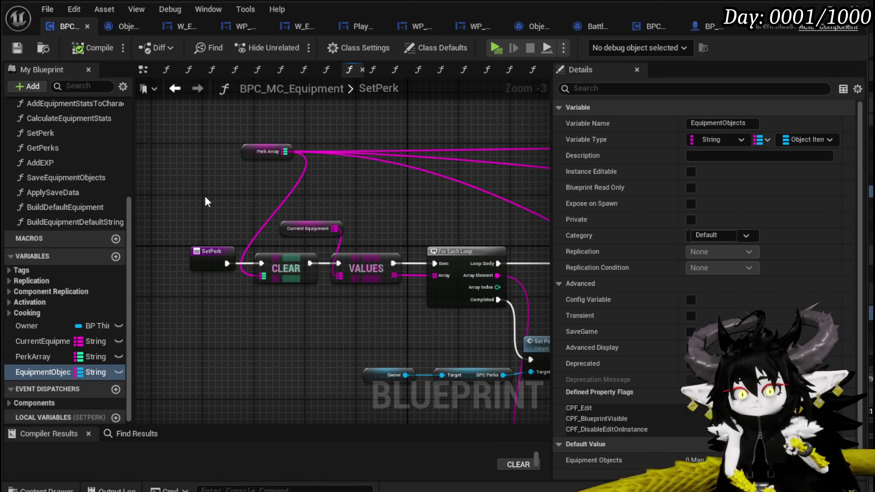
click(205, 196)
scroll(218, 186, up, 1)
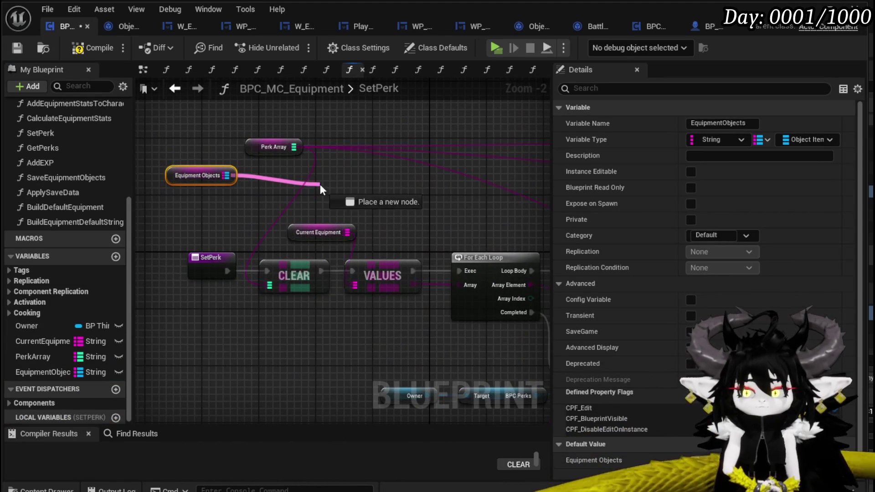
drag(226, 176, 320, 184)
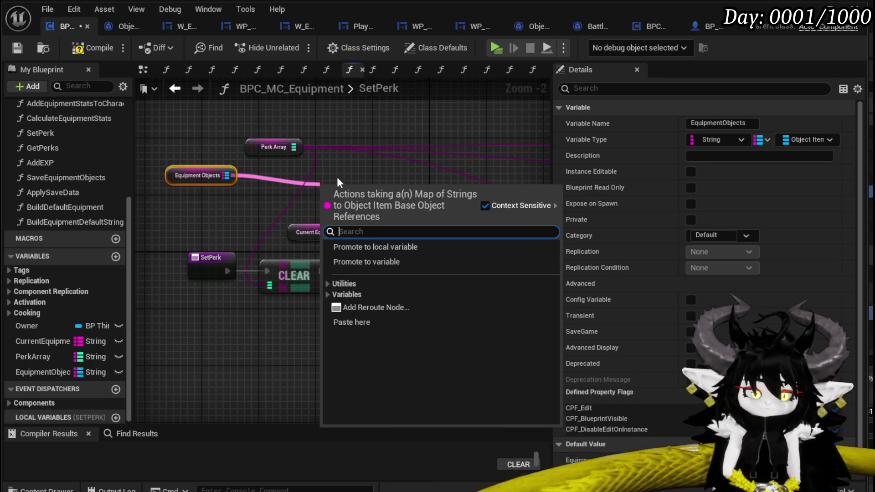
text(values)
key(Return)
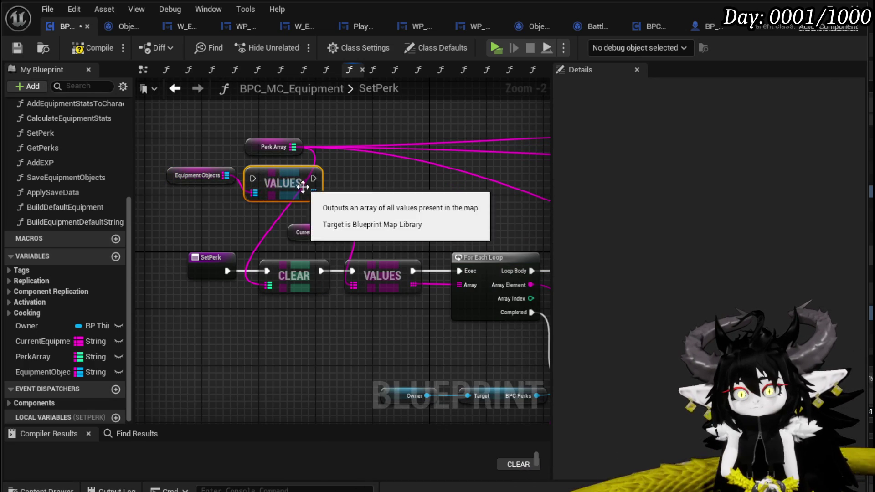
drag(315, 191, 380, 194)
text(loop)
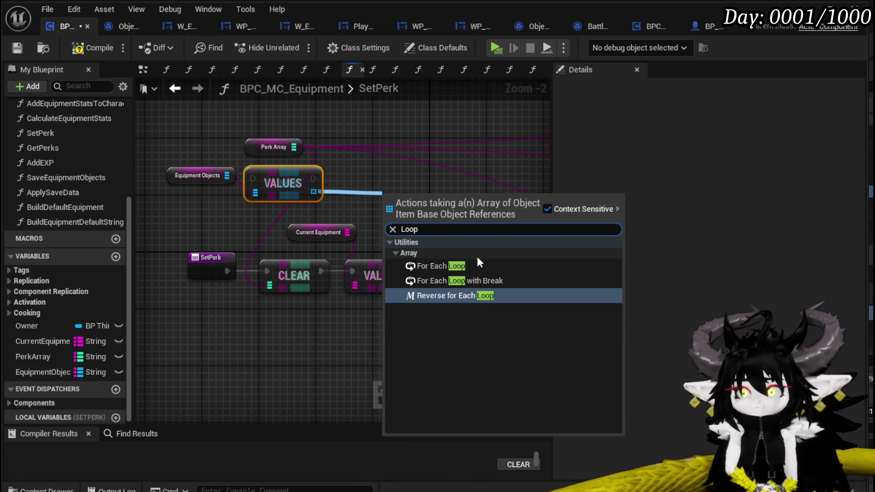
Step: Add a For Each Loop over the equipment values and pull from its Array Element
click(451, 266)
drag(429, 196, 399, 165)
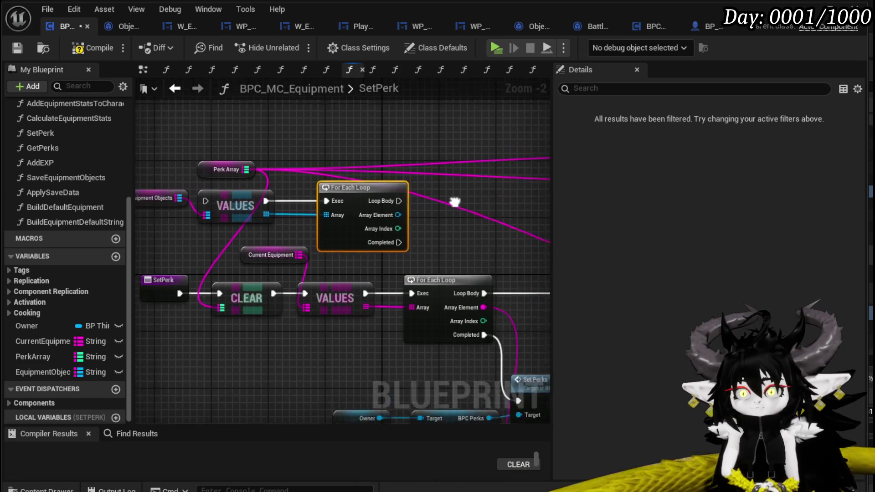
drag(322, 235, 383, 236)
text(cast to Th)
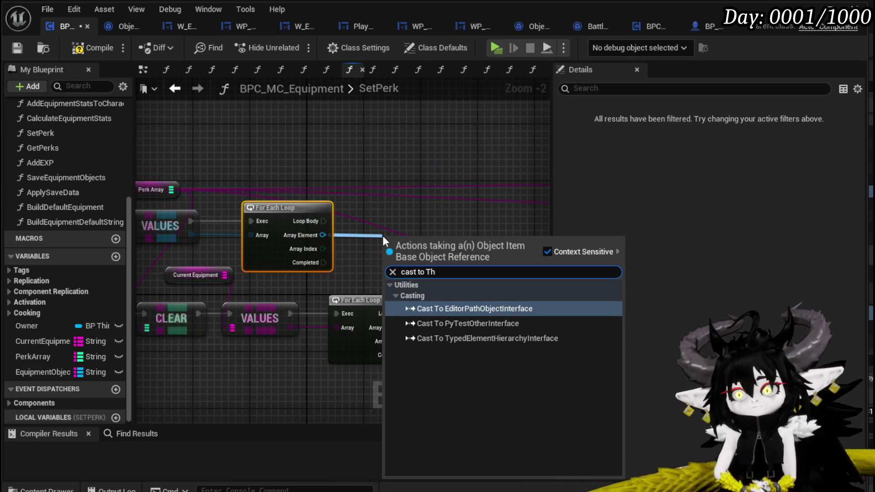
Step: Cast each array element to Object_Item_Equipment_Child and pull from the cast output
key(BackSpace)
key(BackSpace)
text(Equi)
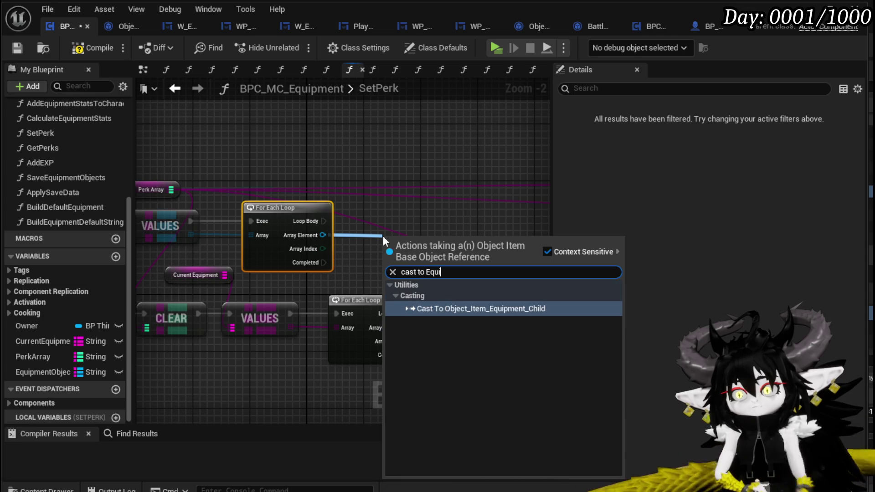
click(437, 296)
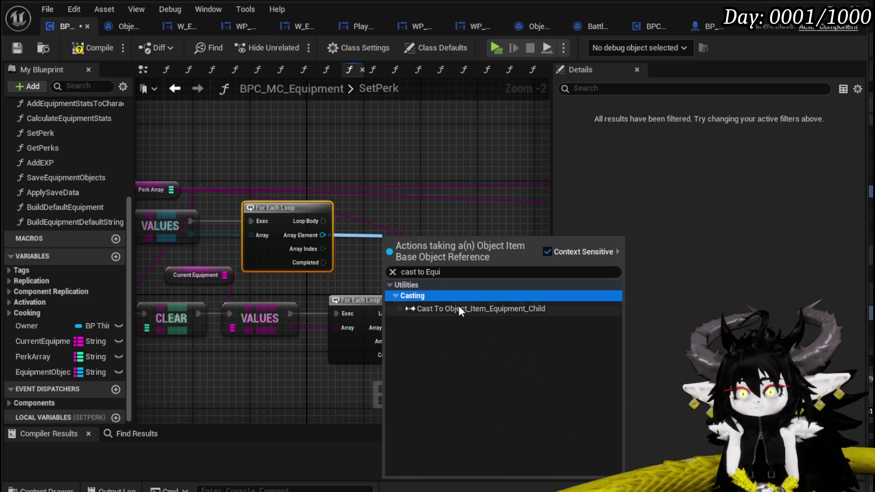
click(461, 309)
drag(423, 239, 387, 215)
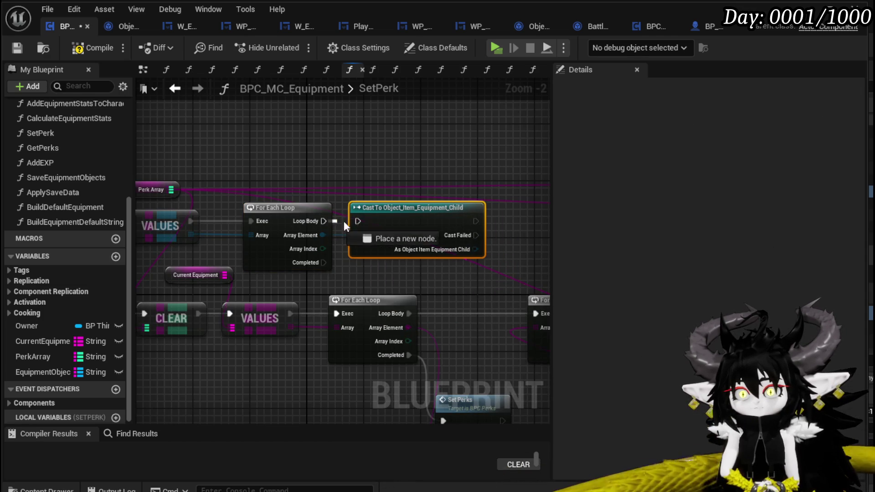
drag(325, 249, 368, 253)
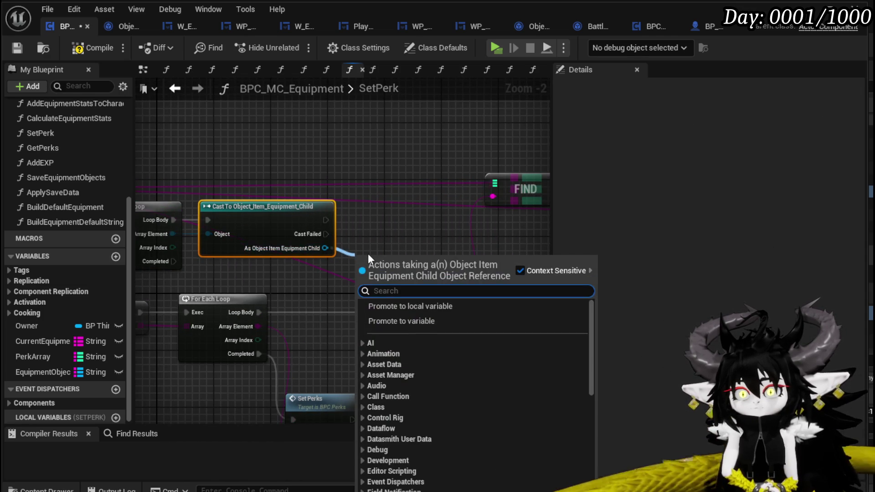
text(Perk)
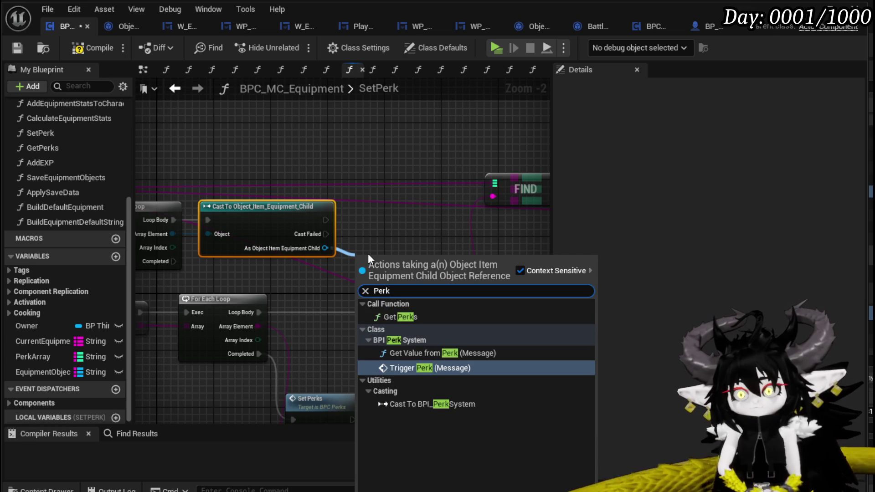
Step: Call Get Perks on the cast object, inspect that function, return to SetPerk and save
click(396, 317)
mouse_move(394, 262)
mouse_down()
mouse_move(343, 145)
mouse_move(267, 164)
mouse_move(328, 176)
mouse_up()
click(281, 148)
double_click(328, 176)
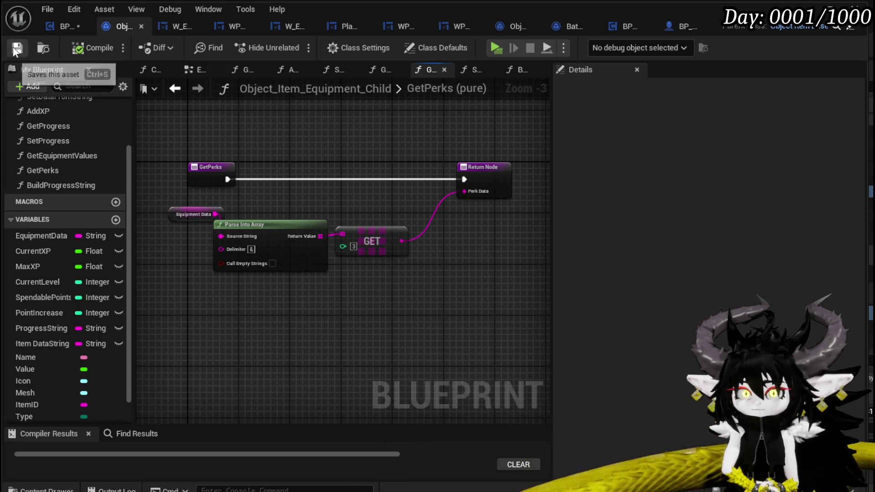
click(67, 26)
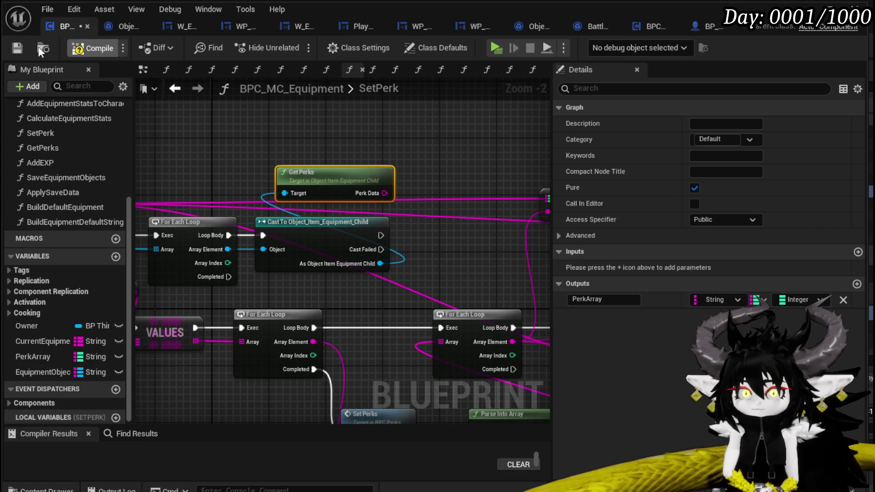
click(16, 49)
scroll(134, 120, down, 2)
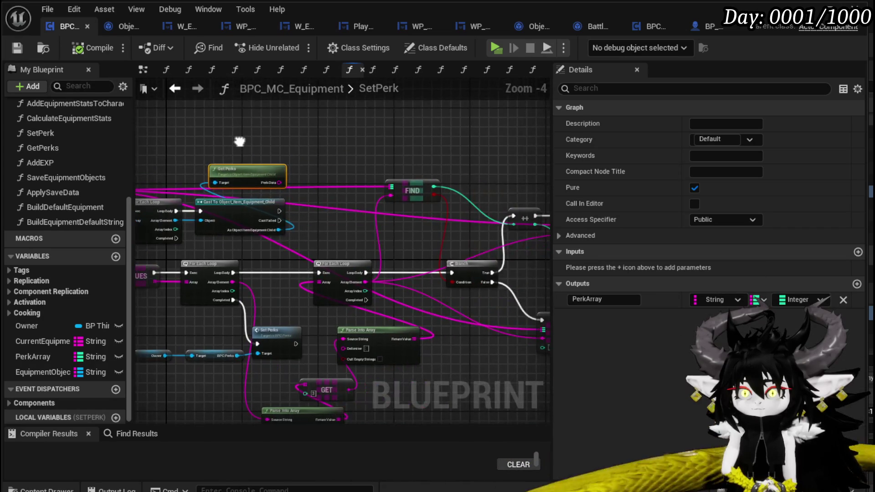
Step: Move the new loop, cast and Get Perks nodes up-left in the SetPerk graph
mouse_move(139, 132)
mouse_down()
mouse_move(381, 144)
mouse_move(366, 196)
mouse_up()
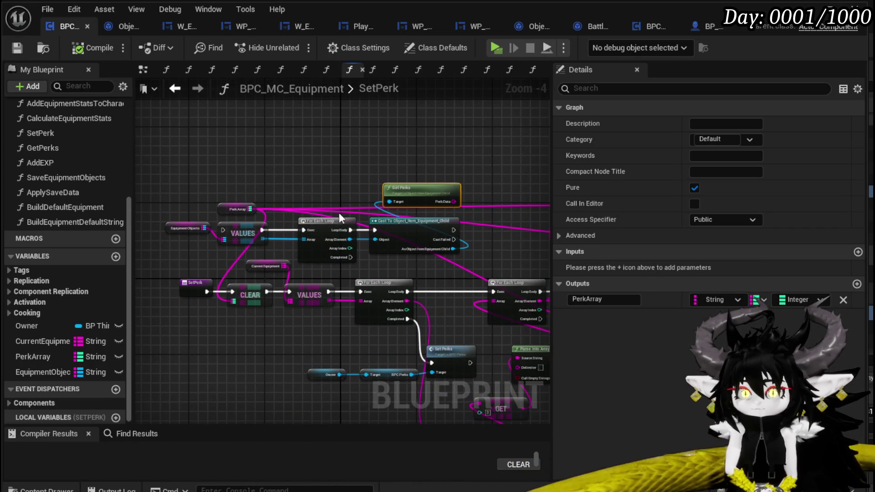
drag(429, 234, 377, 165)
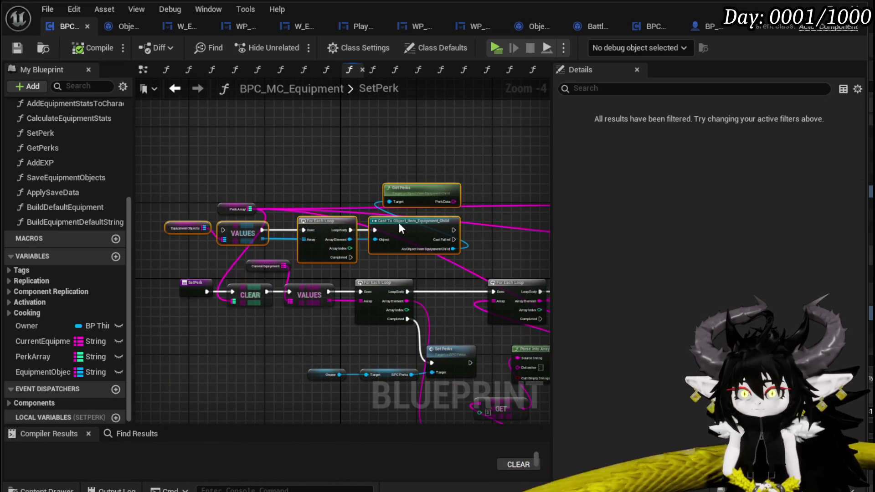
drag(408, 220, 284, 135)
drag(383, 163, 325, 192)
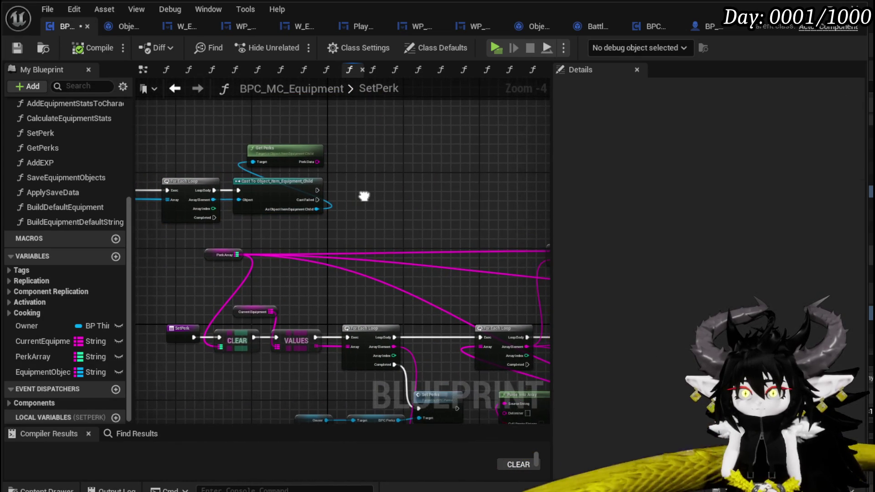
Step: Split the perk data with Parse Into Array using ':' as delimiter
drag(282, 159, 345, 165)
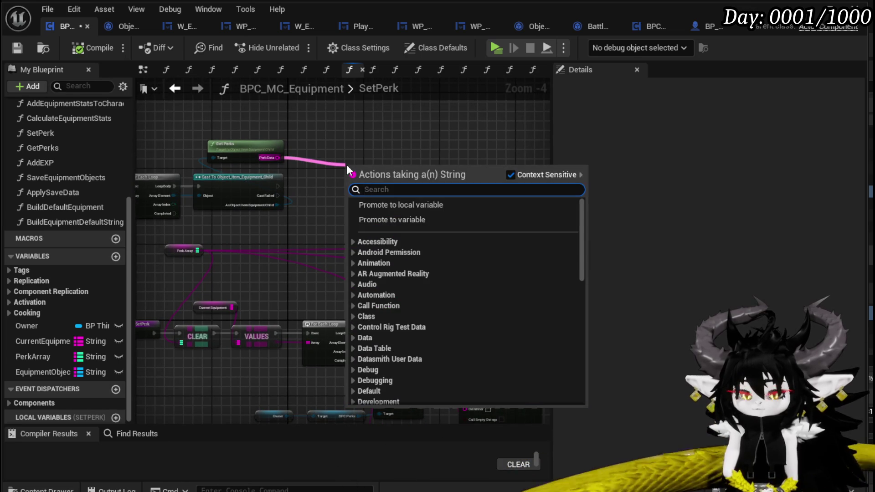
text(Parse)
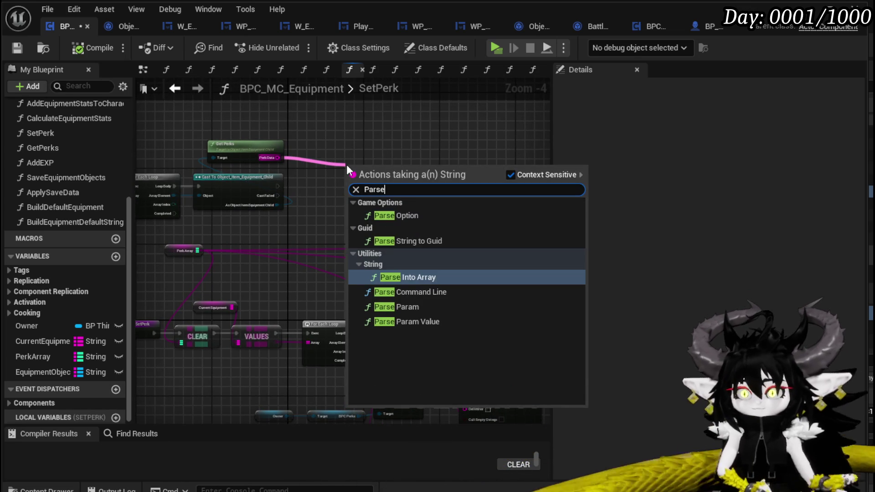
click(411, 277)
scroll(390, 181, up, 3)
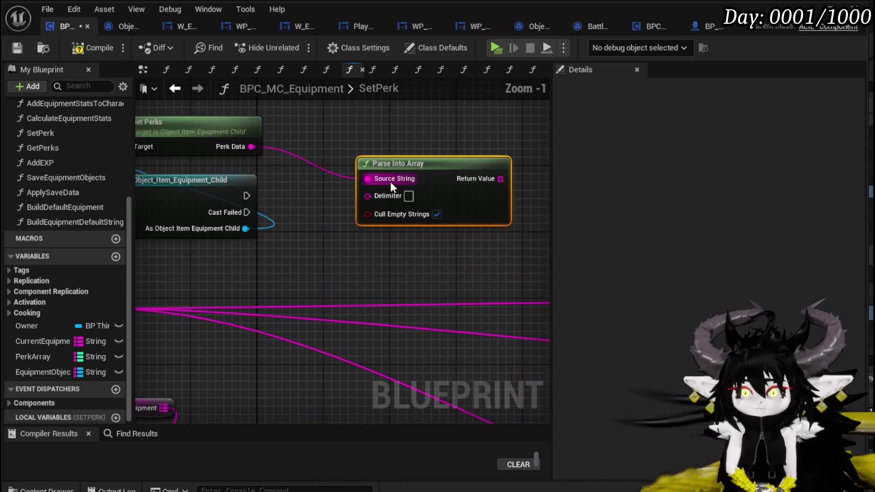
click(411, 197)
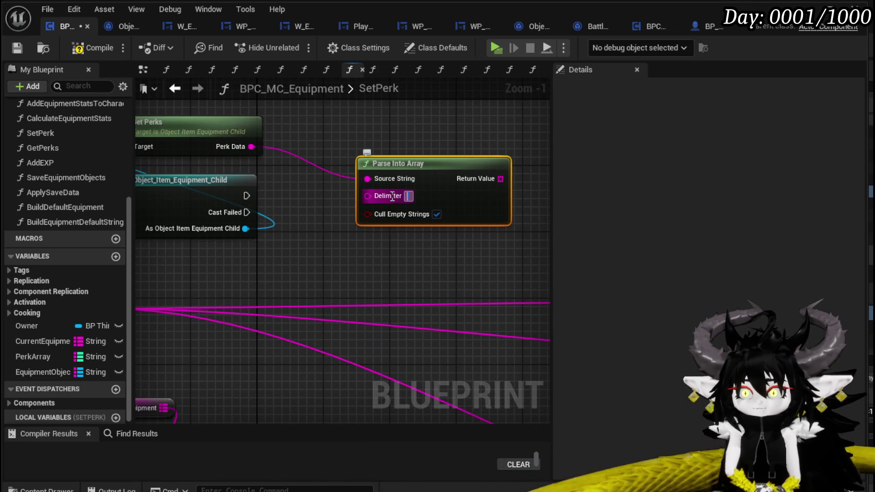
text(:)
key(Return)
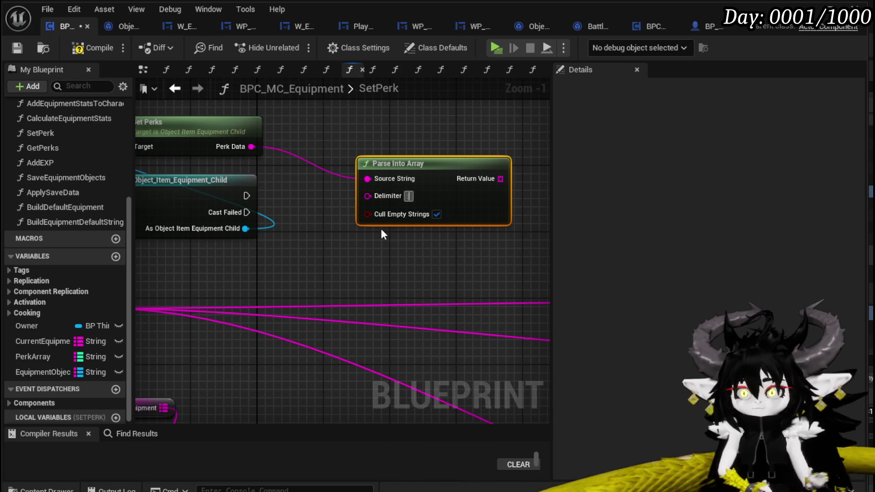
drag(421, 173, 345, 174)
drag(373, 149, 328, 184)
Step: Add a For Each Loop over the parsed perk array
drag(380, 216, 437, 218)
text(loop)
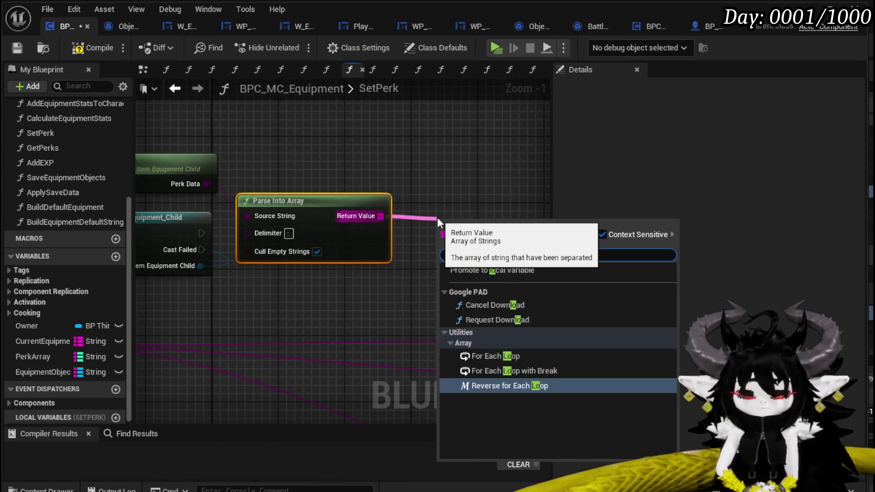
click(495, 292)
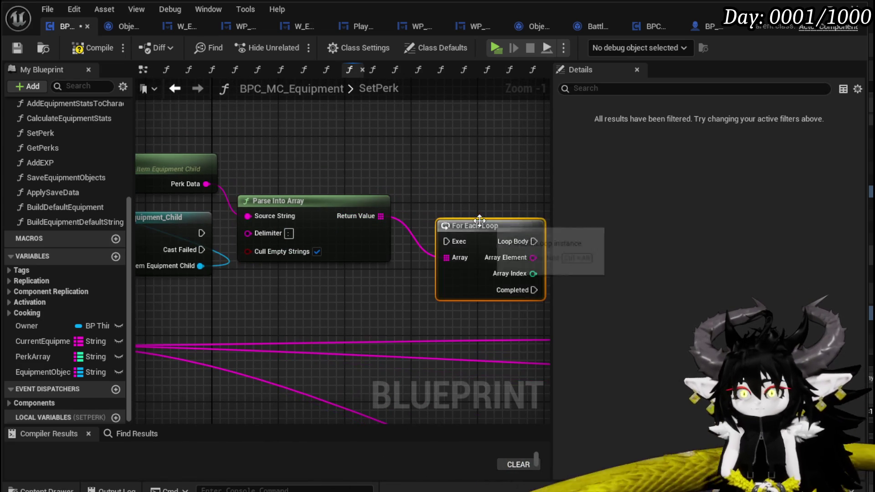
scroll(407, 260, down, 3)
mouse_move(287, 230)
mouse_down()
mouse_move(253, 248)
mouse_move(283, 257)
mouse_up()
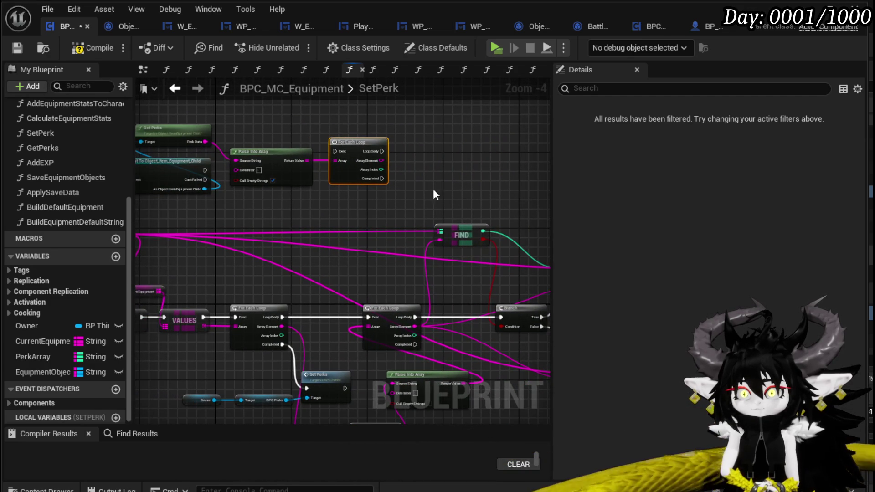
mouse_move(424, 267)
mouse_down()
mouse_move(453, 217)
mouse_move(355, 240)
mouse_move(253, 206)
mouse_up()
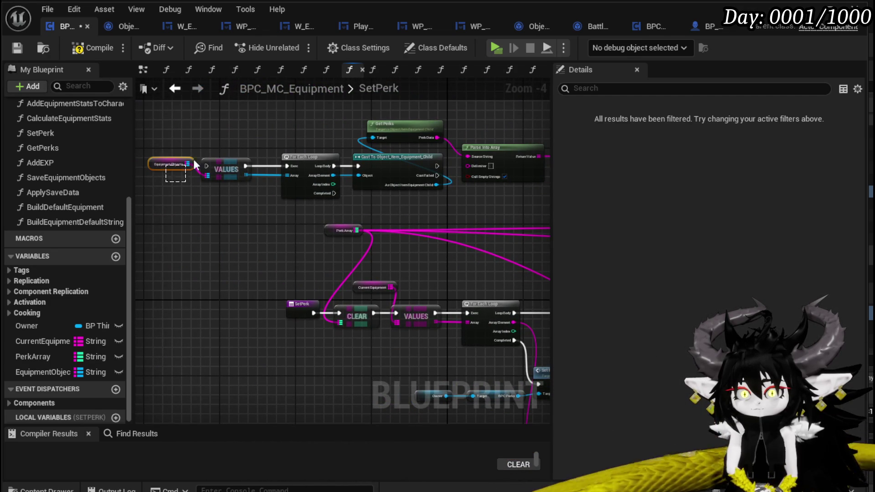
Step: Place Equipment Objects below the VALUES node and compile the blueprint
drag(234, 165, 251, 166)
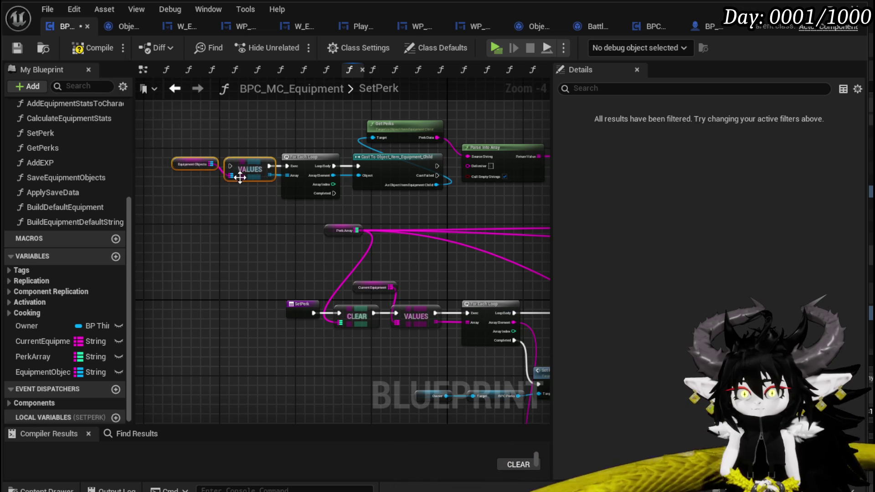
click(183, 166)
mouse_move(183, 165)
mouse_down()
mouse_move(226, 219)
mouse_move(237, 202)
mouse_up()
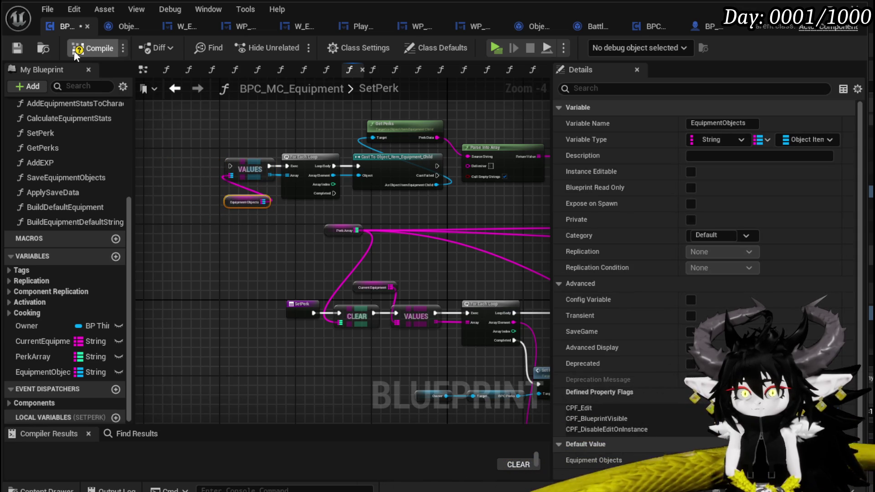
click(16, 47)
Step: Wire the successful cast exec into the perk loop, tidy nodes and switch to play test
drag(442, 253, 339, 250)
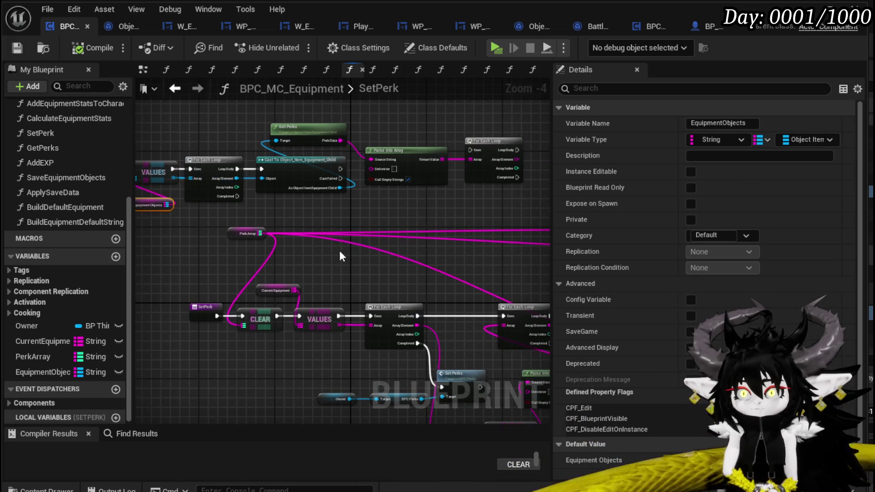
mouse_move(340, 169)
mouse_down()
mouse_move(479, 150)
mouse_move(497, 164)
mouse_up()
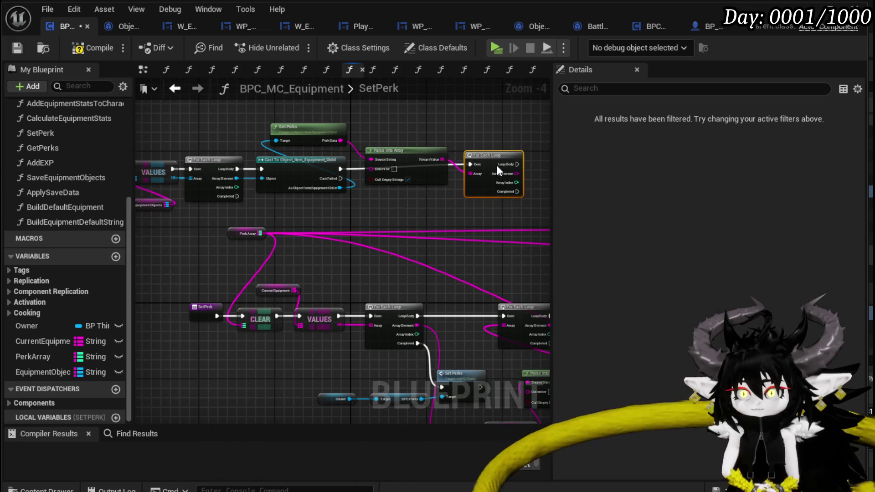
click(434, 138)
drag(412, 151, 413, 129)
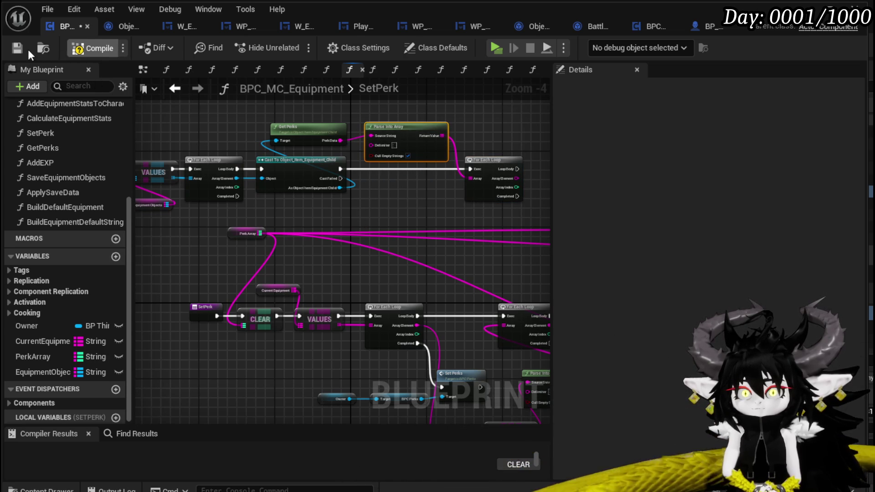
key(alt+Tab)
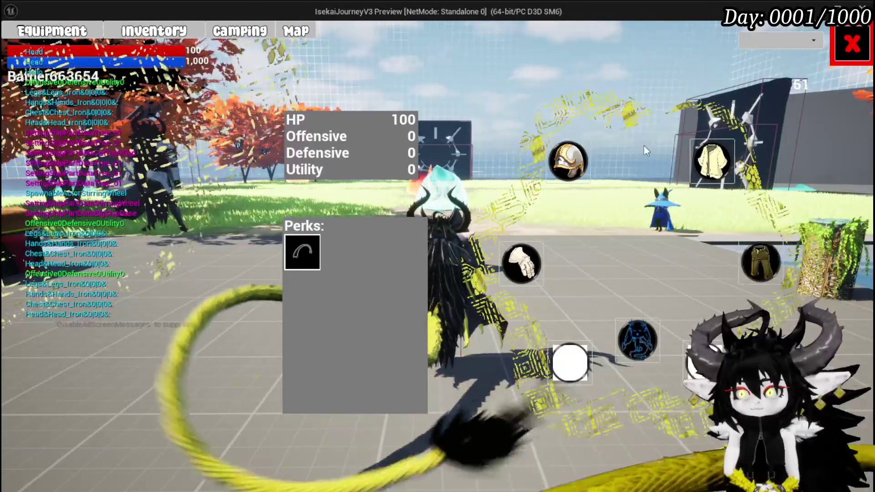
Step: Close the equipment panel, stop the preview, save the level and return to SetPerk
click(853, 43)
key(Escape)
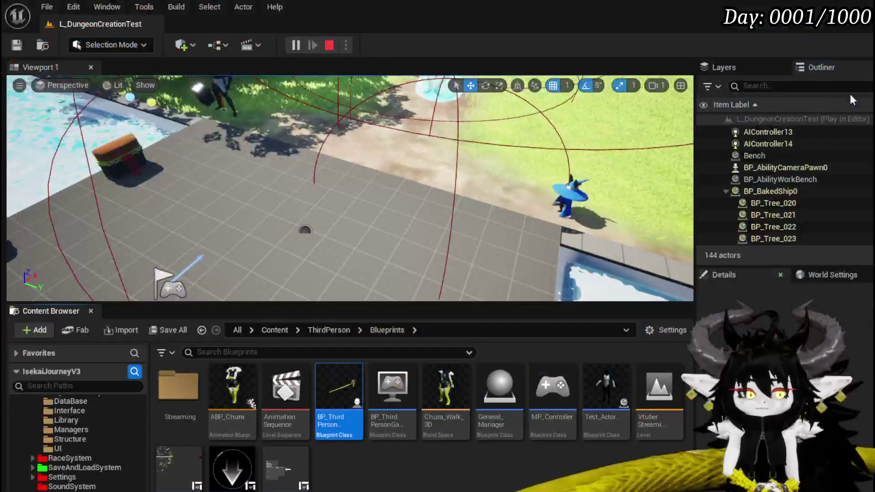
click(17, 45)
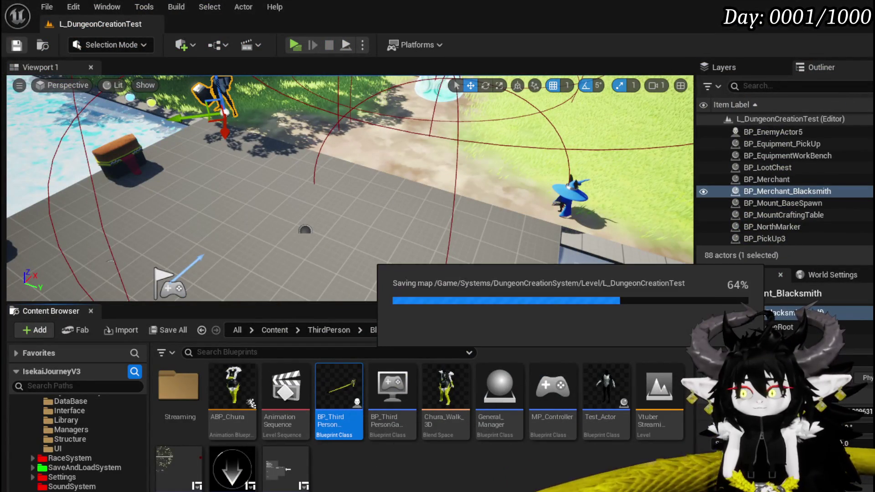
key(alt+Tab)
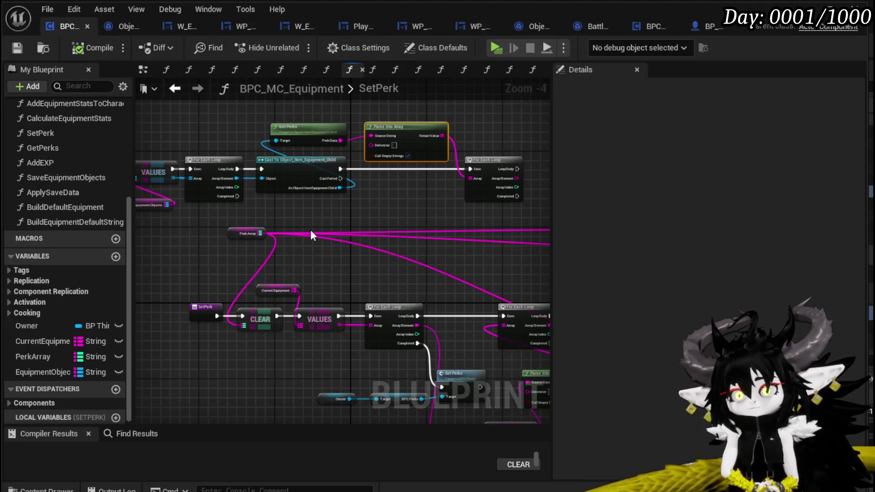
Step: Move the SetPerk entry, Clear and PerkArray nodes left and reconnect Clear's exec
mouse_move(284, 346)
mouse_down()
mouse_move(366, 306)
mouse_move(266, 309)
mouse_up()
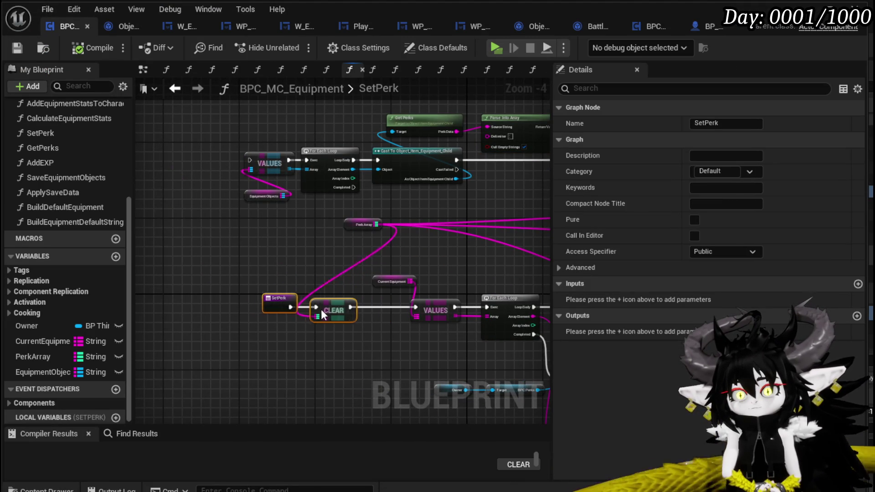
drag(348, 226, 254, 226)
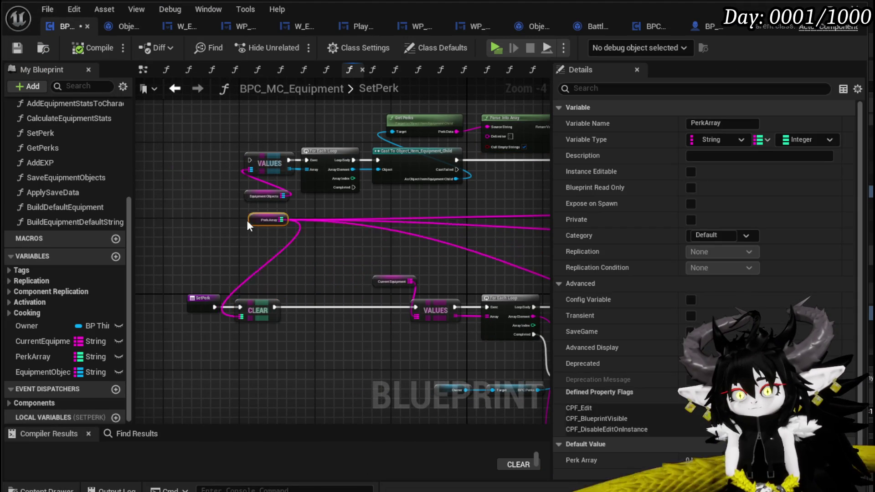
mouse_move(271, 306)
mouse_down()
mouse_move(262, 169)
mouse_move(252, 159)
mouse_up()
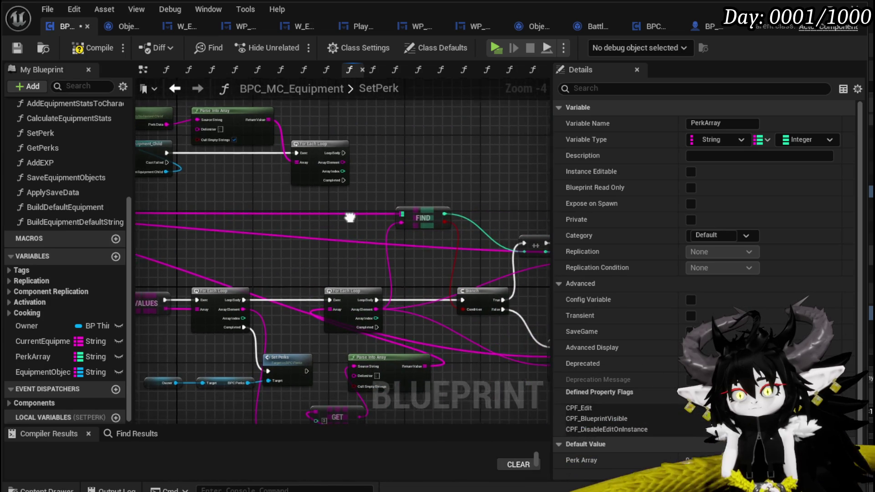
Step: Duplicate the Find/++/Branch/Add perk logic and run the copy from the inner loop body
drag(327, 161, 397, 266)
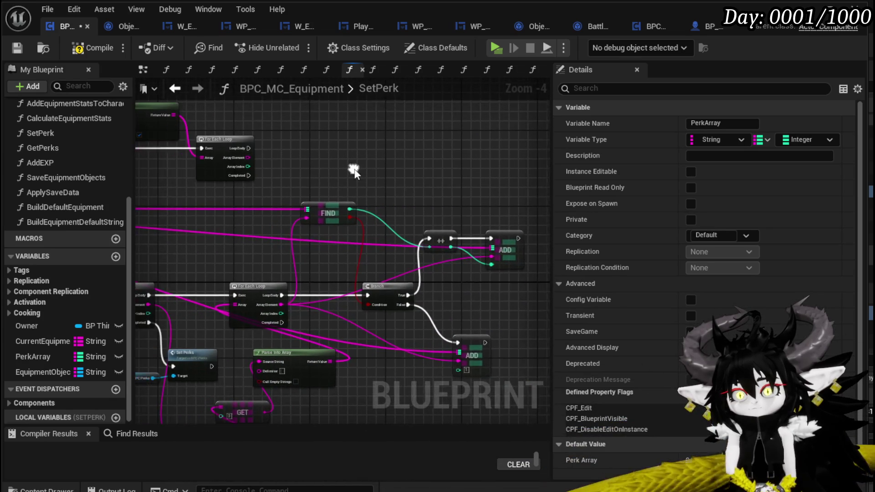
drag(478, 305, 479, 305)
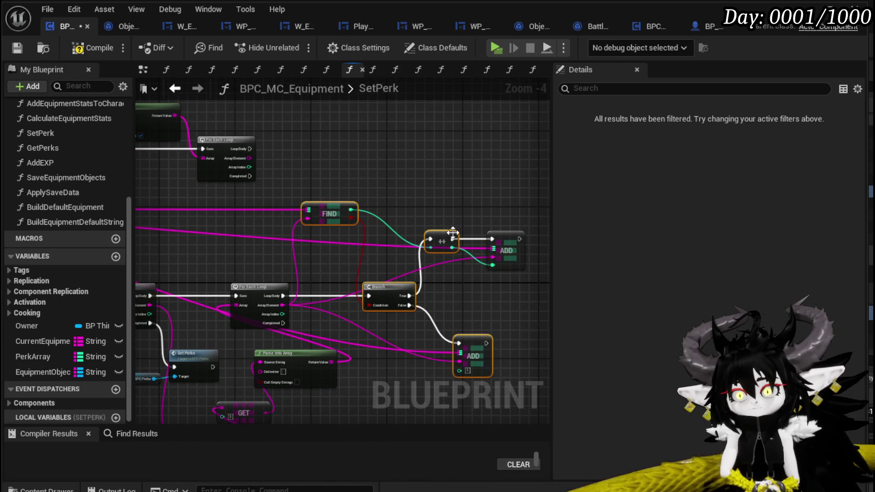
key(ctrl+v)
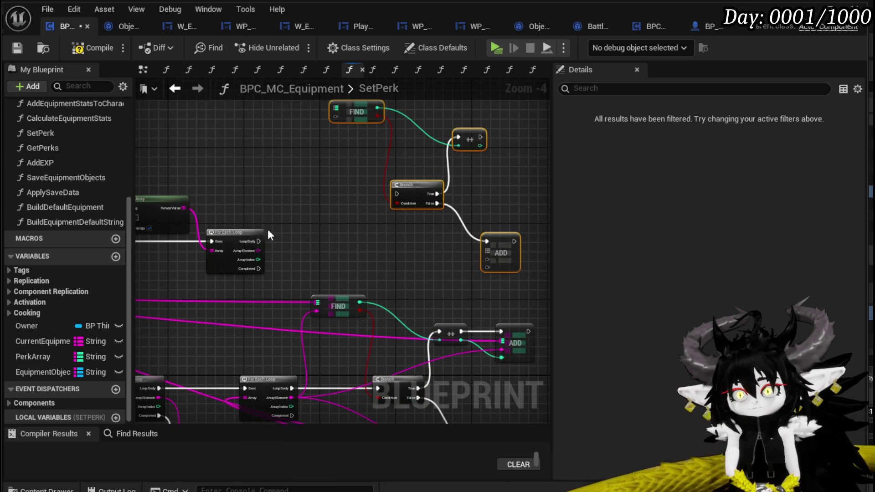
drag(284, 214, 422, 168)
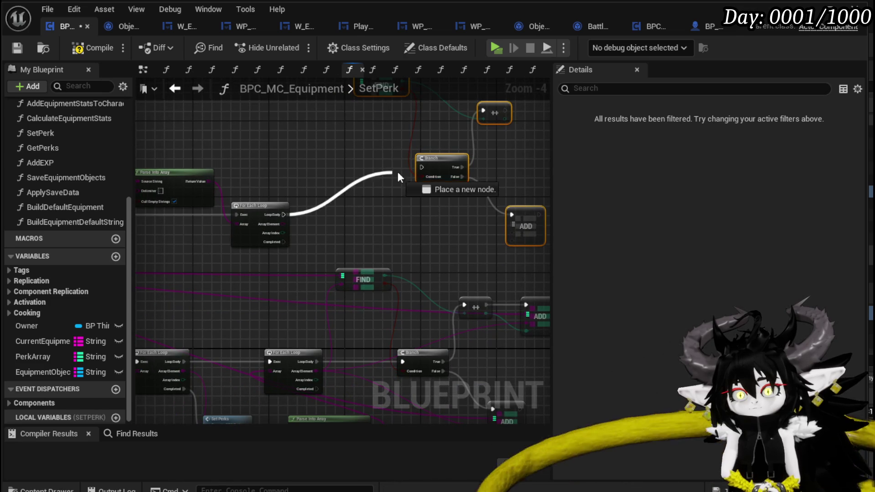
Step: Route the perk array wire into the copied Find node
click(366, 202)
drag(367, 201, 428, 280)
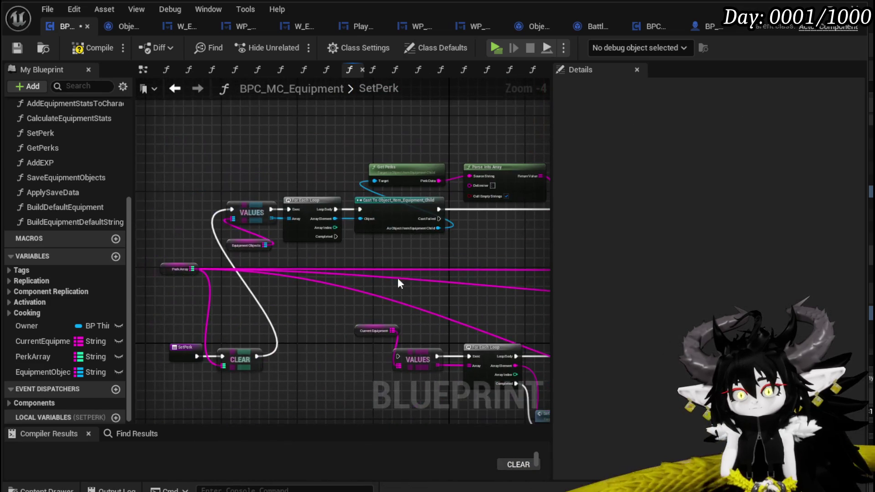
mouse_move(194, 270)
mouse_down()
mouse_move(399, 151)
mouse_move(507, 263)
mouse_up()
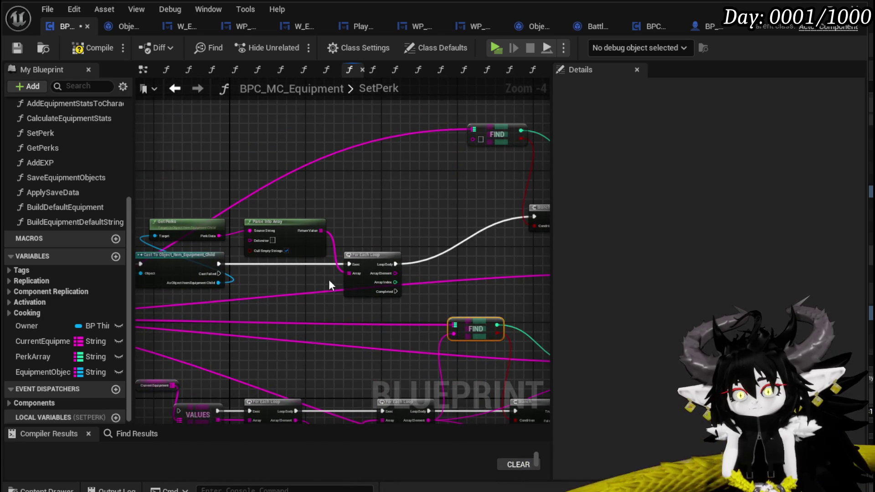
Step: Feed the inner loop's array element into the copied Find and duplicate the Add after ++
drag(395, 273, 478, 144)
drag(478, 174, 256, 163)
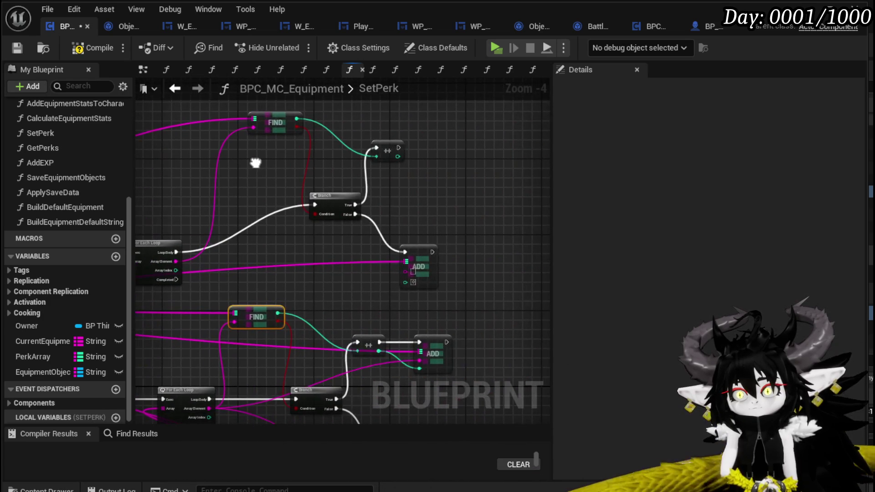
drag(408, 181, 397, 134)
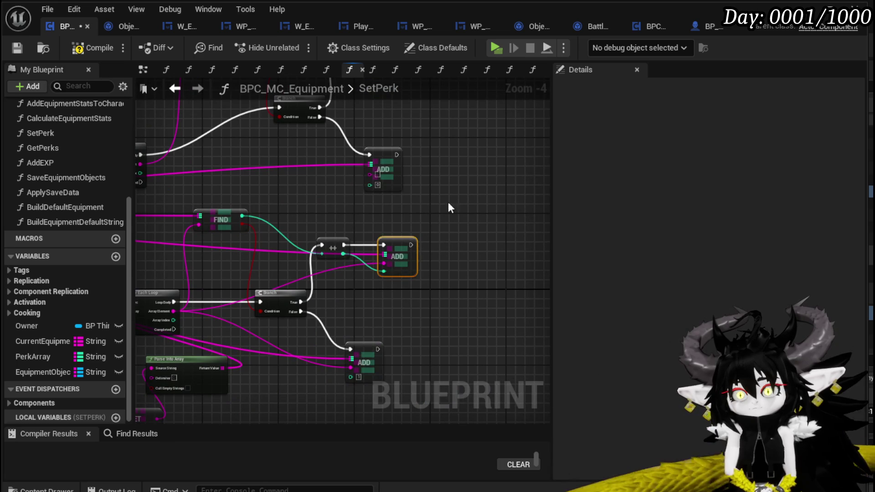
scroll(435, 222, up, 3)
key(ctrl+v)
drag(361, 125, 406, 126)
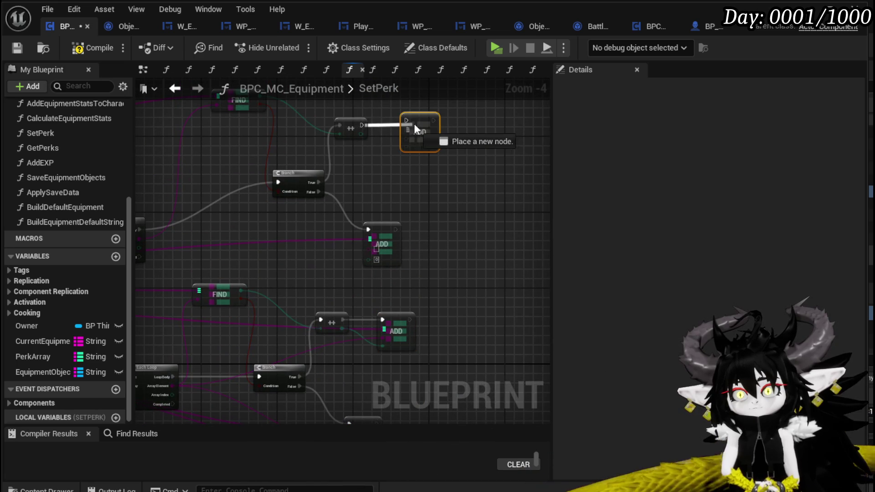
Step: Wire the Find array, incremented value and parsed perk into the new Add
drag(351, 145, 375, 173)
drag(237, 127, 429, 163)
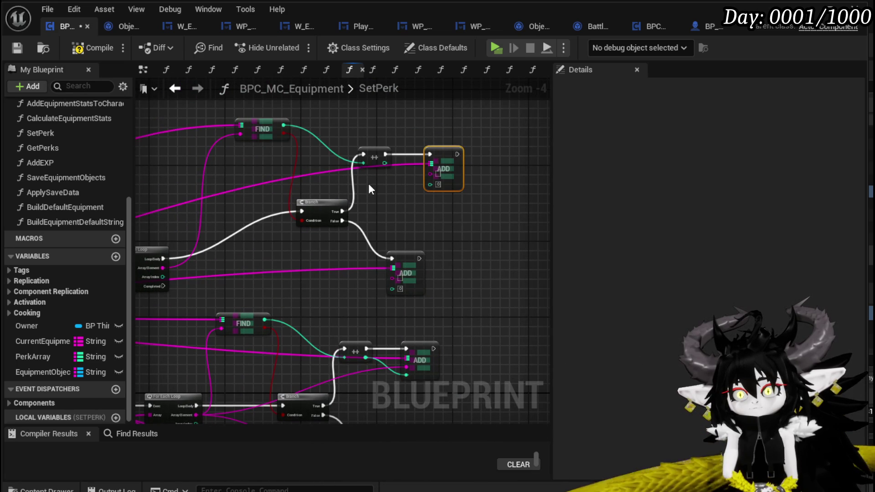
mouse_move(385, 163)
mouse_down()
mouse_move(430, 184)
mouse_move(497, 157)
mouse_up()
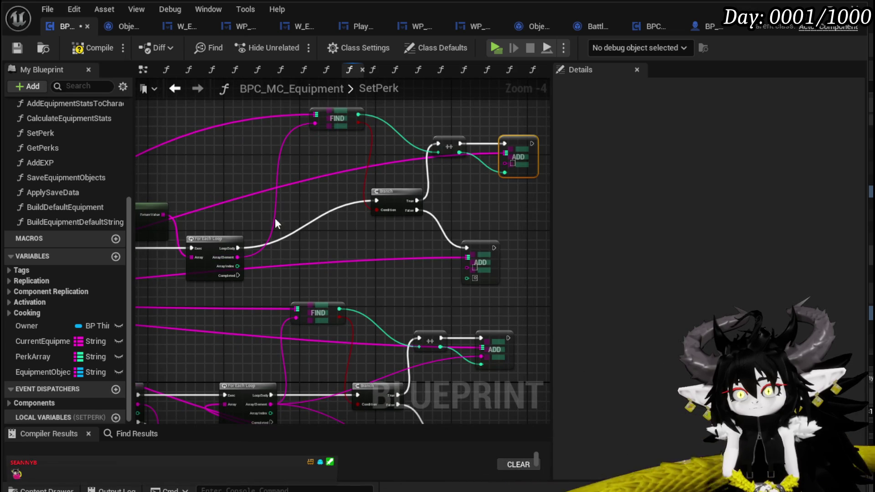
drag(237, 258, 444, 168)
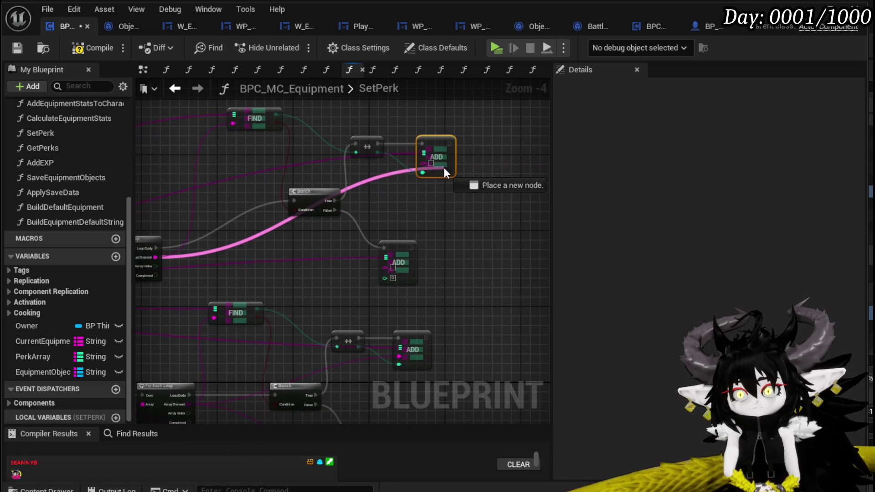
scroll(479, 146, down, 2)
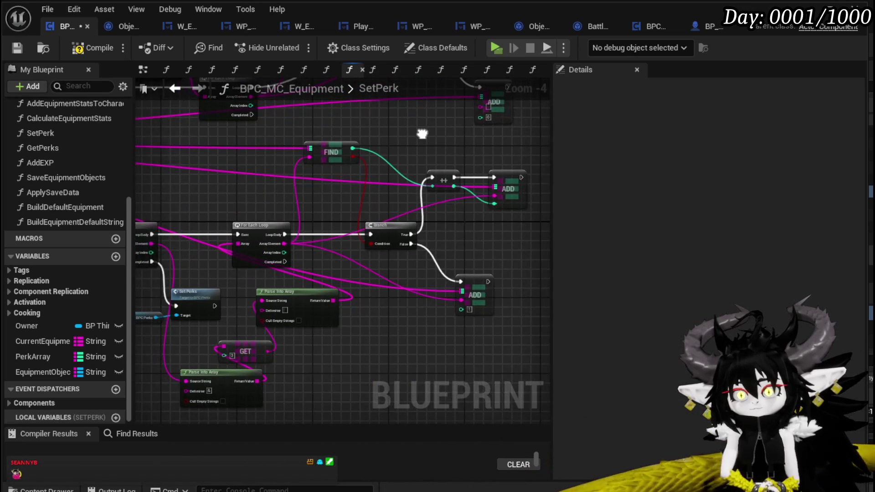
scroll(466, 123, up, 3)
Step: Box-select the Owner, Target and Set Perks nodes
drag(466, 123, 531, 121)
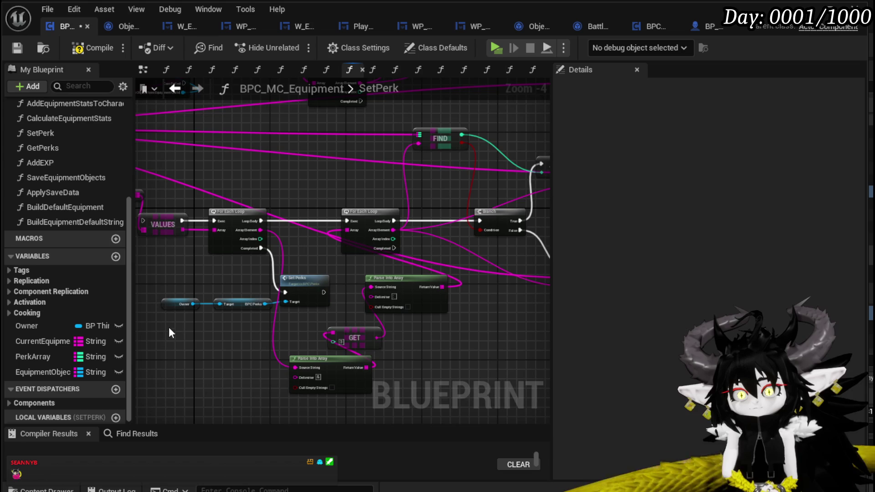
mouse_move(165, 330)
mouse_down()
mouse_move(256, 347)
mouse_move(373, 305)
mouse_up()
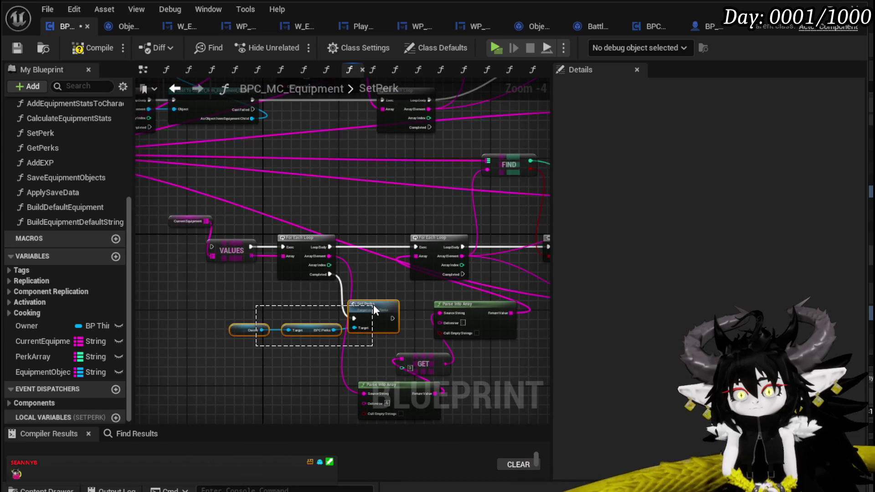
mouse_move(373, 160)
mouse_down()
mouse_move(412, 223)
mouse_move(494, 226)
mouse_up()
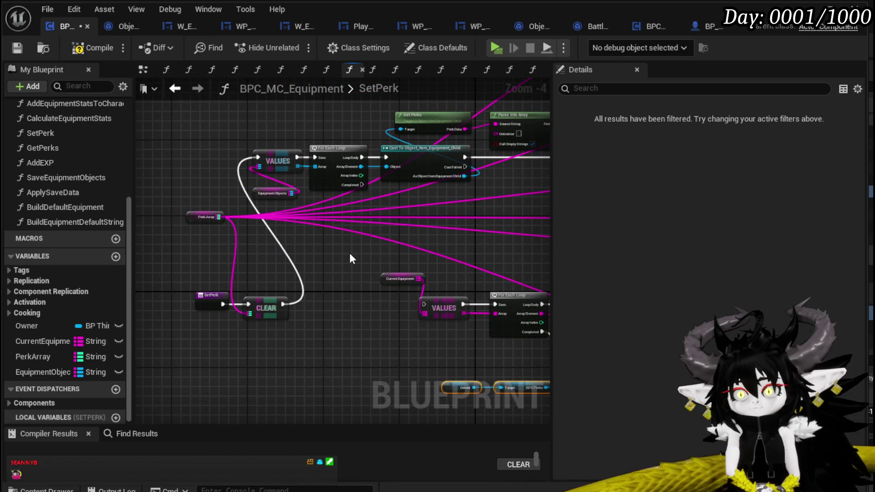
Step: Paste Owner/Target/Set Perks after the loop's Completed pin, wire Array Element into ADD, and compile SetPerk
key(ctrl+v)
mouse_move(362, 185)
mouse_down()
mouse_move(443, 224)
mouse_move(408, 228)
mouse_move(278, 299)
mouse_up()
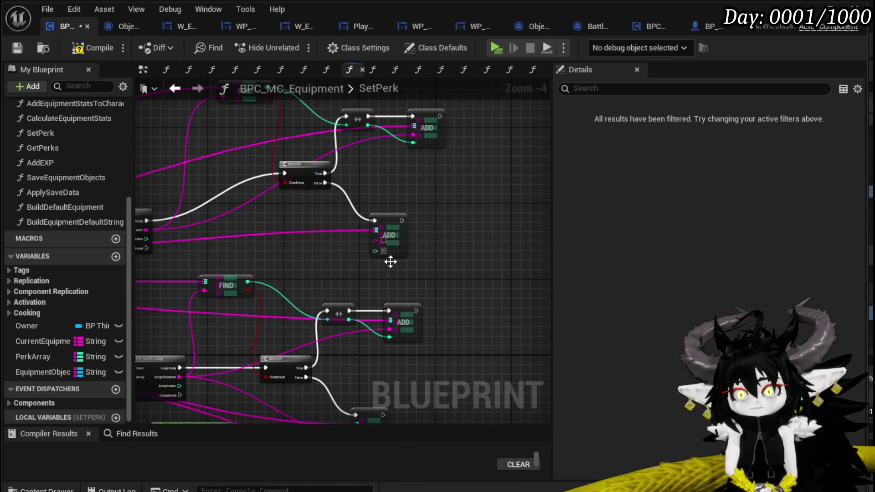
drag(384, 247, 382, 251)
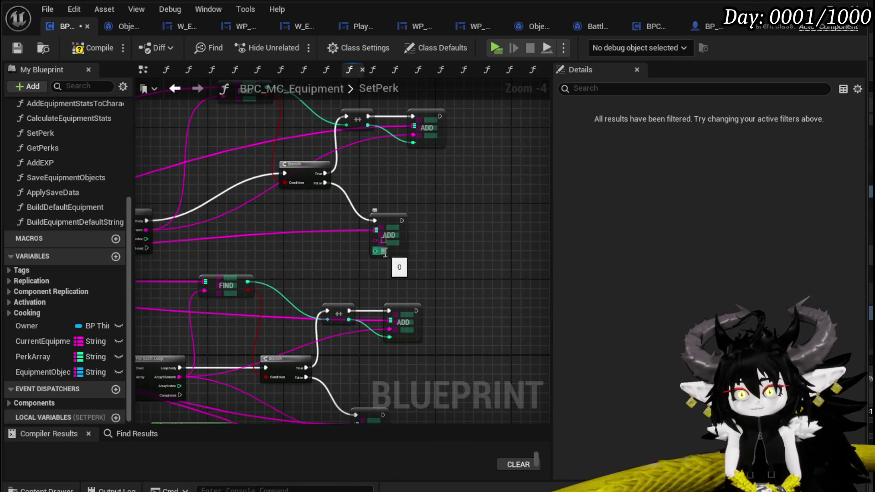
drag(230, 248, 288, 258)
drag(203, 238, 469, 251)
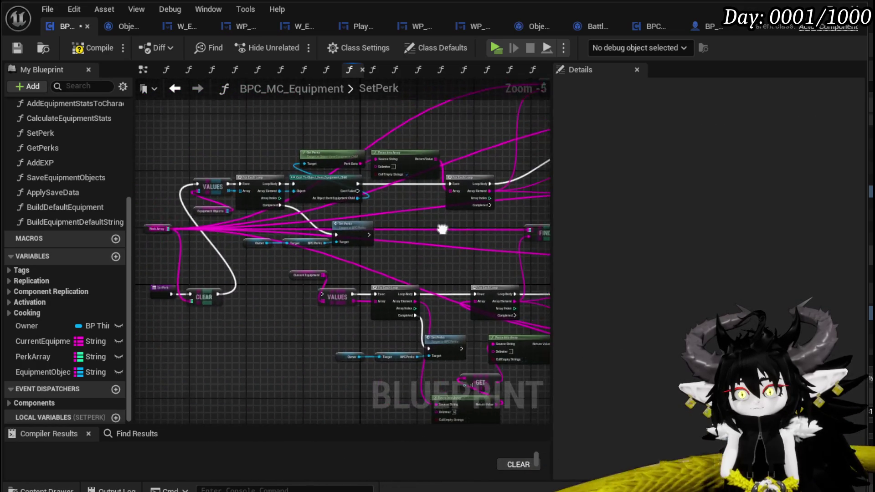
click(76, 49)
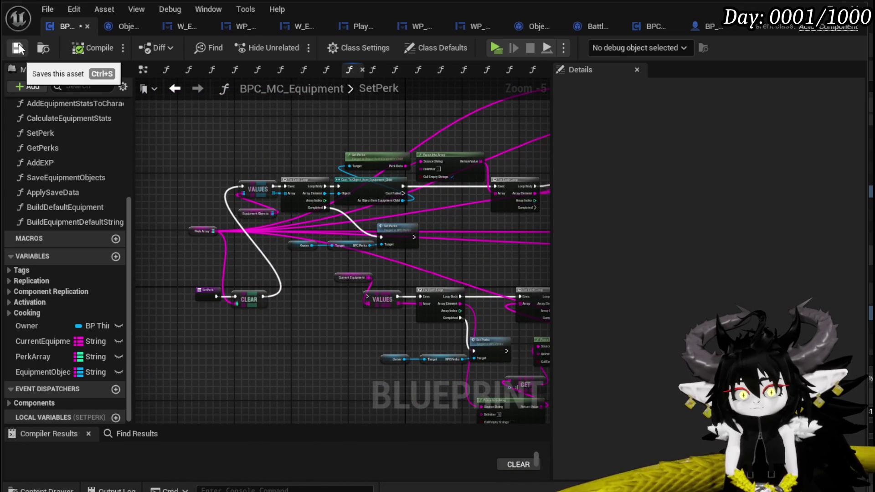
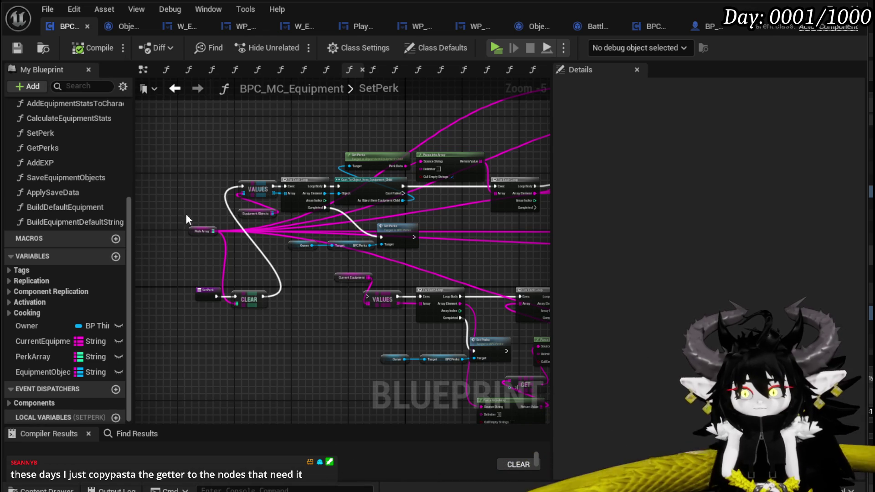
Step: Duplicate the Perk Array getter, feed it into the FIND node, and save the equipment blueprint
drag(188, 216, 196, 248)
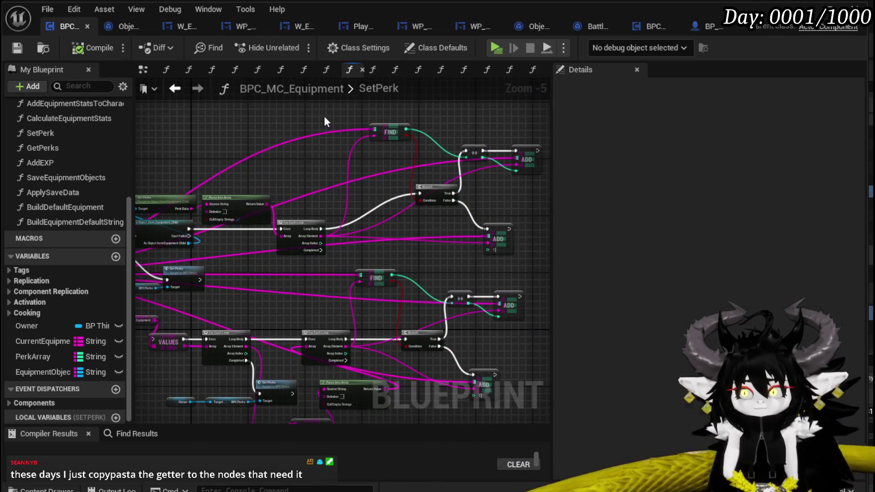
key(ctrl+v)
drag(375, 131, 451, 147)
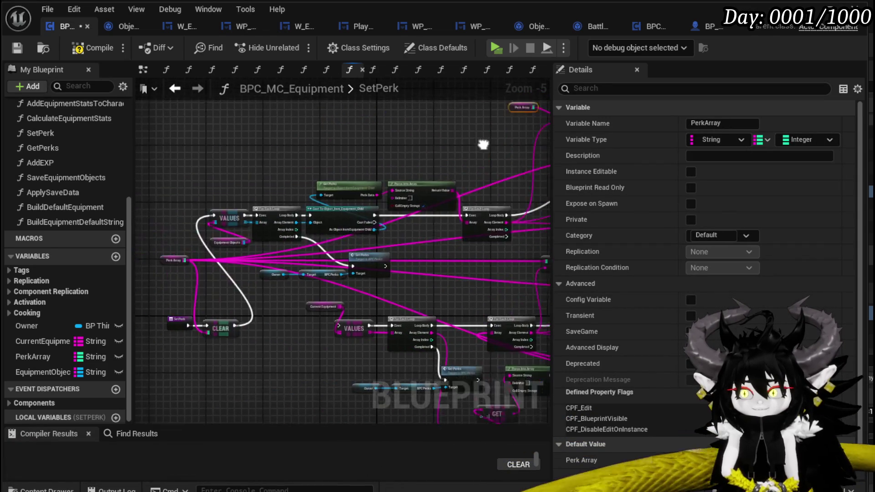
drag(158, 267, 384, 196)
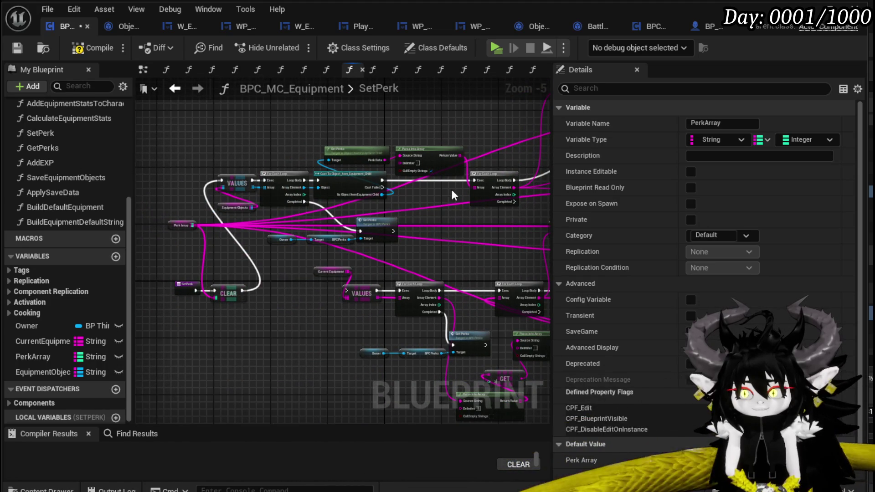
click(22, 46)
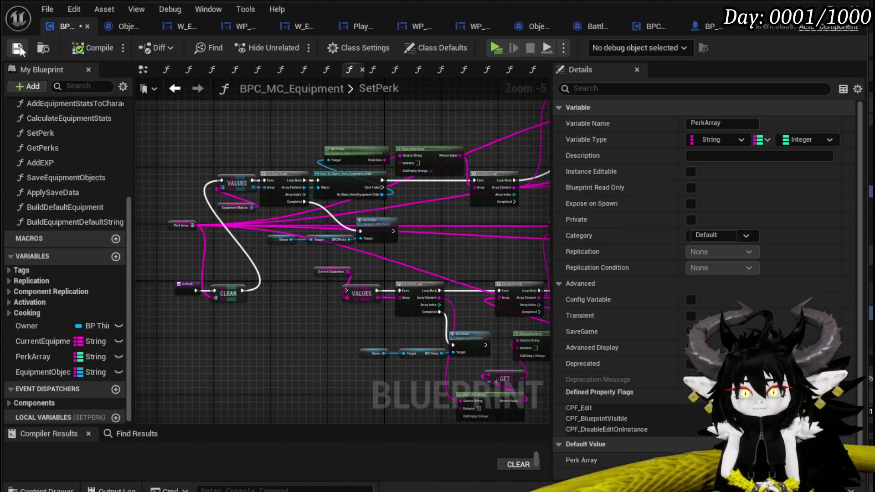
scroll(414, 208, up, 2)
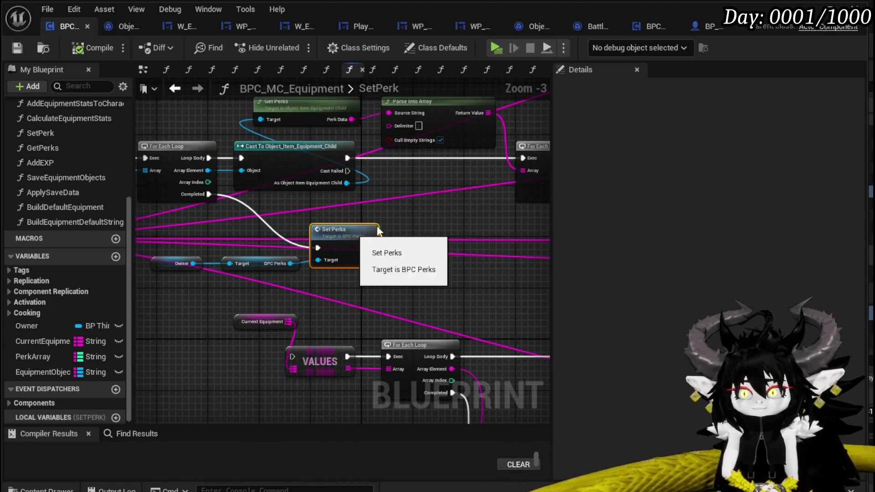
double_click(376, 221)
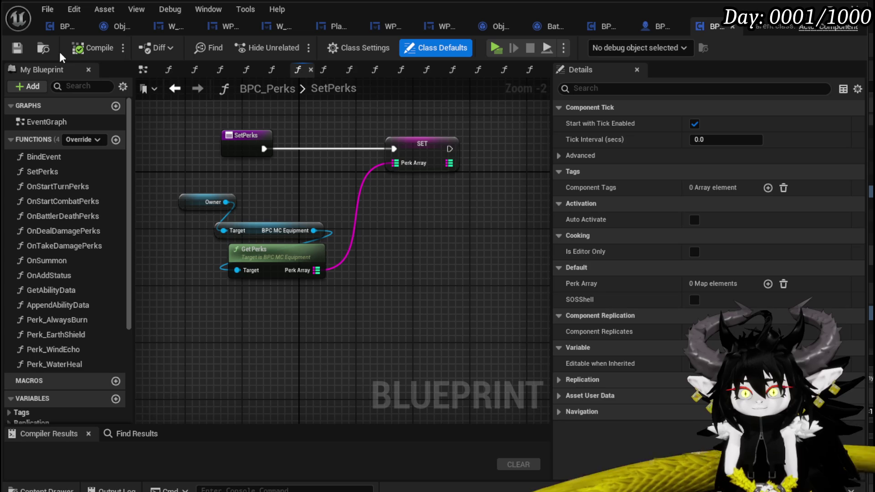
click(176, 92)
scroll(332, 240, down, 2)
scroll(357, 175, down, 2)
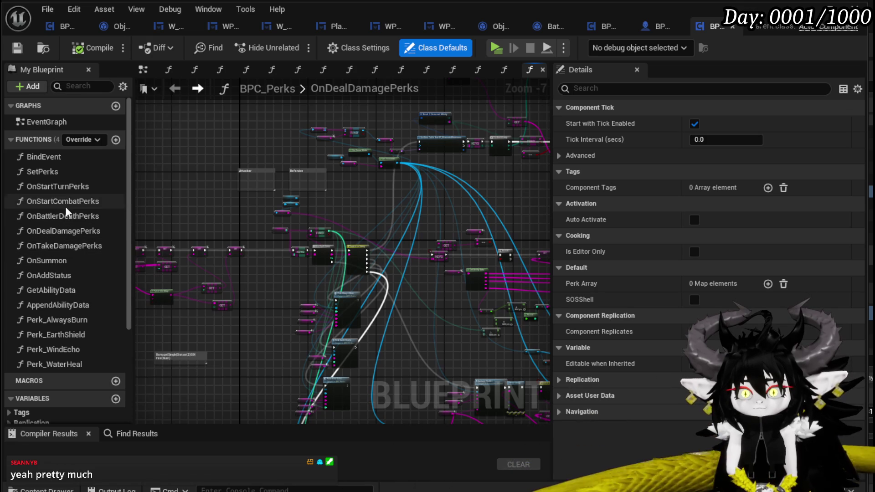
double_click(57, 171)
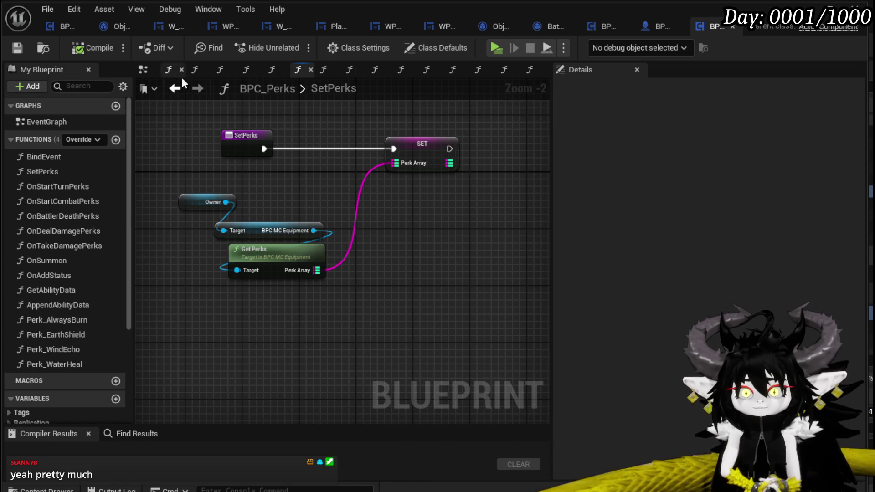
click(168, 89)
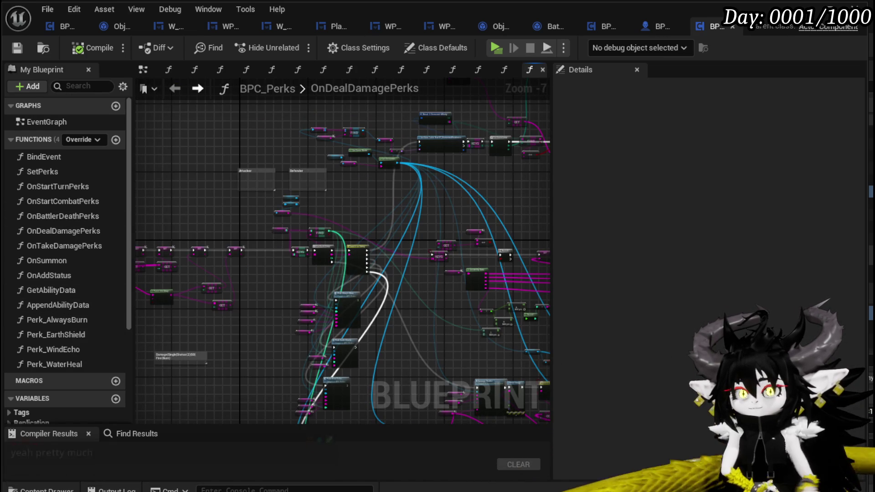
click(50, 29)
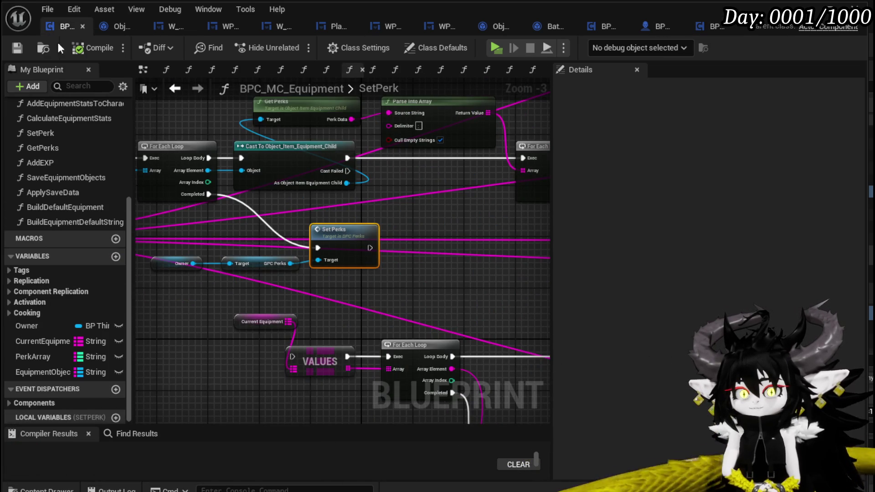
Step: Select Set Perks with its Owner and BPC Perks getters and shift them slightly left
drag(245, 220, 363, 244)
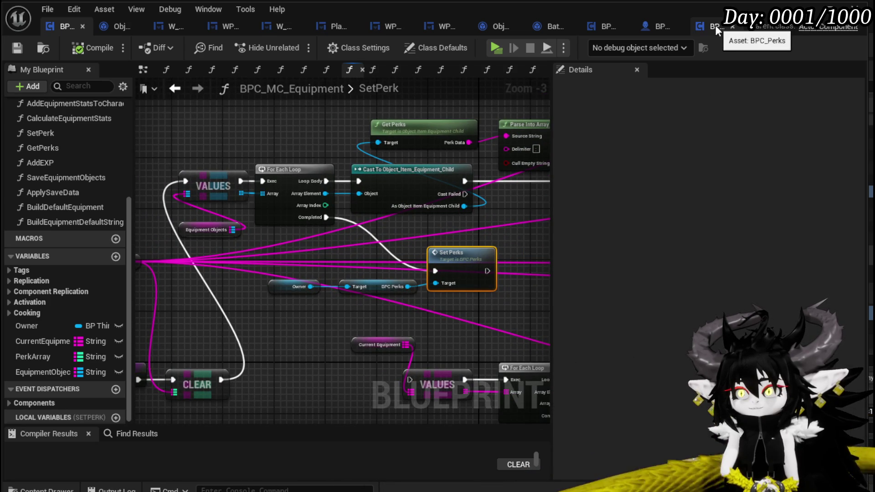
mouse_move(308, 146)
mouse_down()
mouse_move(348, 209)
mouse_move(370, 160)
mouse_move(433, 133)
mouse_up()
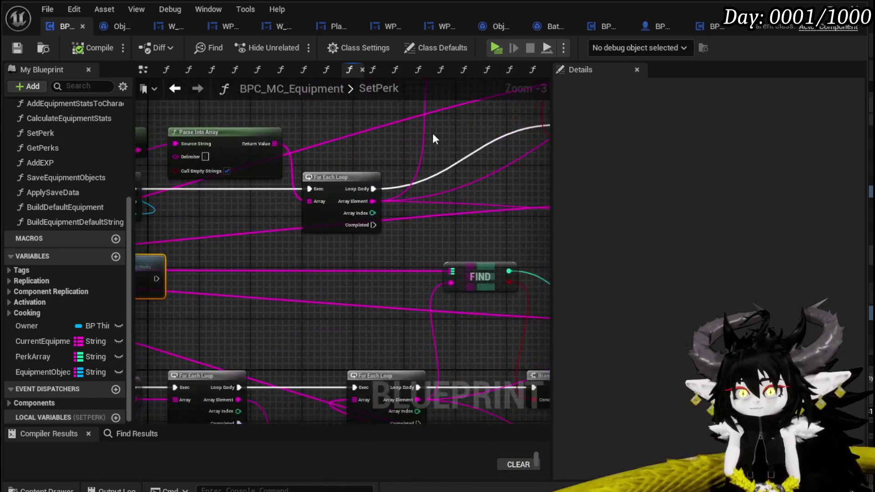
scroll(433, 133, down, 3)
scroll(272, 236, up, 2)
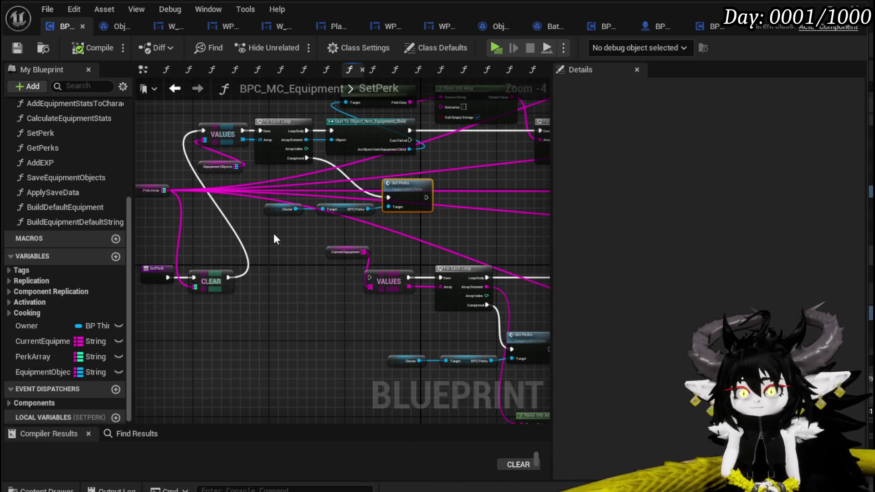
mouse_move(272, 234)
mouse_down()
mouse_move(252, 325)
mouse_move(299, 282)
mouse_move(232, 145)
mouse_up()
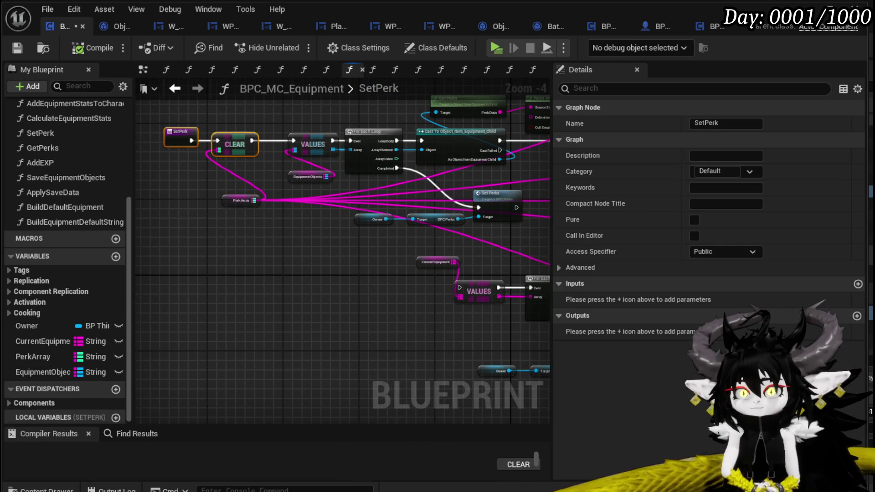
drag(384, 249, 296, 252)
mouse_move(425, 203)
mouse_down()
mouse_move(412, 203)
mouse_move(276, 103)
mouse_up()
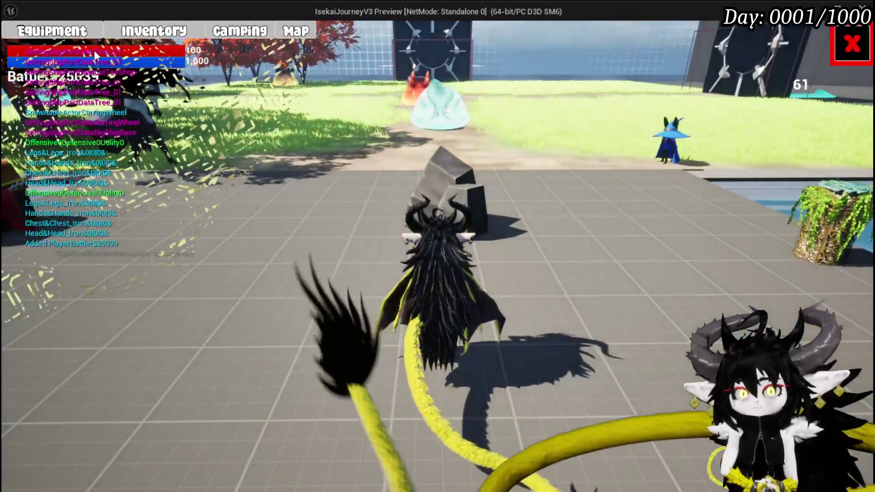
Step: Equip the Iron_Head helmet carrying Always_Burn from the head slot, then leave the equipment screen
click(94, 31)
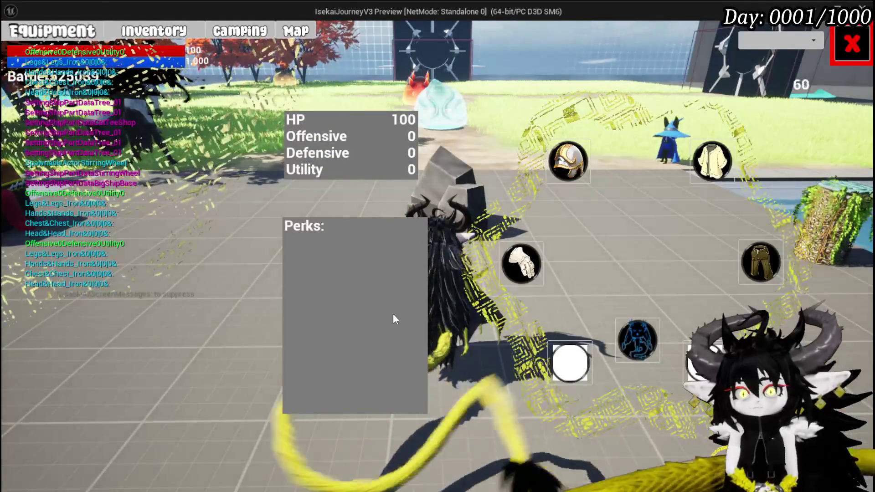
click(575, 167)
mouse_move(153, 135)
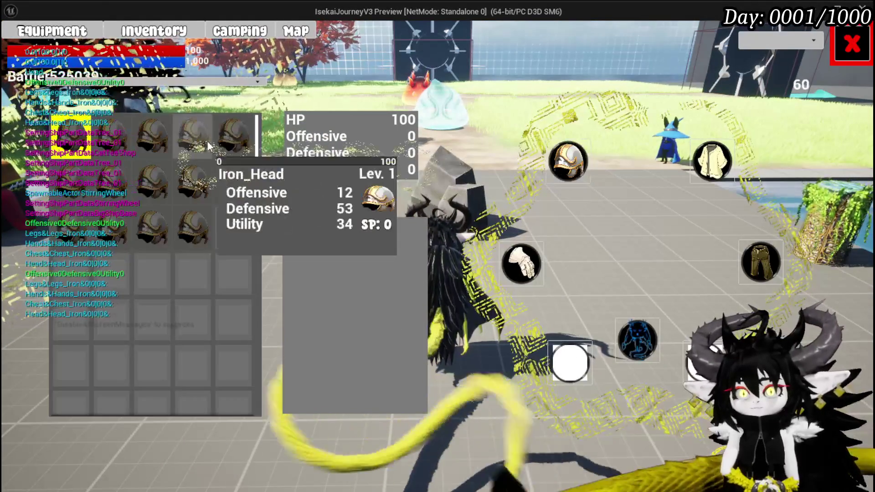
click(190, 175)
click(408, 180)
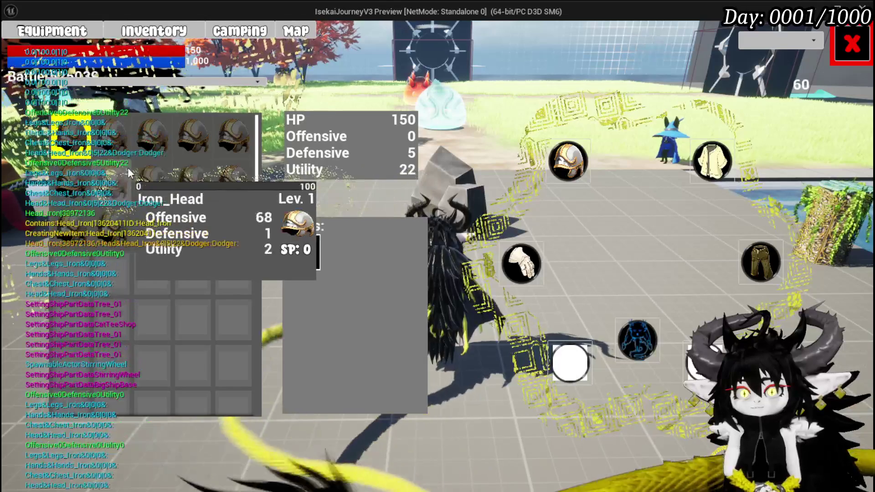
click(73, 171)
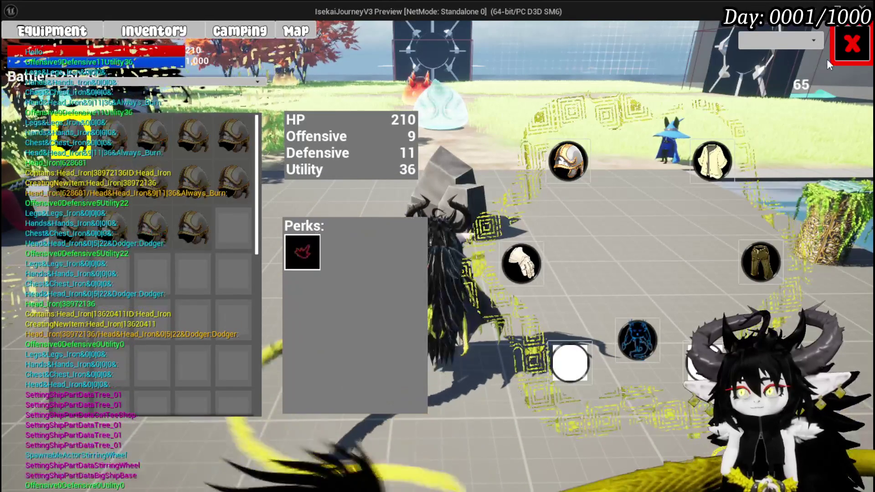
click(848, 45)
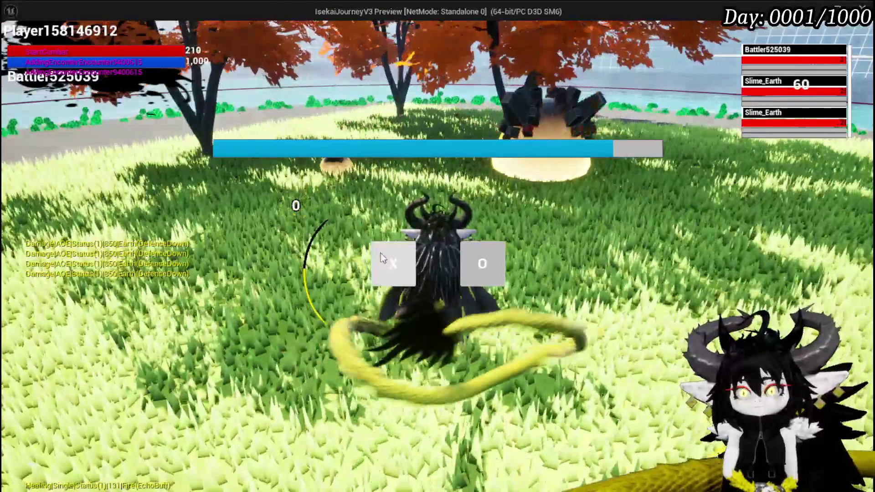
Step: Cast the Free AIM Fire card at the slimes, check the loot in the inventory, and move on
click(376, 254)
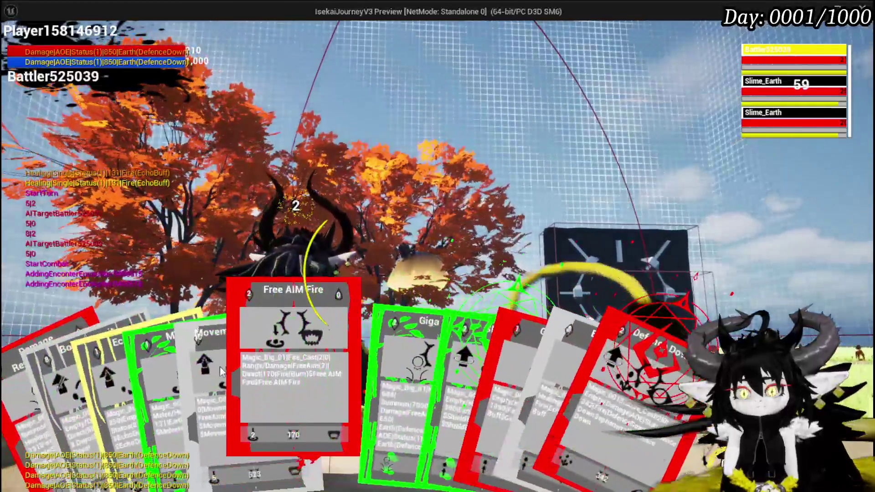
click(266, 366)
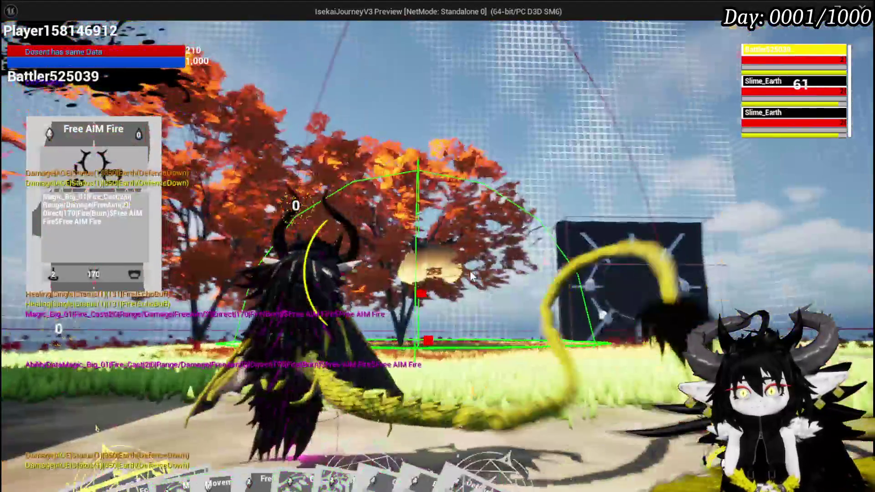
click(470, 275)
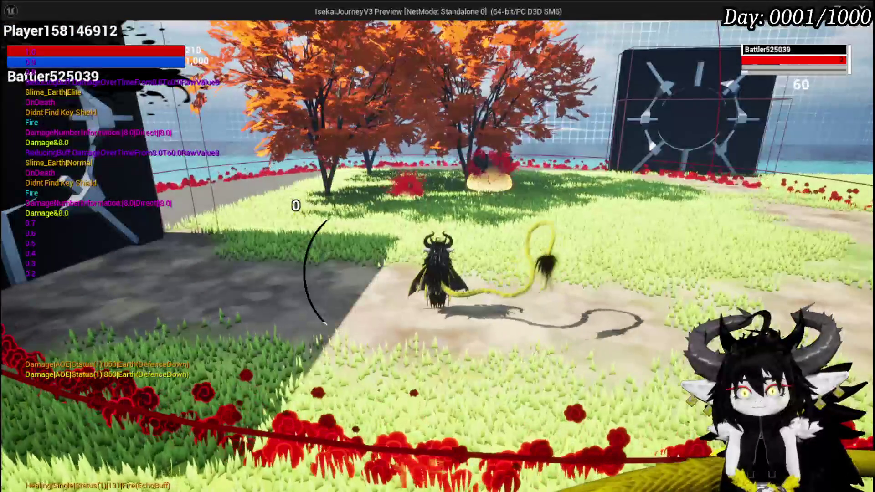
key(i)
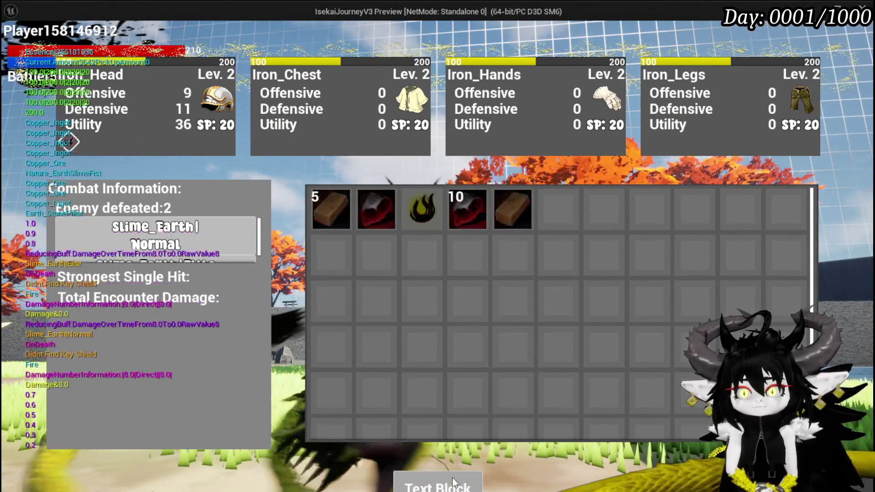
key(i)
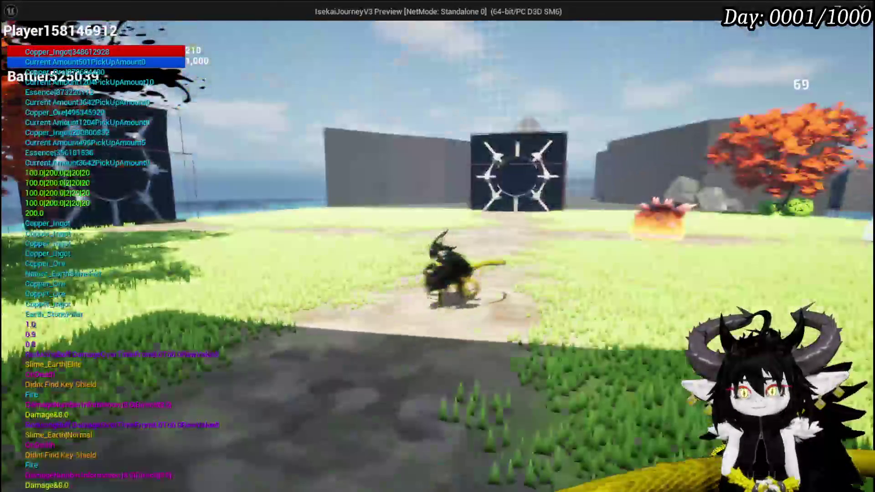
key(space)
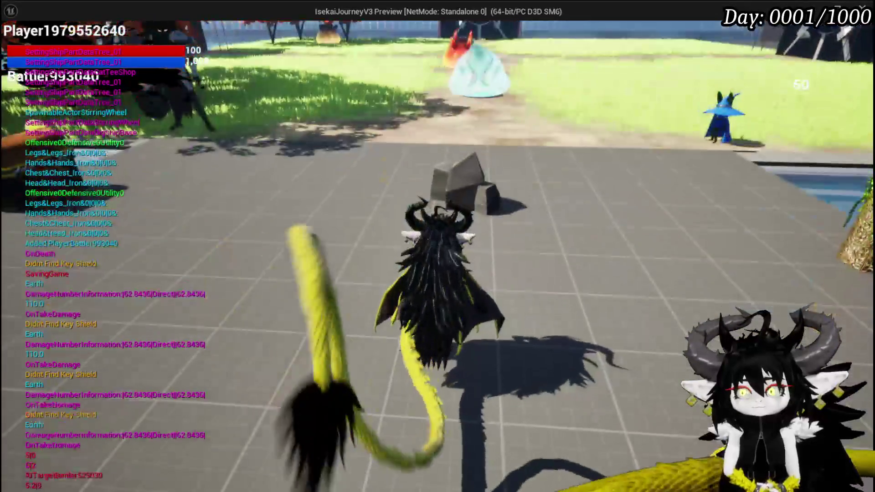
Step: Check the equipment screen and a gear slot's item grid, then close it to resume play
key(Tab)
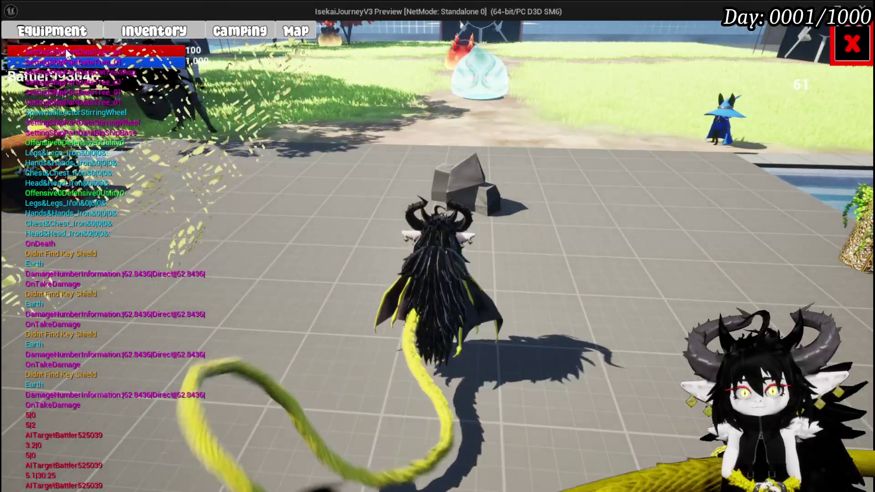
click(52, 31)
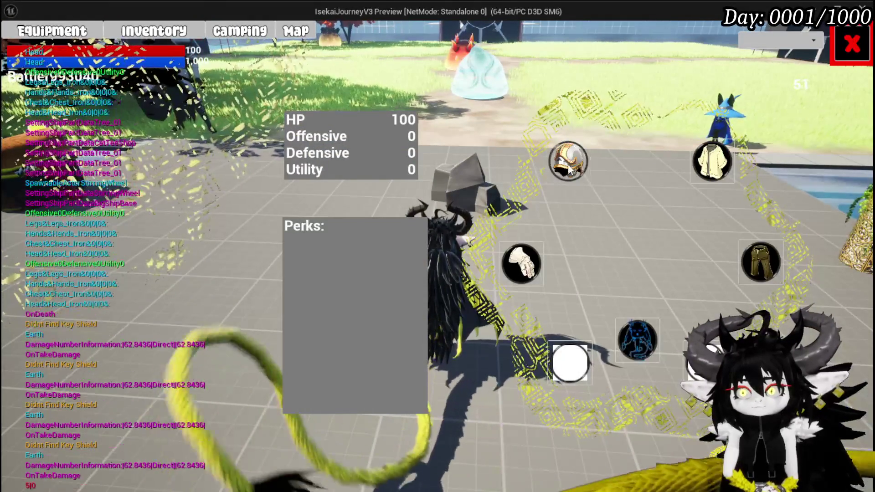
click(570, 164)
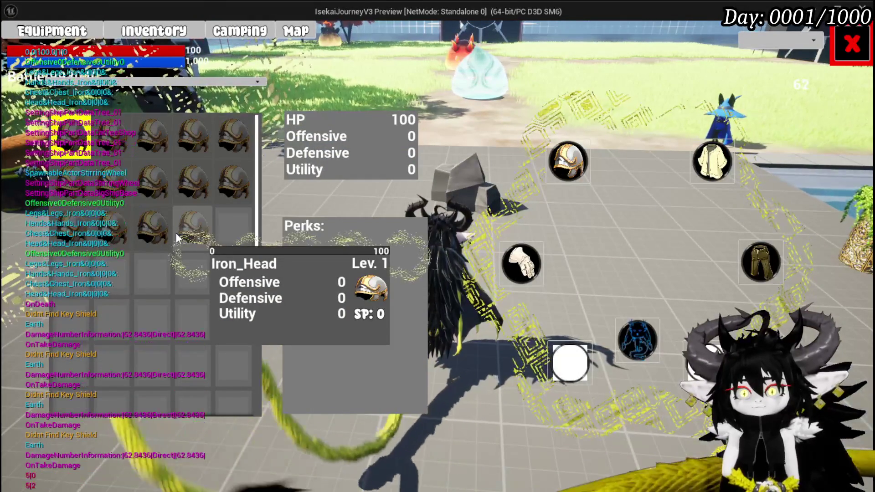
mouse_move(152, 274)
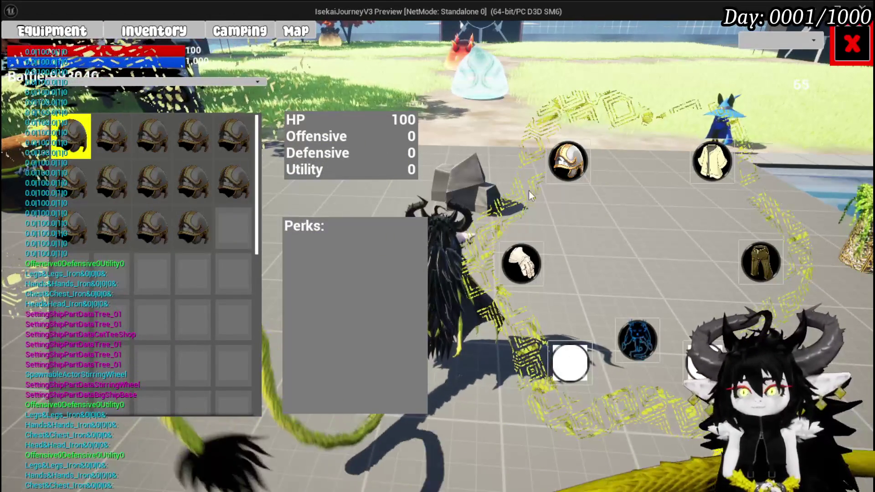
mouse_move(69, 129)
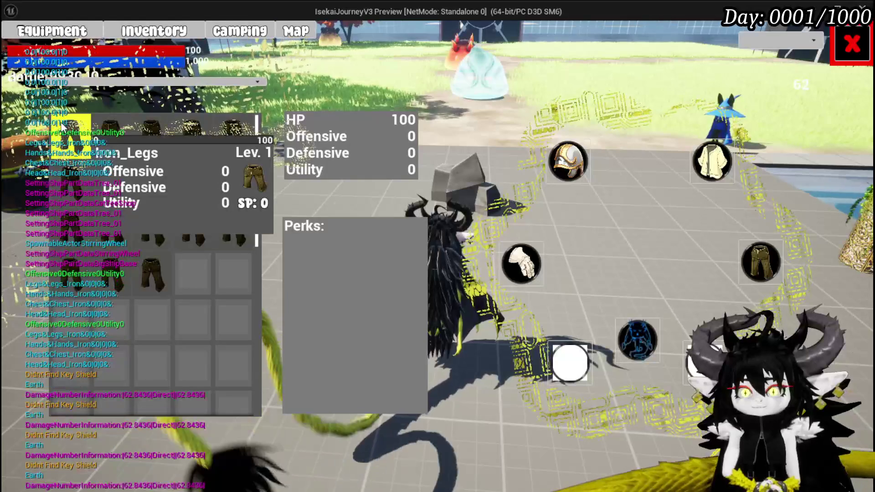
click(852, 44)
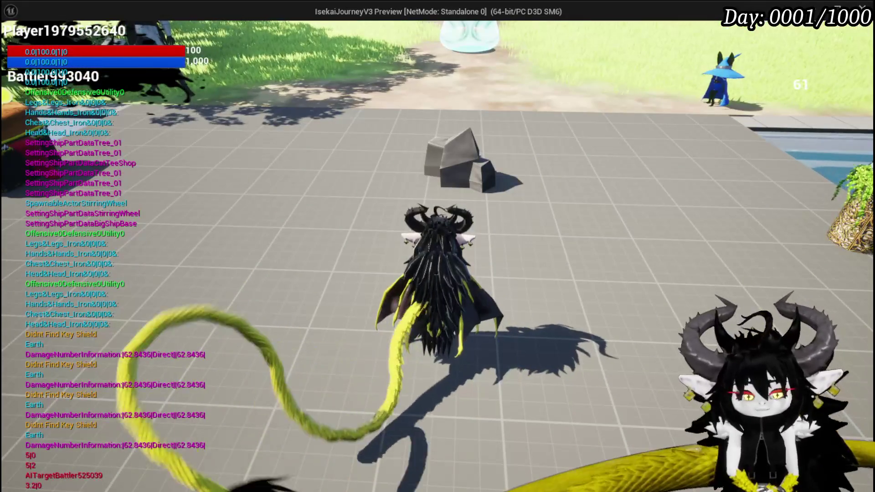
Step: End the preview, save the assets, and switch to BPC_MC_Death's BuildBlackBox graph
key(Escape)
key(ctrl+s)
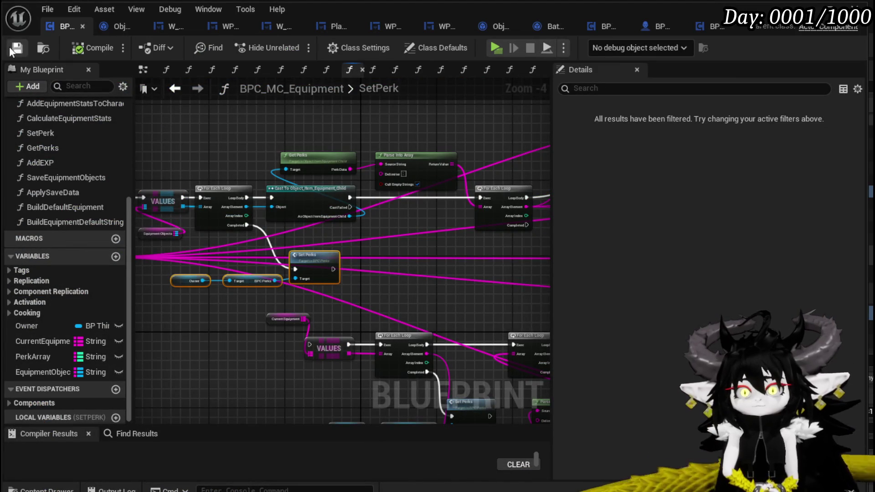
drag(304, 145, 317, 128)
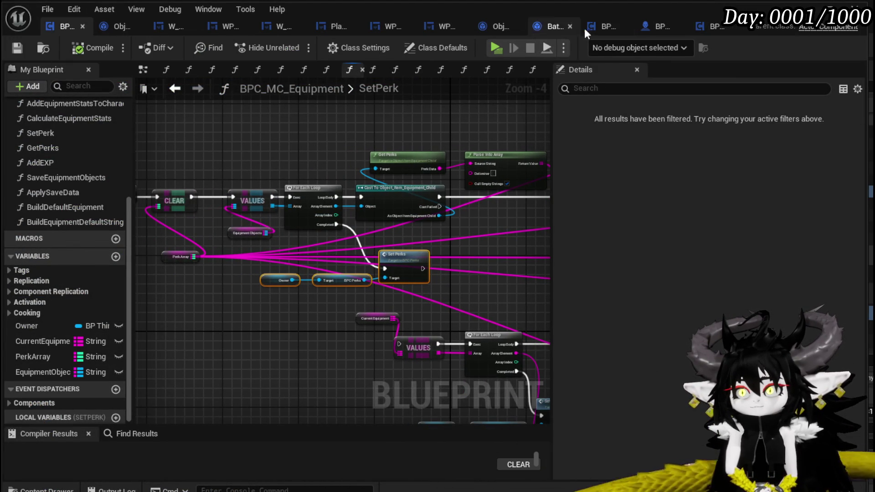
click(593, 27)
drag(433, 240, 333, 191)
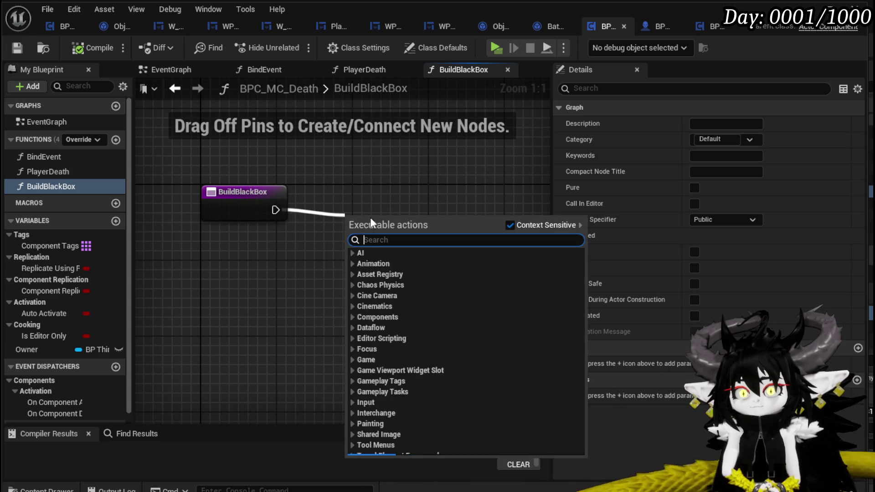
text(spawn)
Step: Remove the SpawnActor node from BuildBlackBox and compile the blueprint
key(Escape)
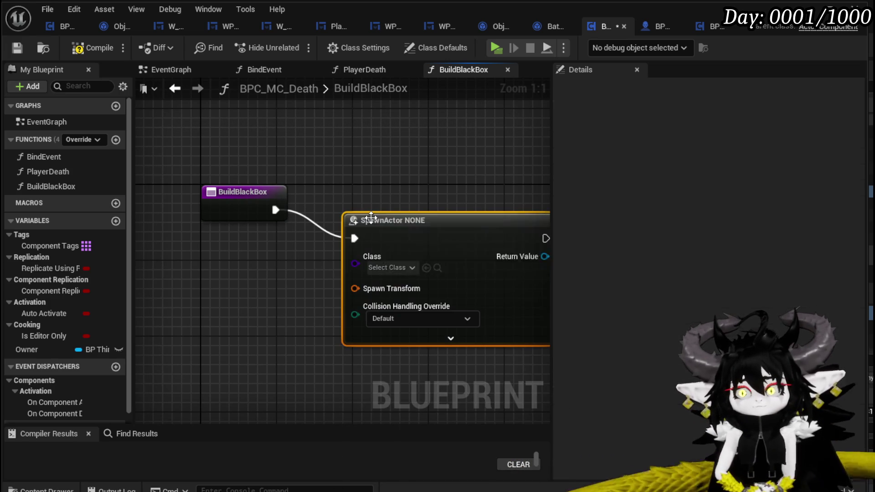
drag(399, 242, 418, 212)
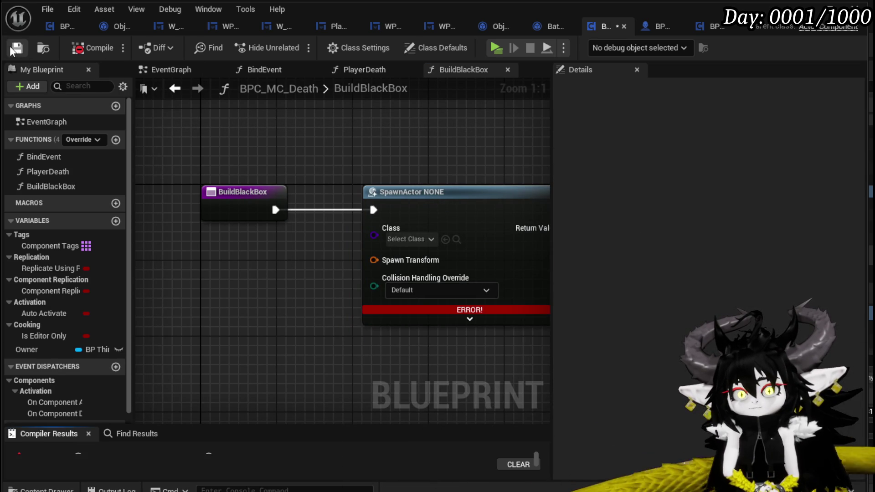
scroll(292, 210, down, 1)
drag(324, 246, 260, 225)
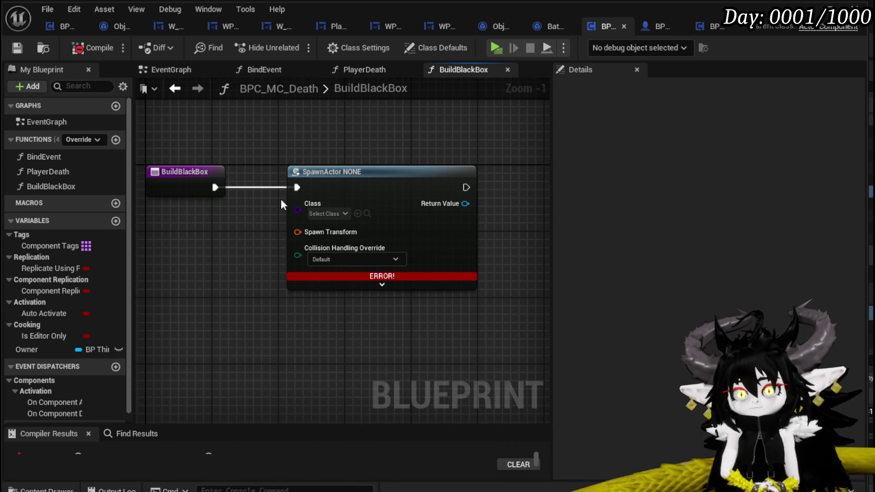
drag(380, 186, 370, 235)
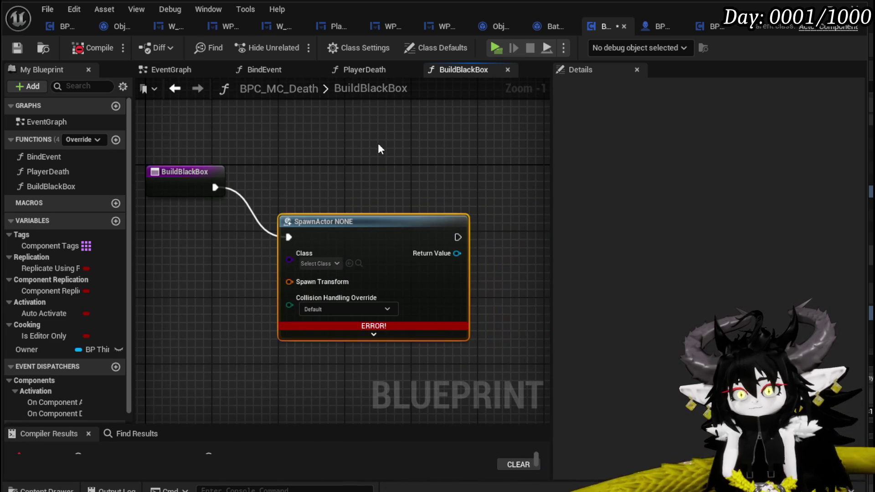
mouse_move(372, 172)
mouse_down()
mouse_move(414, 203)
mouse_move(343, 178)
mouse_up()
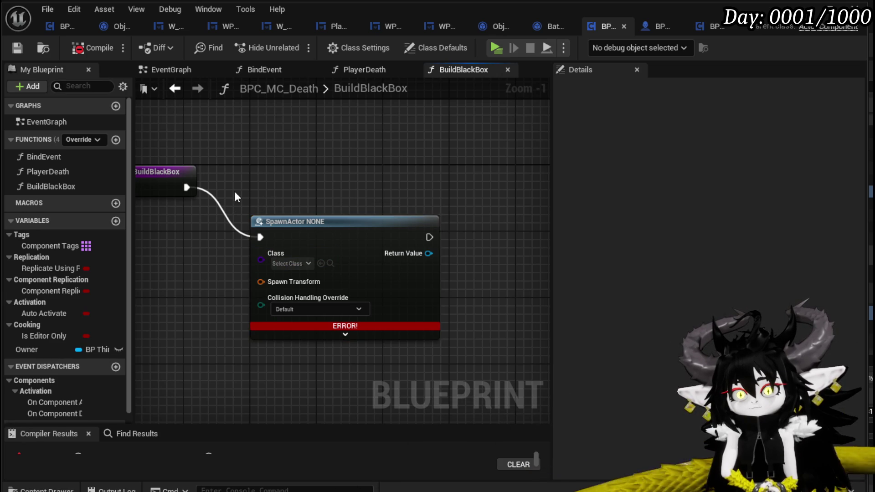
drag(465, 357, 465, 357)
click(477, 315)
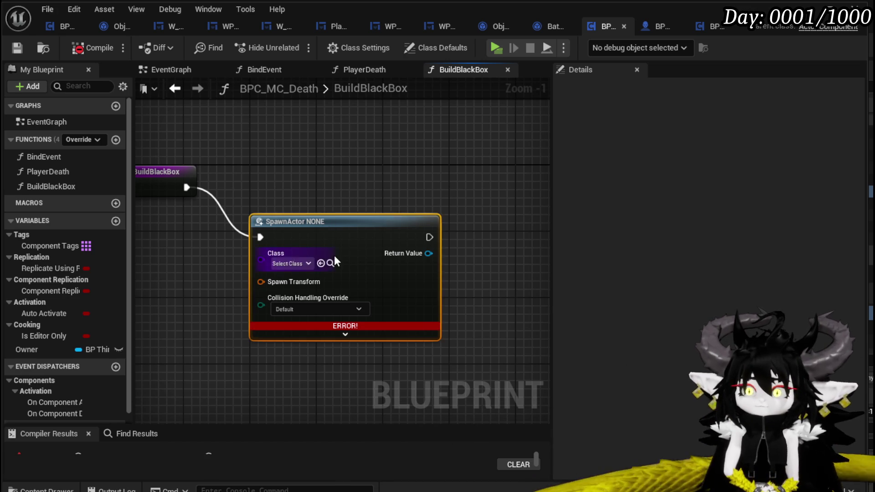
key(Delete)
click(73, 51)
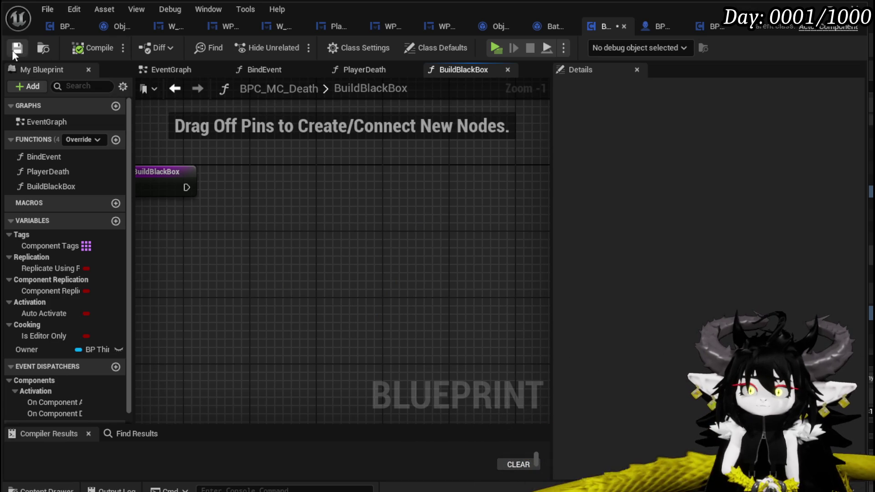
Step: Add an Owner getter feeding a Get Actor Location node
drag(372, 197, 396, 195)
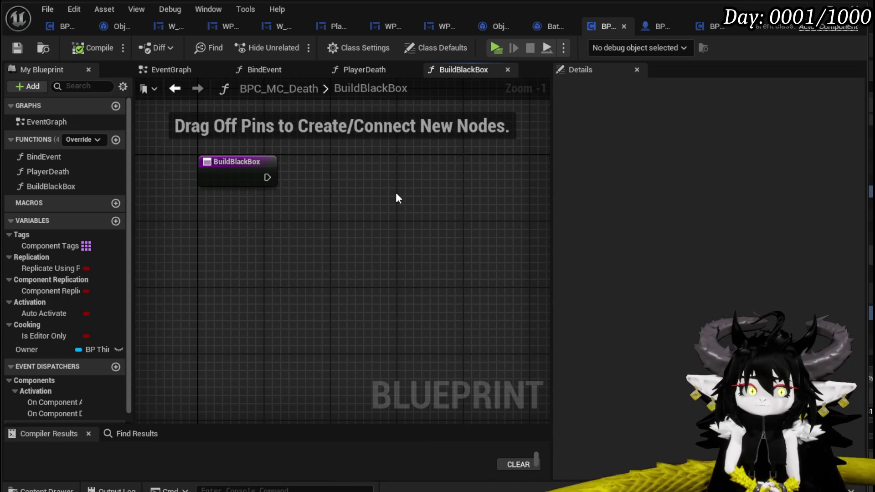
click(247, 171)
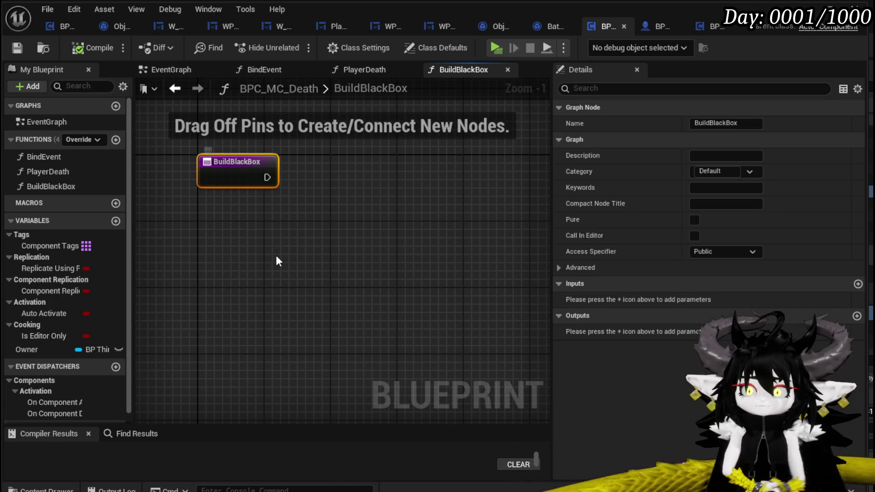
mouse_move(26, 350)
mouse_down()
mouse_move(210, 303)
mouse_move(230, 252)
mouse_up()
click(230, 248)
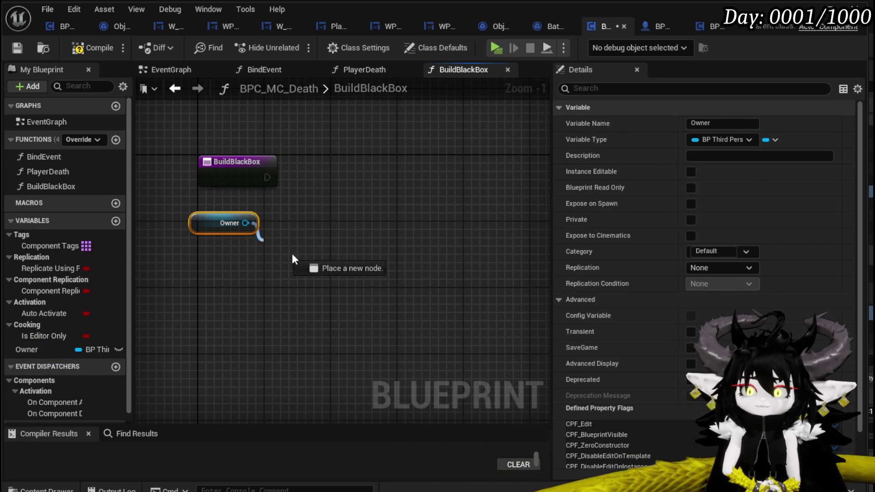
drag(251, 223, 342, 266)
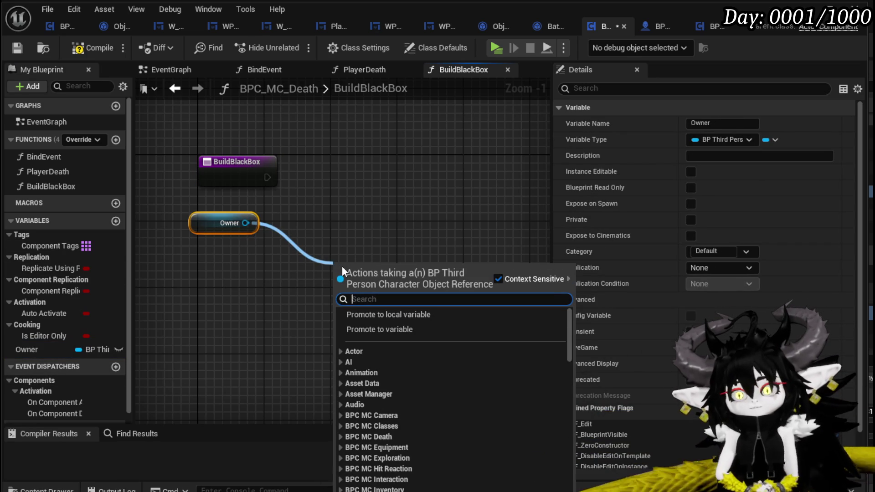
text(get actor l)
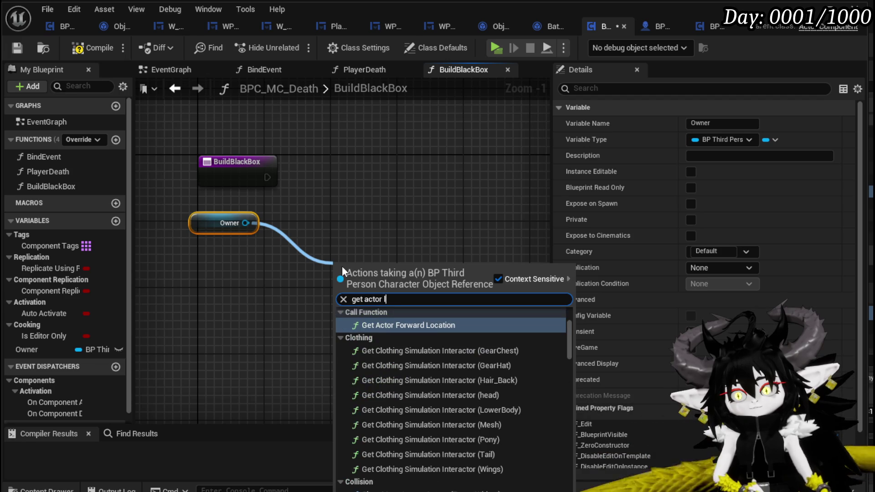
text(o)
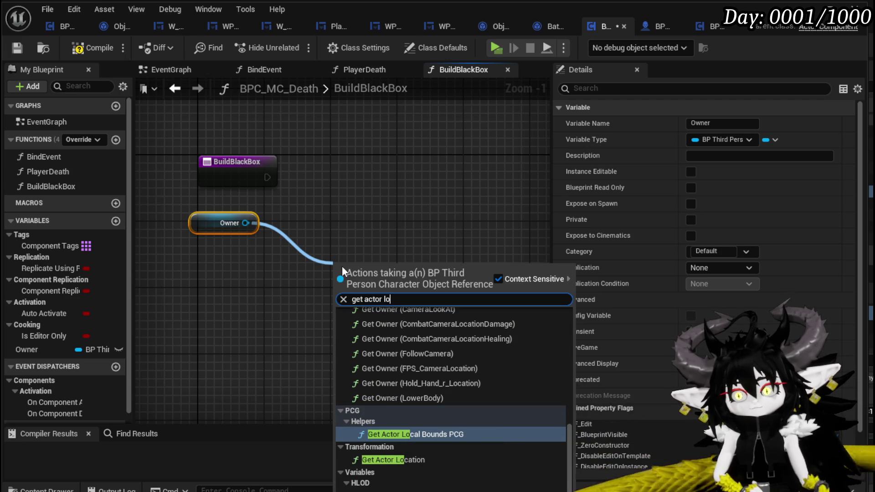
click(410, 460)
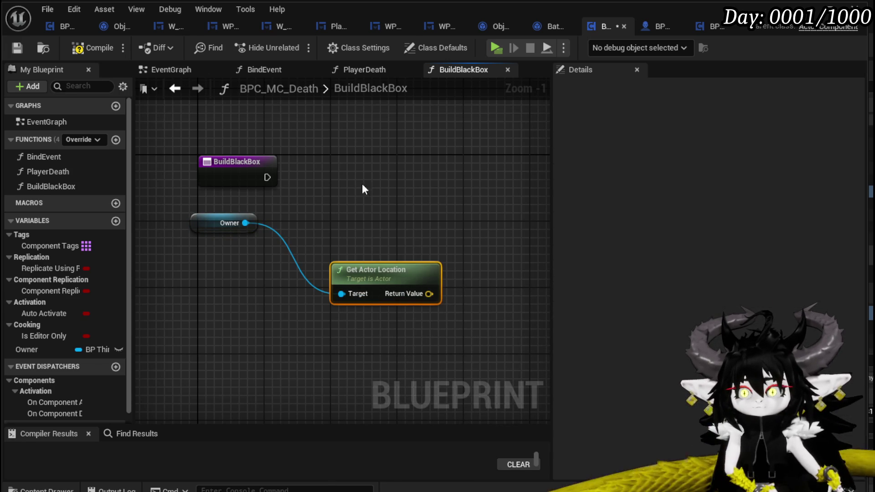
drag(385, 214, 343, 211)
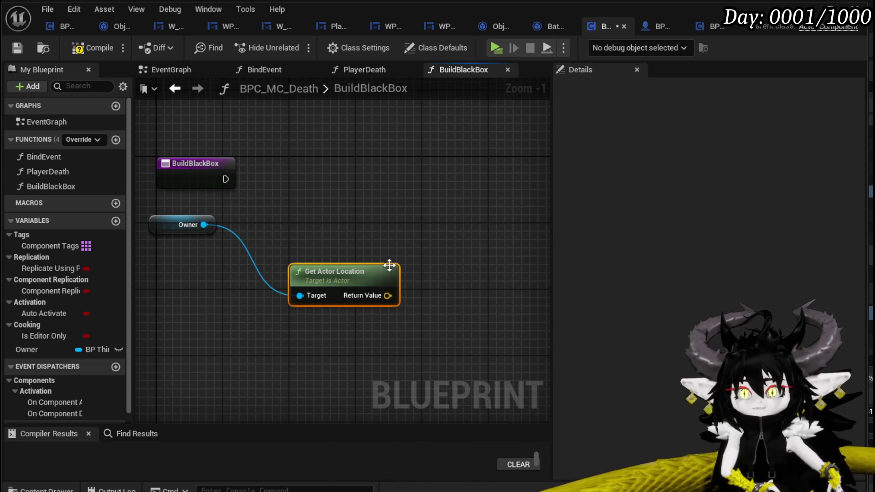
Step: Add Get Ground with Owner as Context and the actor location as Start, save, and return to the level
right_click(266, 175)
text(get g)
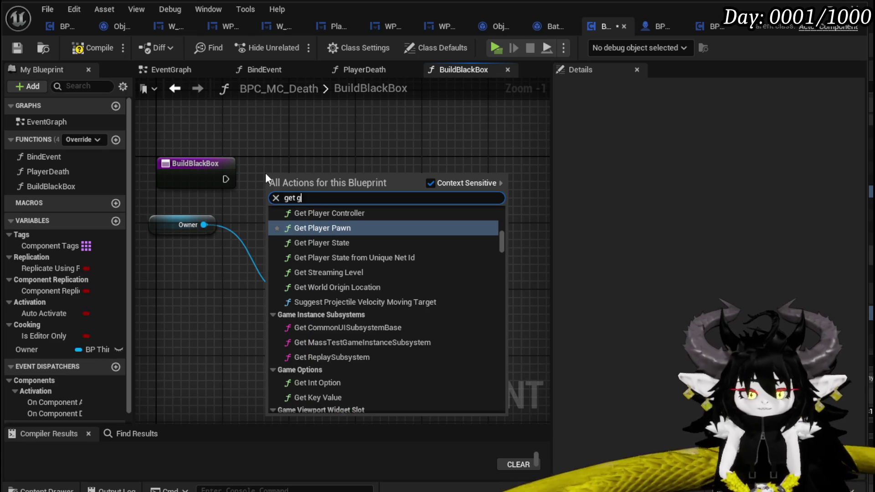
text(round)
key(Return)
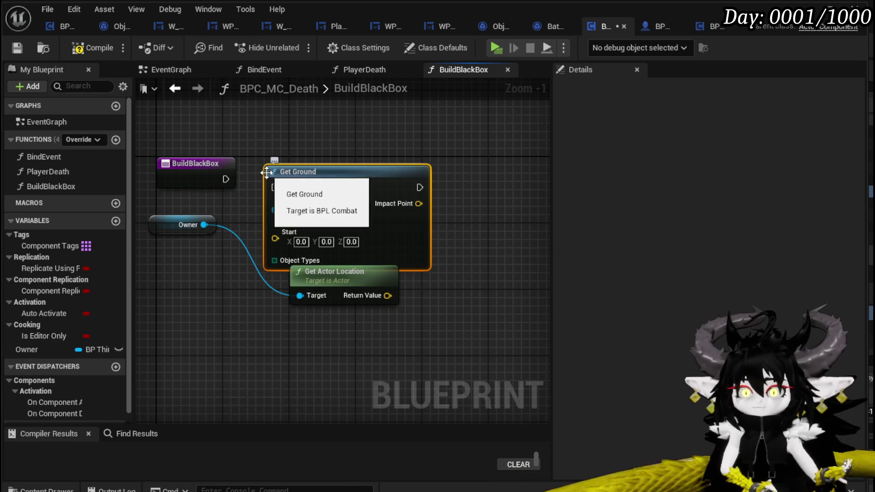
drag(317, 176, 383, 168)
mouse_move(341, 201)
mouse_down()
mouse_move(354, 118)
mouse_move(210, 218)
mouse_up()
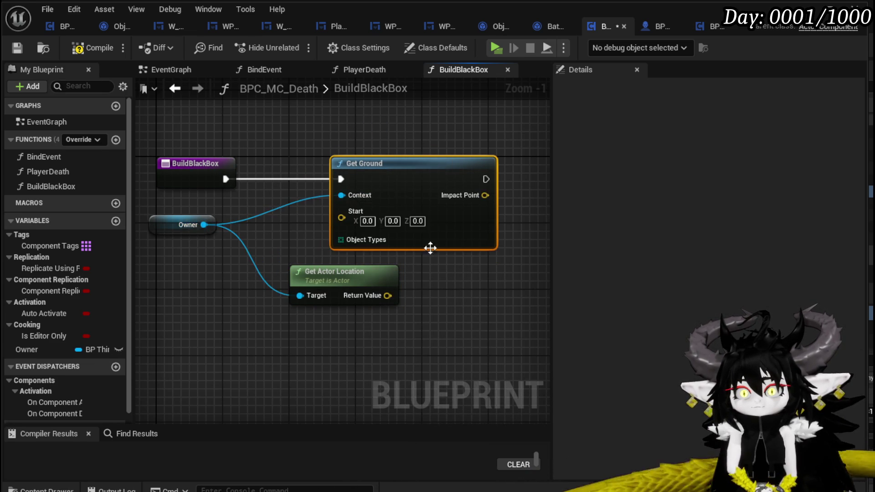
mouse_move(349, 309)
mouse_down()
mouse_move(208, 292)
mouse_move(303, 230)
mouse_up()
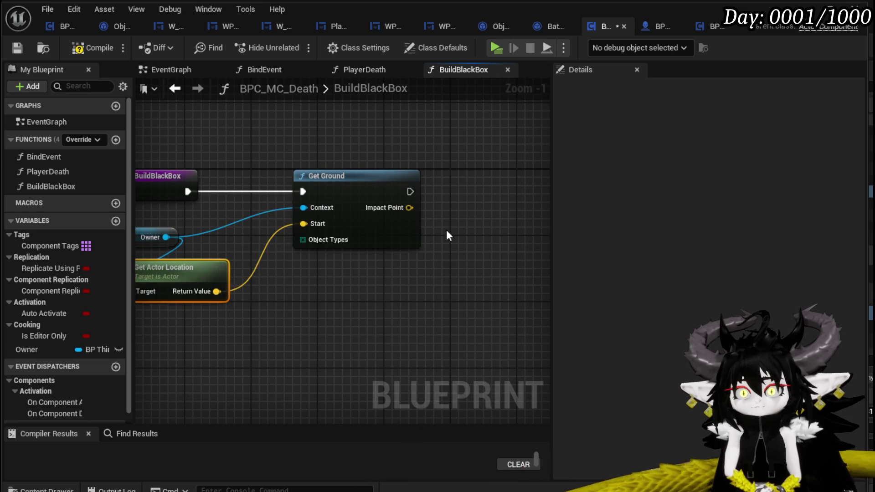
drag(365, 179, 214, 189)
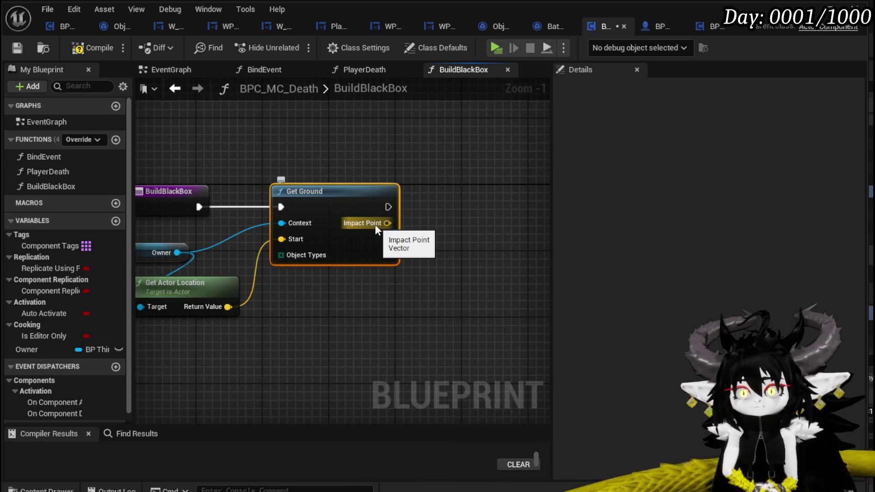
click(15, 46)
key(alt+Tab)
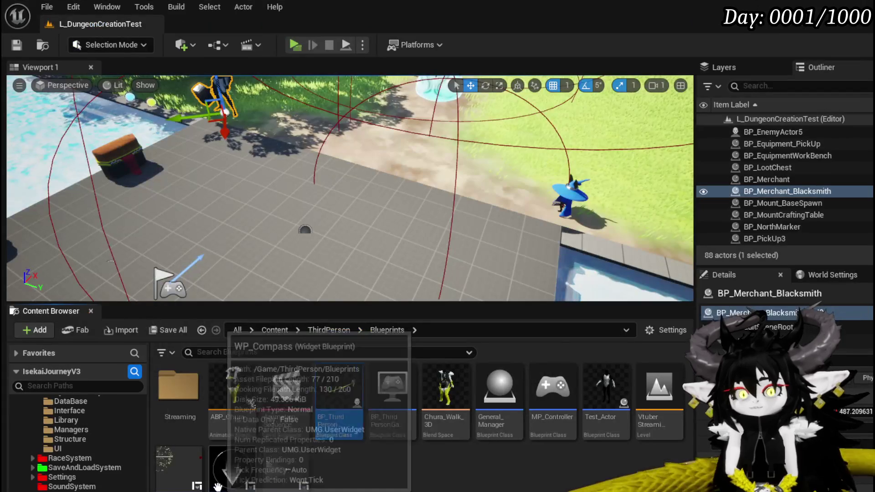
scroll(103, 456, down, 3)
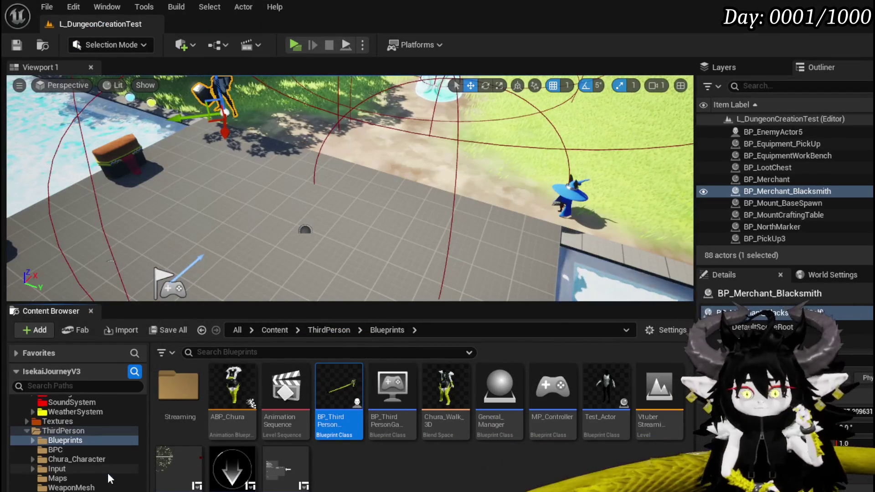
scroll(76, 445, up, 3)
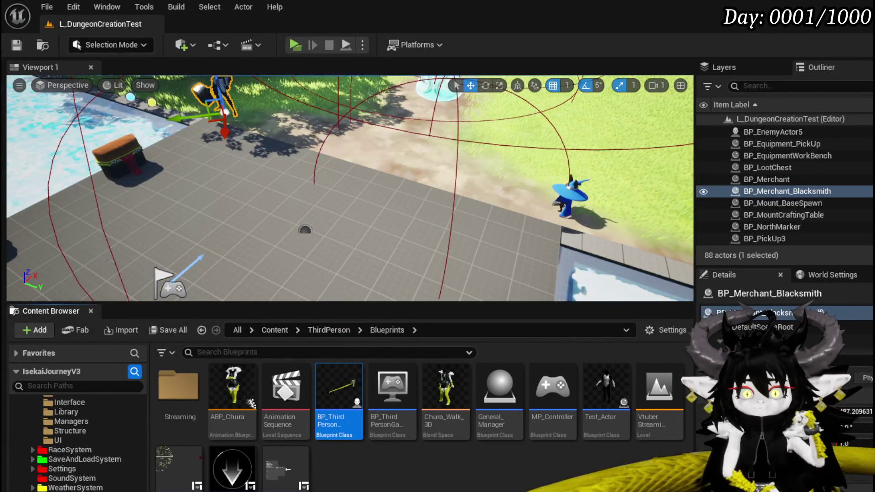
scroll(80, 445, down, 2)
scroll(81, 459, down, 3)
scroll(80, 478, down, 2)
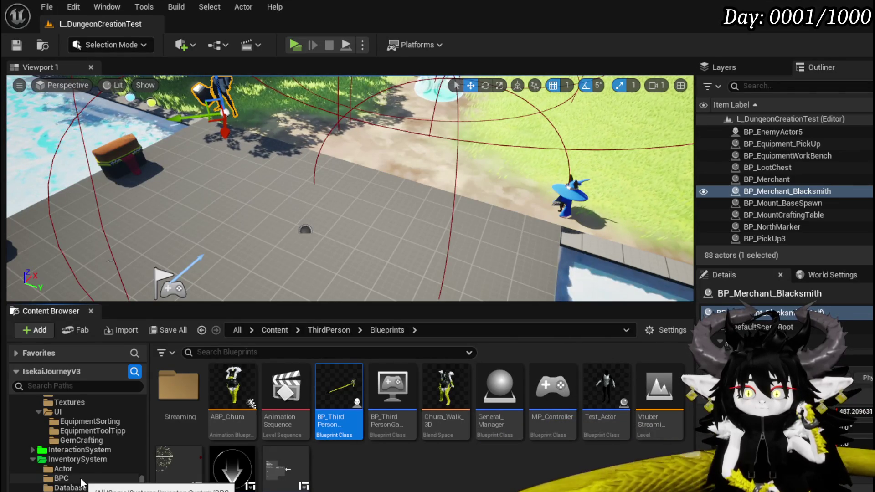
scroll(79, 478, up, 2)
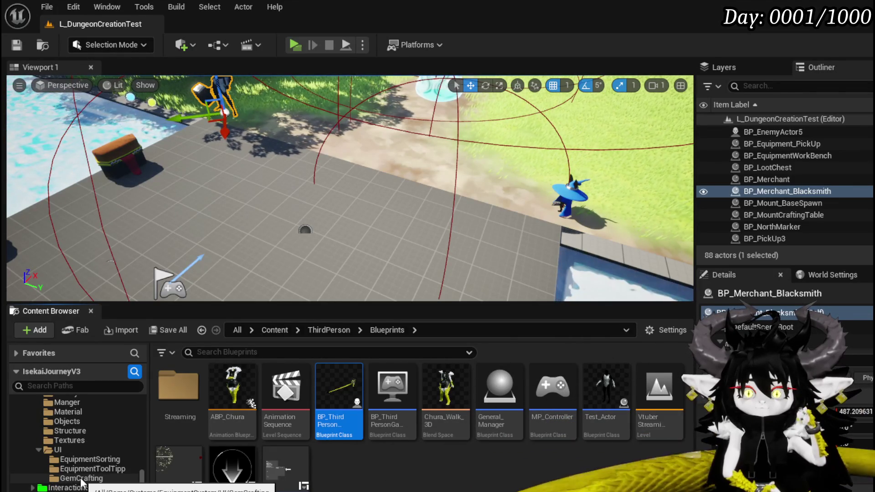
scroll(80, 477, up, 3)
scroll(81, 478, up, 2)
scroll(81, 478, up, 2)
scroll(80, 478, up, 2)
scroll(80, 478, down, 2)
scroll(80, 478, down, 3)
scroll(80, 479, down, 2)
scroll(80, 477, down, 3)
scroll(80, 483, down, 3)
scroll(81, 480, down, 3)
scroll(81, 472, down, 3)
Step: Open BP_SaveGame from the SaveAndLoadSystem/SaveGame folder in the Content Browser
click(81, 463)
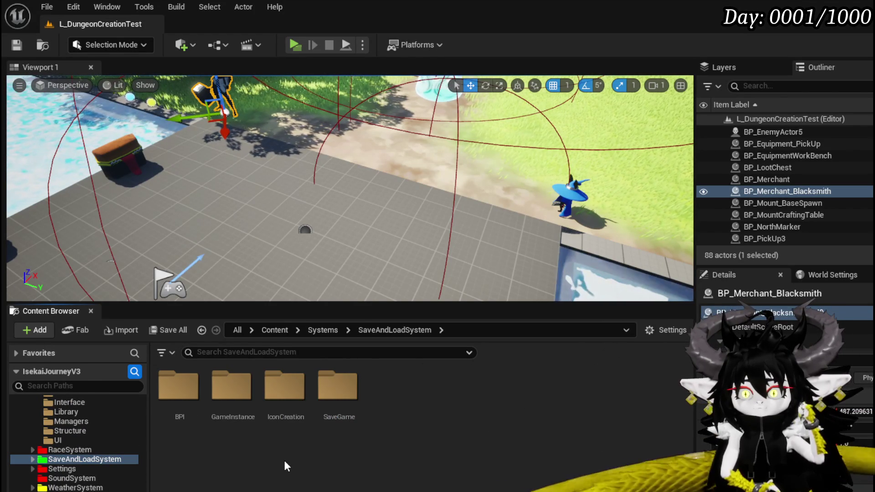
click(323, 400)
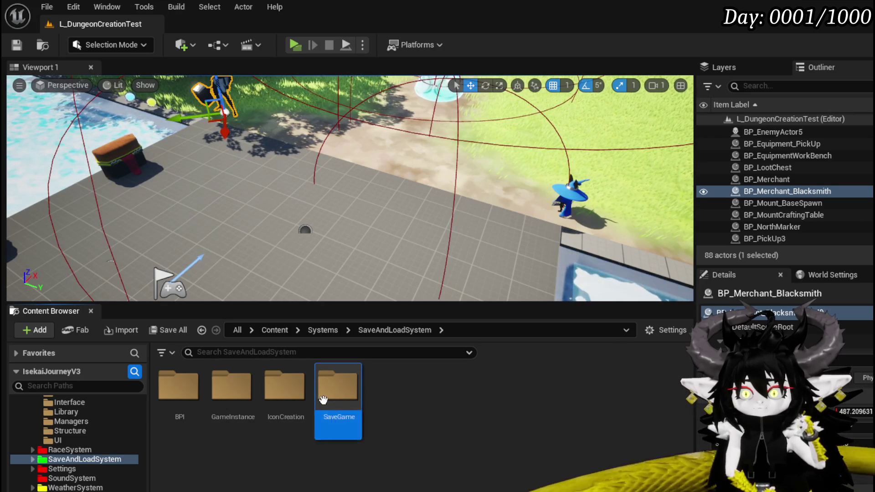
double_click(324, 399)
double_click(179, 393)
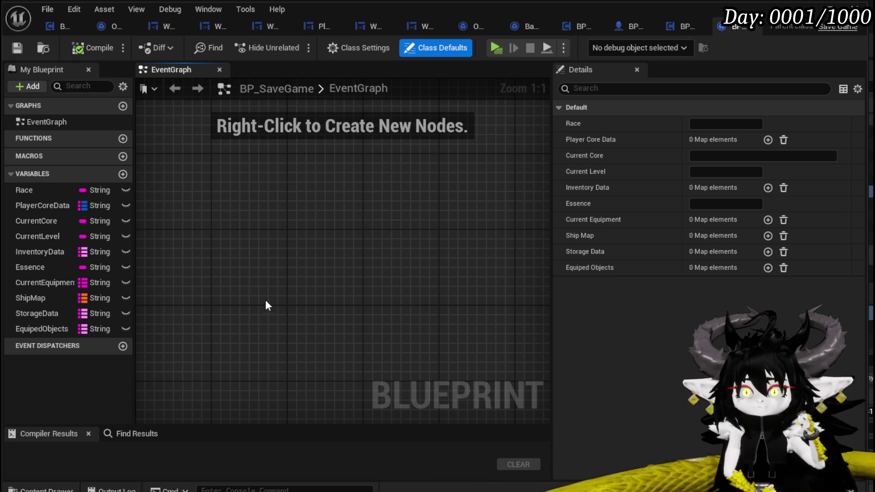
Step: Add a new Transform-type variable to BP_SaveGame and compile
mouse_move(95, 221)
click(122, 174)
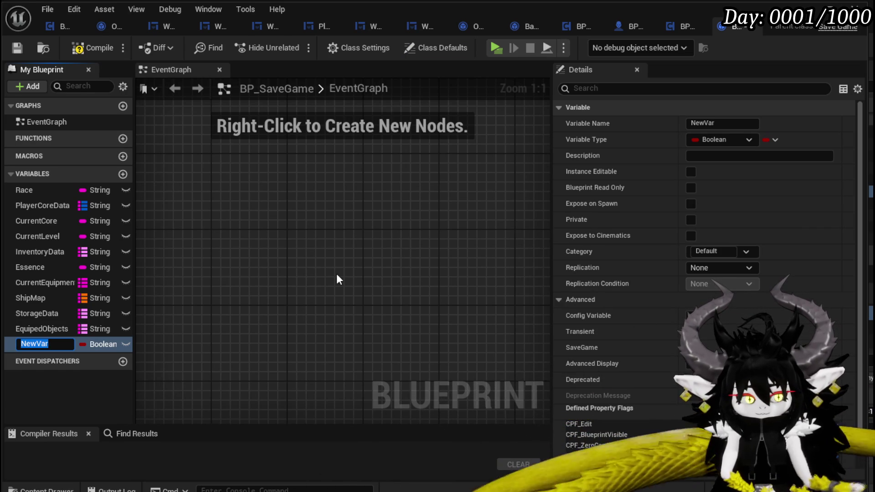
text(Tr)
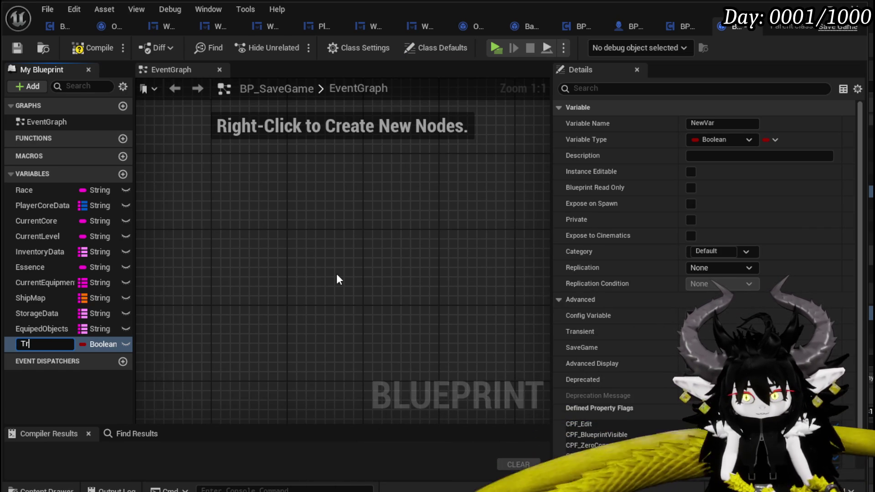
text(ansform)
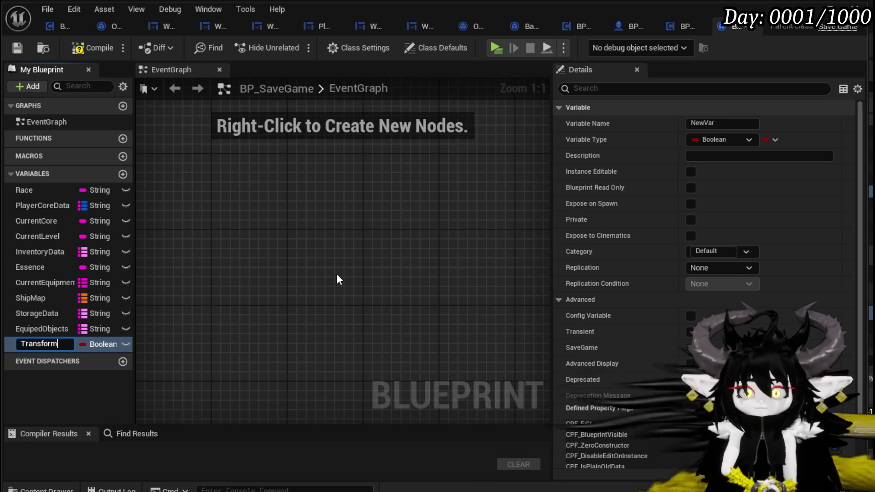
key(Return)
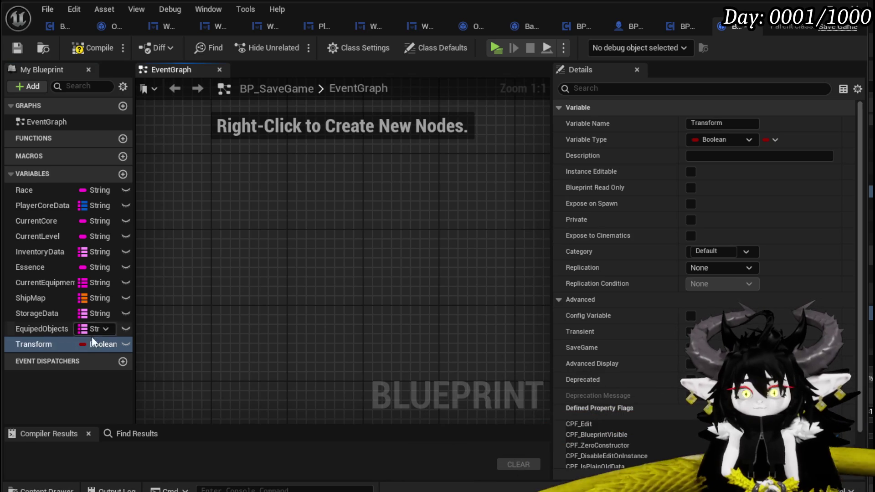
click(110, 344)
scroll(124, 470, down, 1)
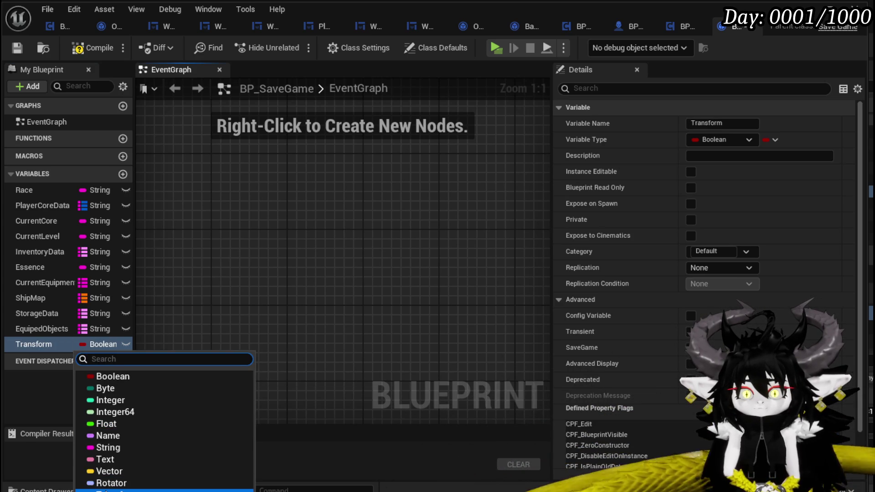
click(110, 480)
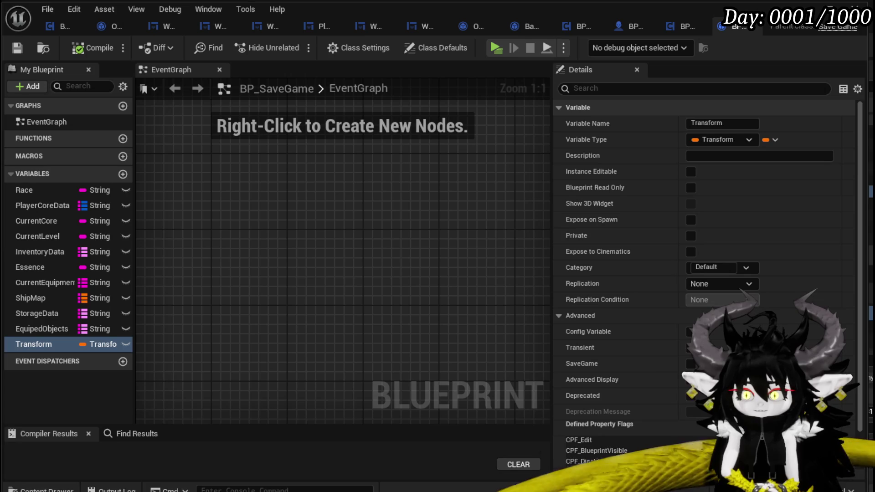
key(F7)
drag(294, 424, 298, 418)
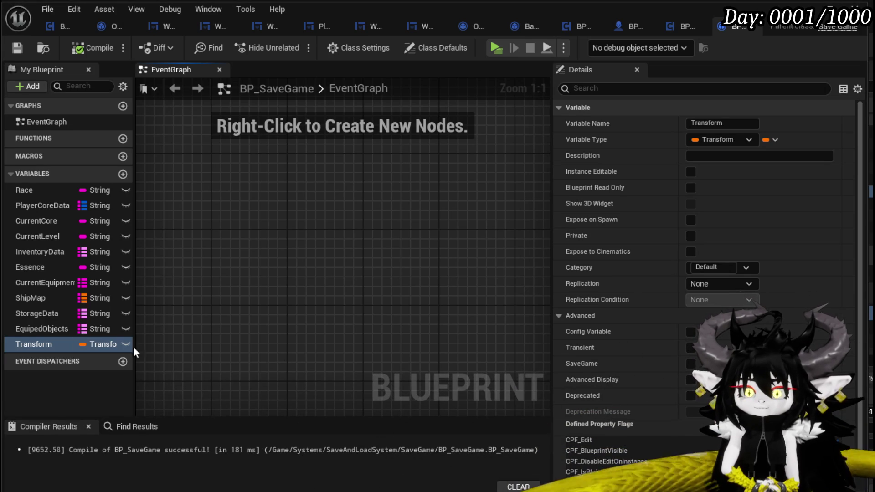
Step: Rename the variable to BlackBoxLocation, recompile, and return to the level editor
key(F2)
text(B)
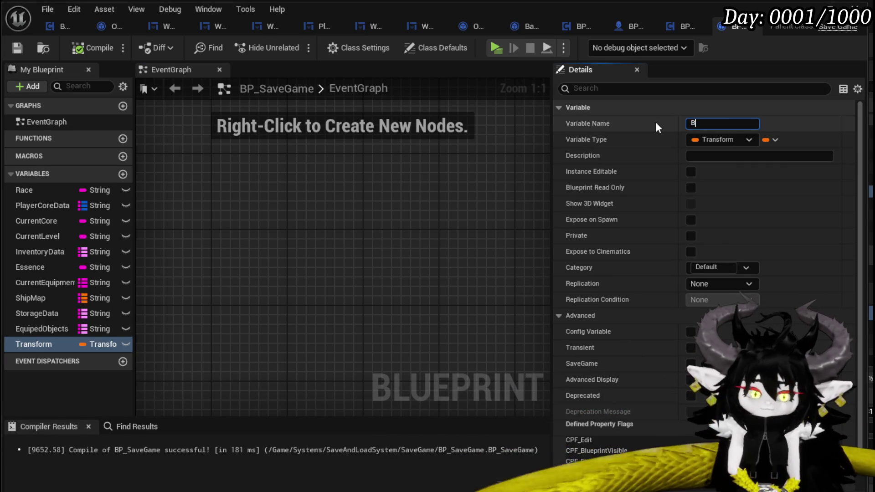
text(lackBoxLocation)
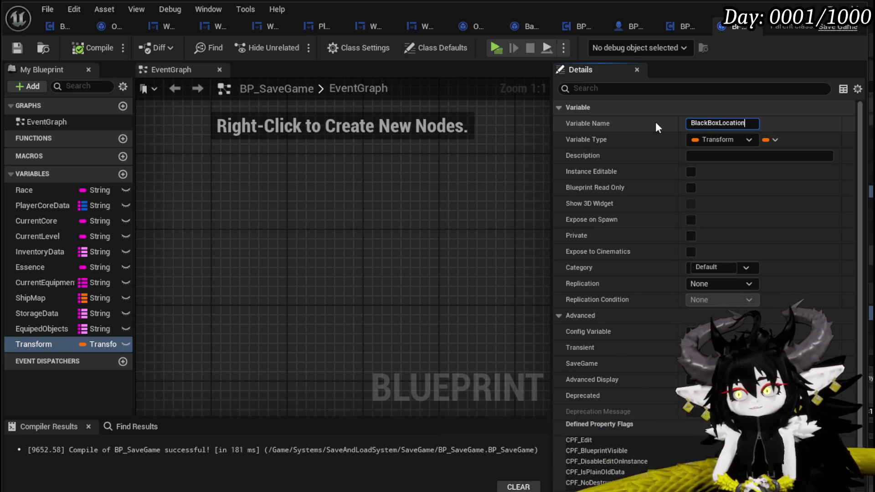
key(Return)
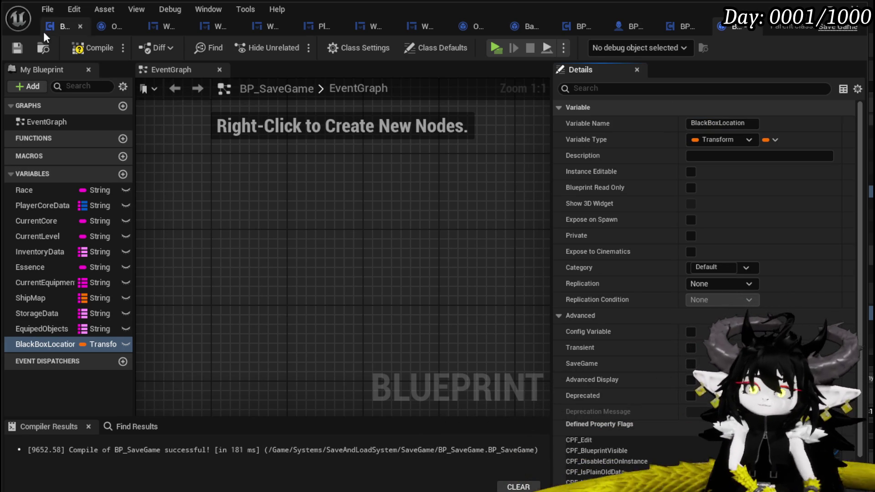
click(94, 48)
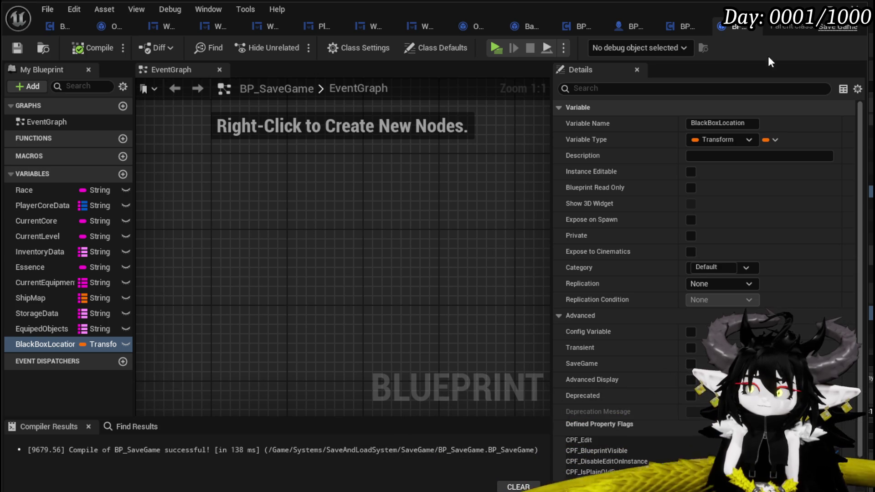
key(alt+Tab)
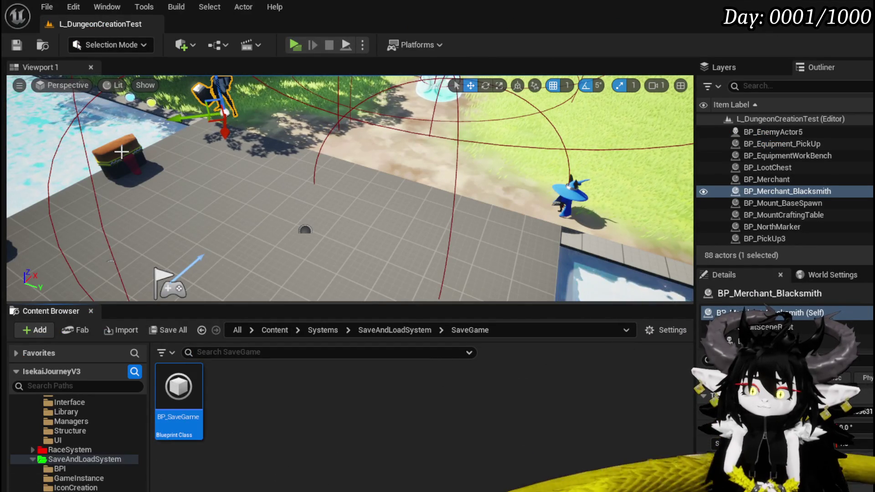
Step: Open the loot chest's blueprint and inspect its LootContent and ItemMap variables
click(787, 167)
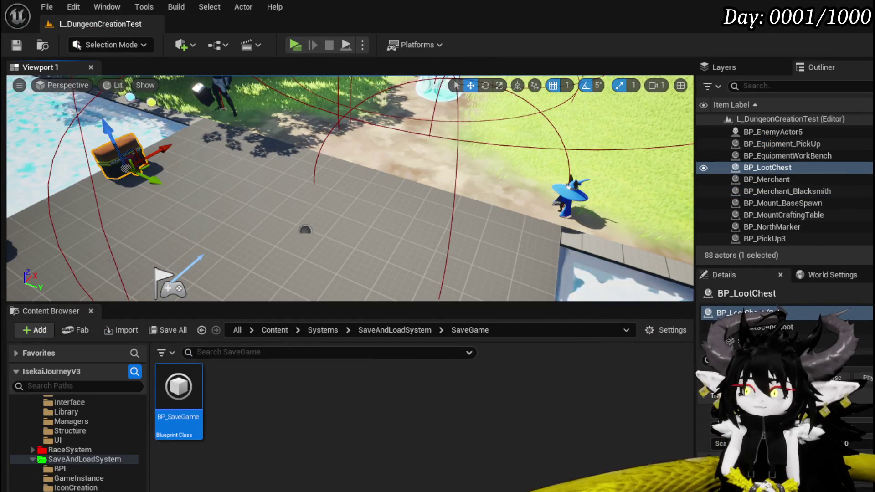
key(alt+Tab)
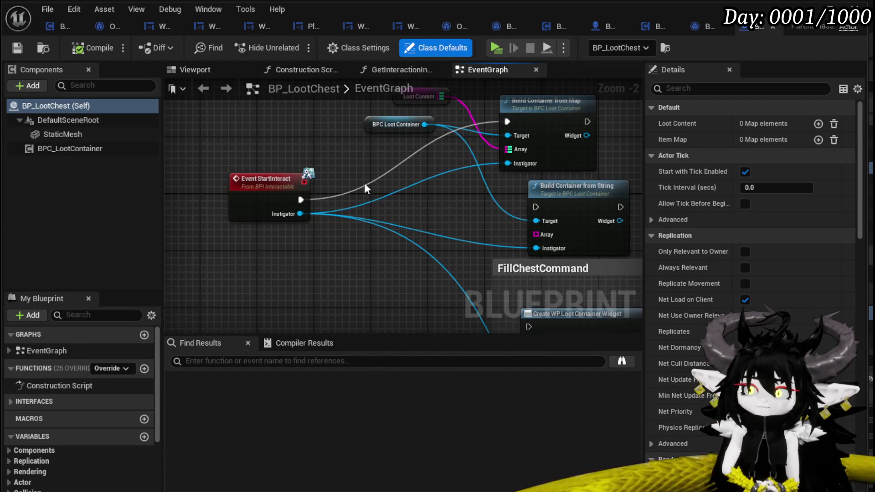
scroll(363, 219, down, 2)
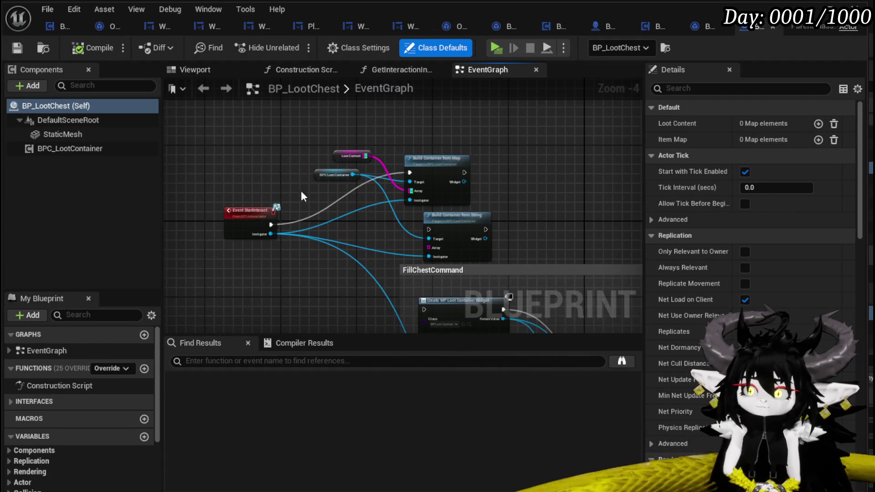
scroll(89, 401, down, 3)
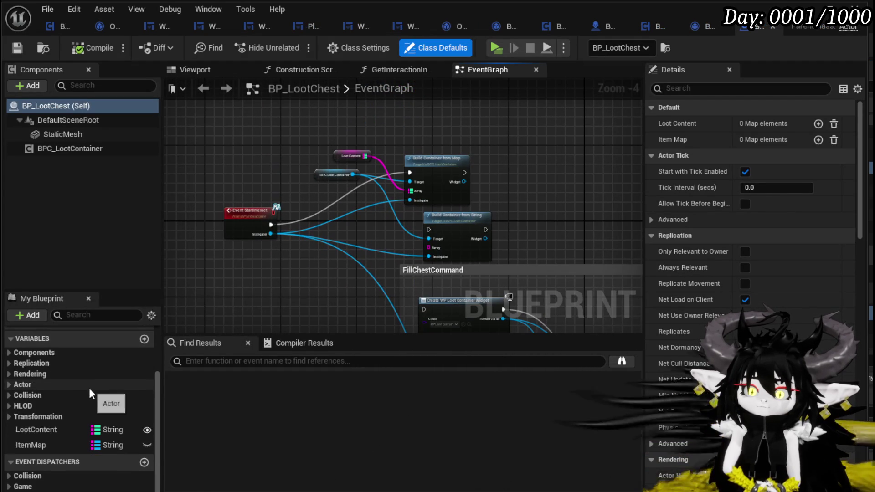
click(43, 430)
click(44, 445)
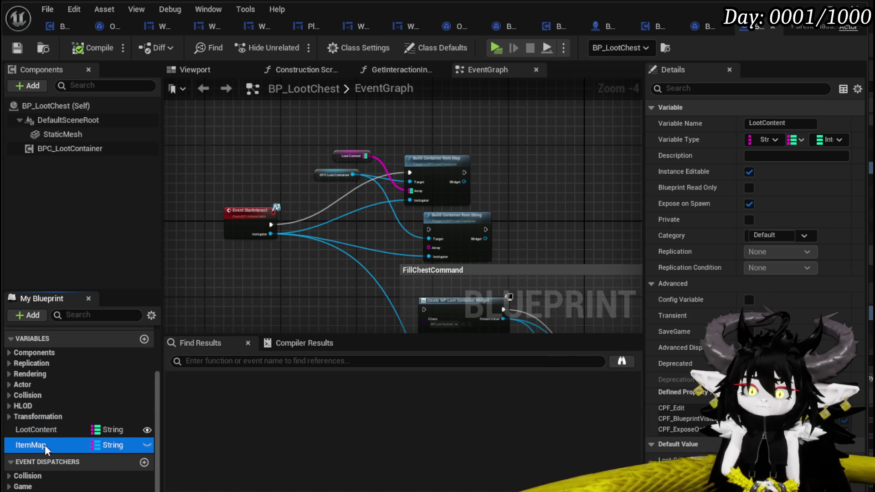
Step: Locate the Build Container nodes and open the BuildContainerFromMap function graph
mouse_move(299, 301)
mouse_down()
mouse_move(167, 114)
mouse_move(262, 266)
mouse_up()
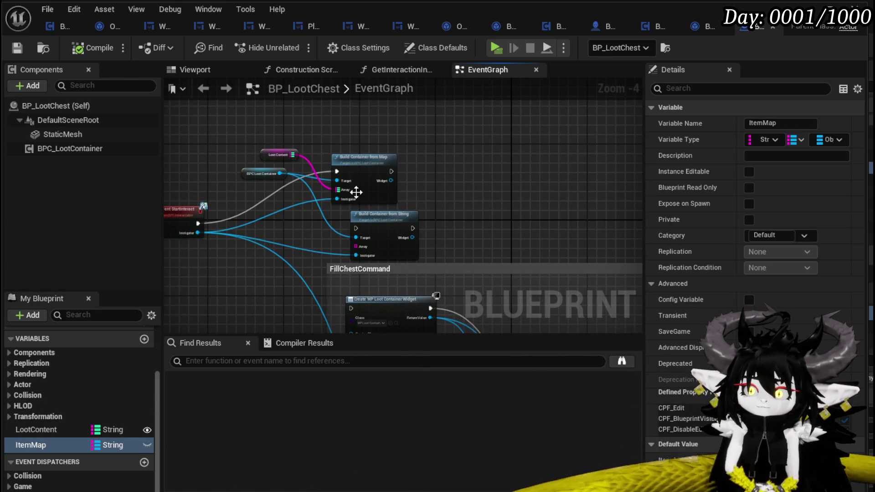
scroll(480, 191, up, 3)
mouse_move(483, 218)
mouse_down()
mouse_move(562, 211)
mouse_move(540, 220)
mouse_up()
click(223, 151)
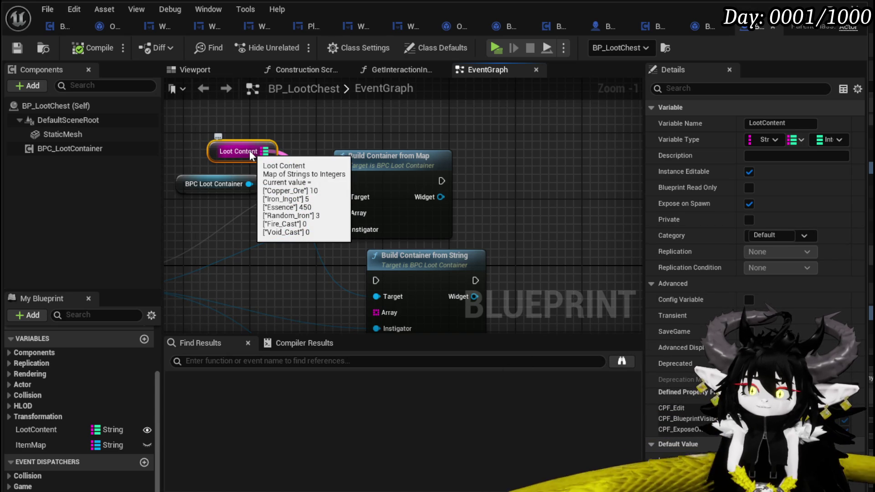
double_click(391, 171)
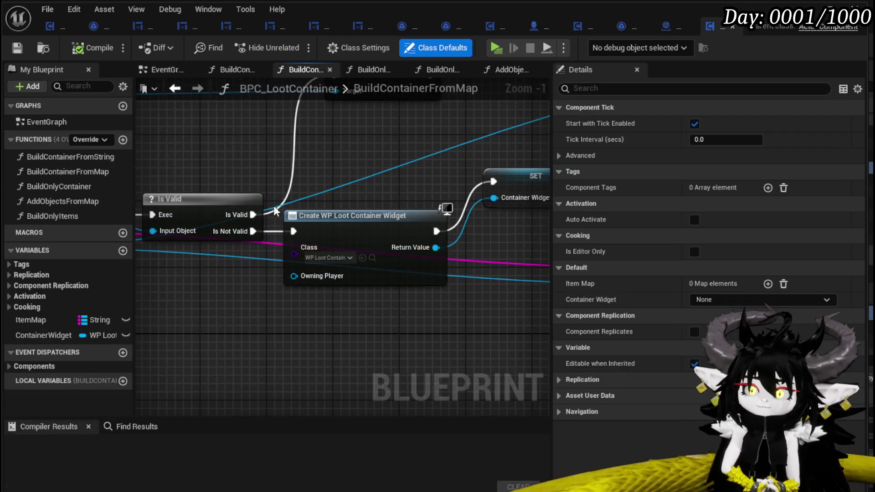
Step: Review the AddObjectsFromMap function graph's Construct Object, Switch and For Loop nodes
drag(398, 207, 236, 192)
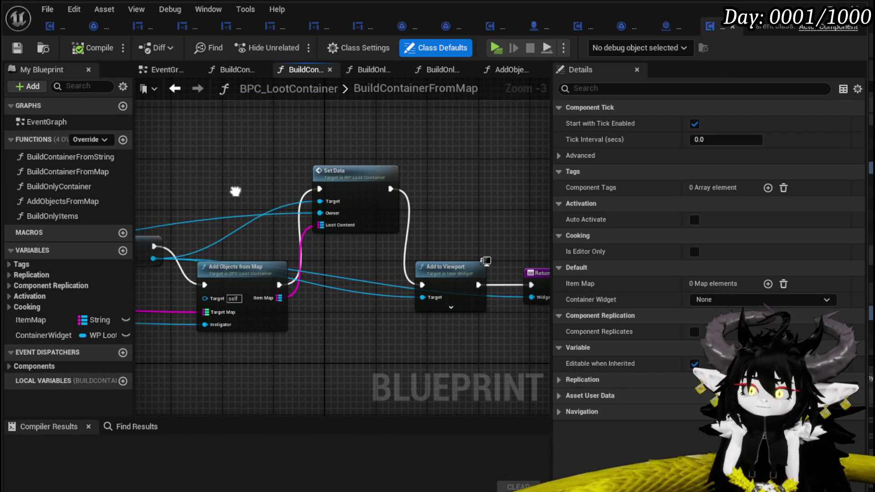
drag(236, 191, 262, 177)
double_click(274, 254)
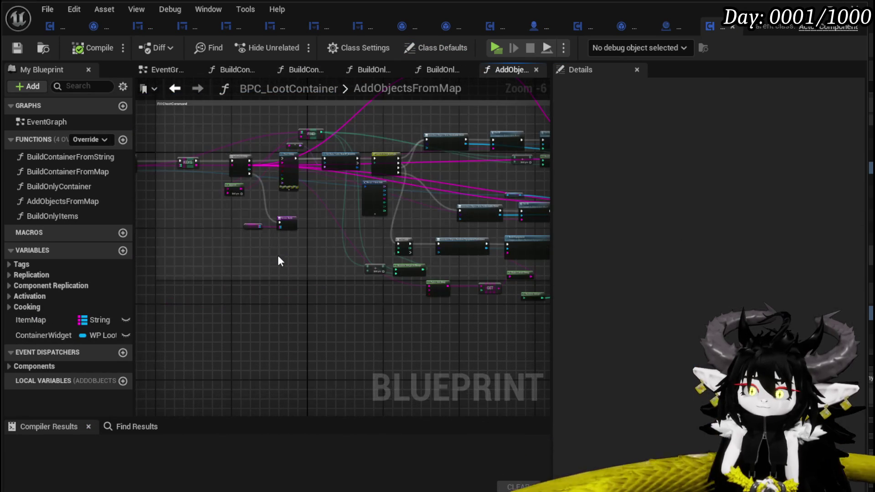
scroll(340, 239, up, 3)
scroll(375, 237, down, 2)
mouse_move(367, 243)
mouse_down()
mouse_move(429, 159)
mouse_move(250, 169)
mouse_move(140, 158)
mouse_up()
mouse_move(386, 156)
mouse_down()
mouse_move(236, 115)
mouse_move(175, 137)
mouse_move(176, 64)
mouse_up()
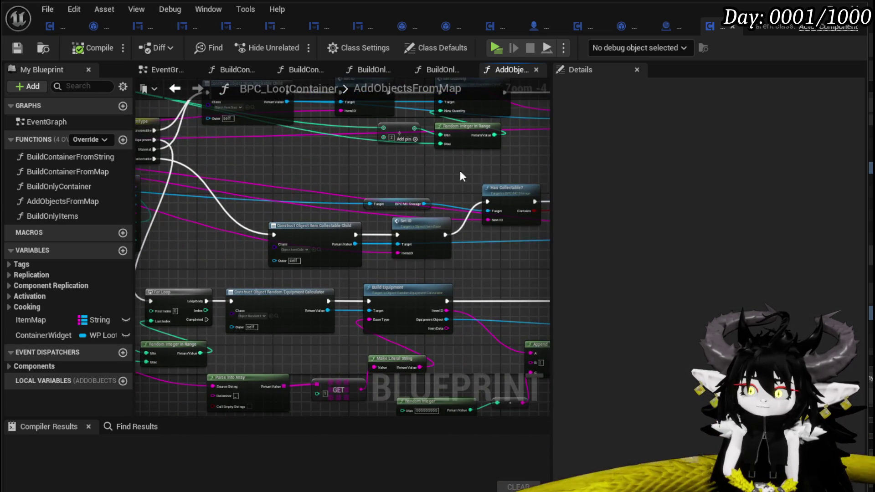
drag(434, 165, 523, 175)
scroll(358, 170, down, 6)
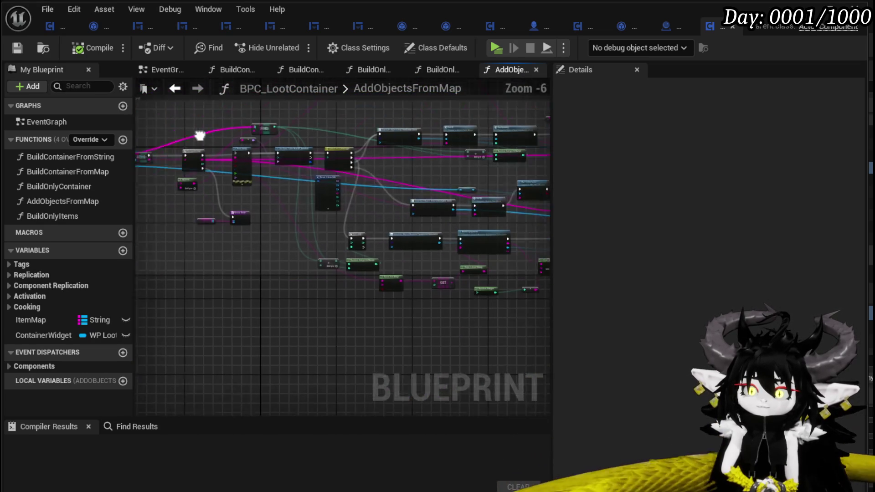
Step: Save the loot container Blueprint, glance at BuildContainerFromMap, and return to the level editor
click(17, 53)
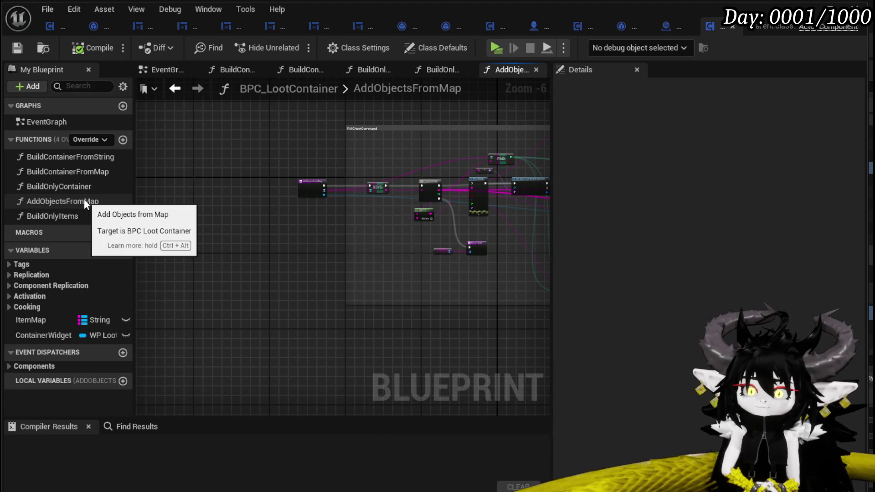
double_click(82, 172)
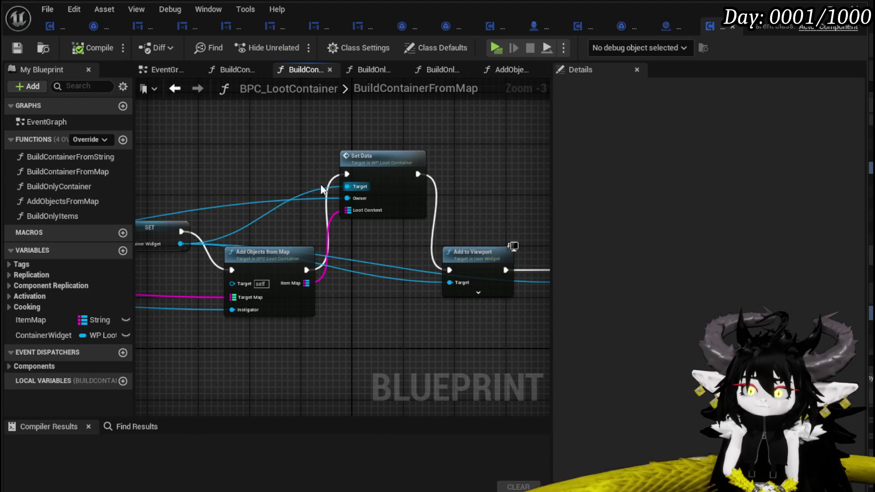
scroll(252, 173, down, 2)
drag(251, 173, 429, 181)
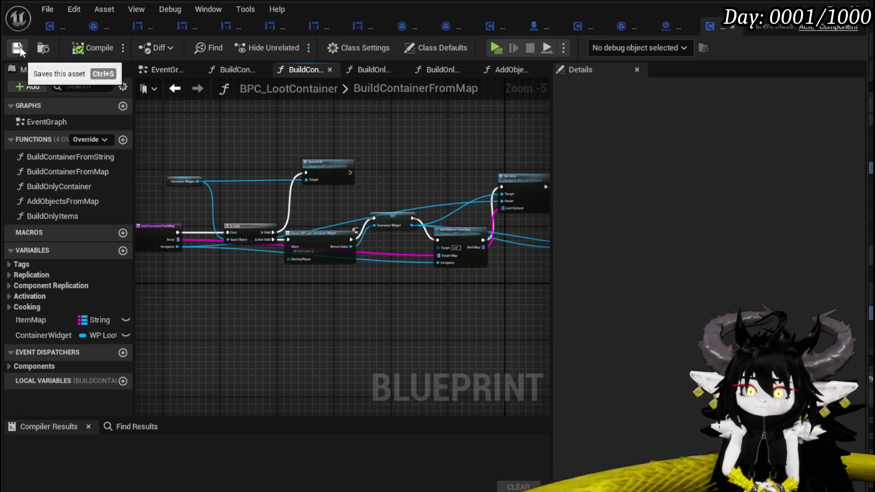
click(805, 28)
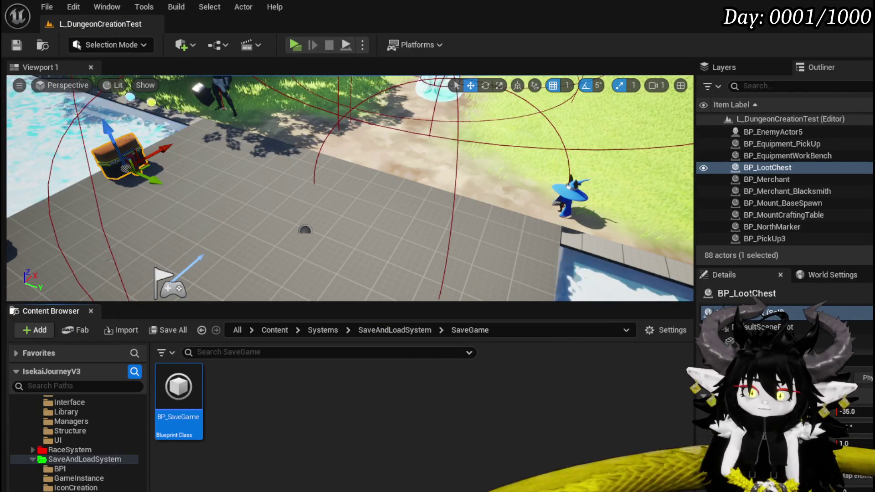
scroll(75, 464, up, 2)
scroll(74, 463, up, 2)
scroll(75, 462, up, 2)
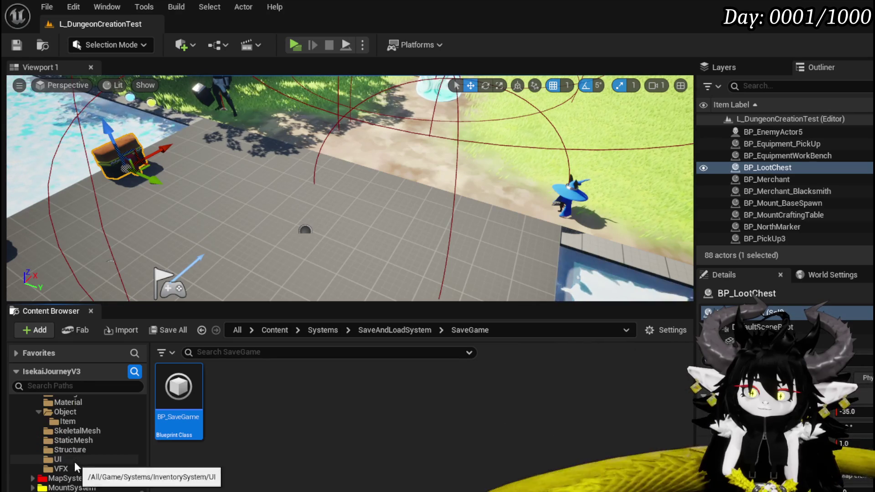
scroll(106, 438, up, 3)
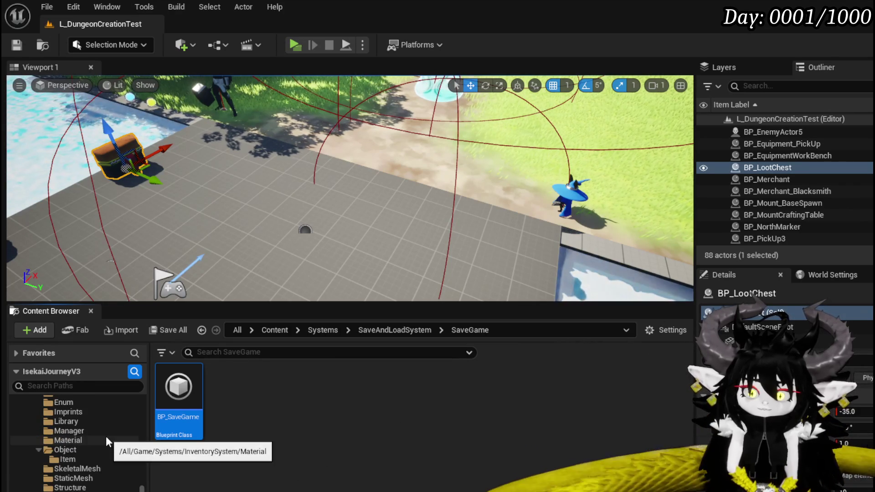
scroll(106, 438, up, 2)
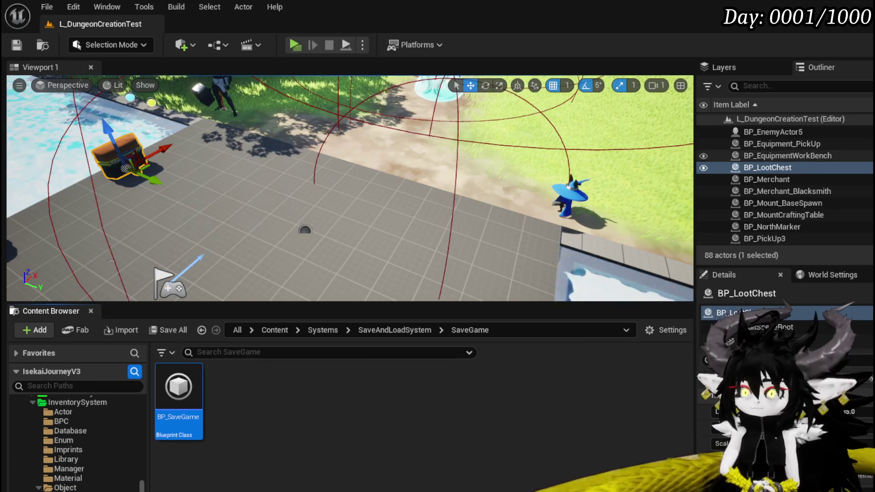
Step: Browse to the BP_LootChest asset from the level actor and duplicate it
right_click(756, 168)
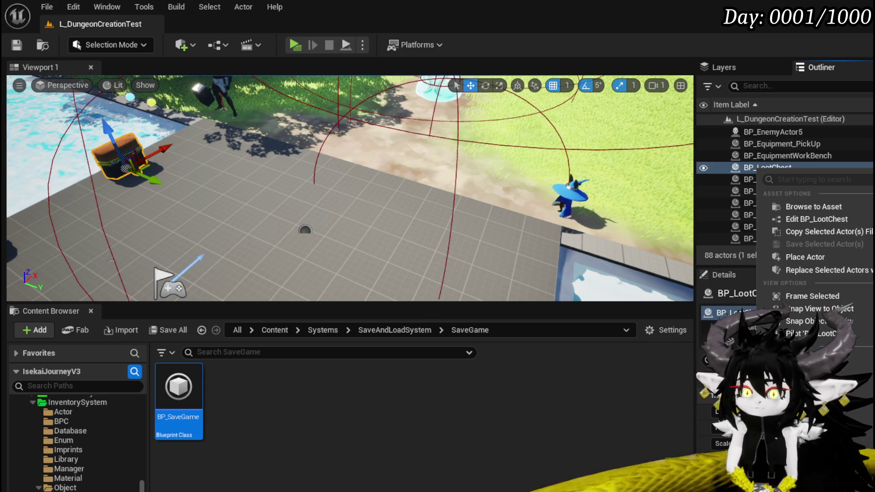
click(814, 212)
right_click(287, 403)
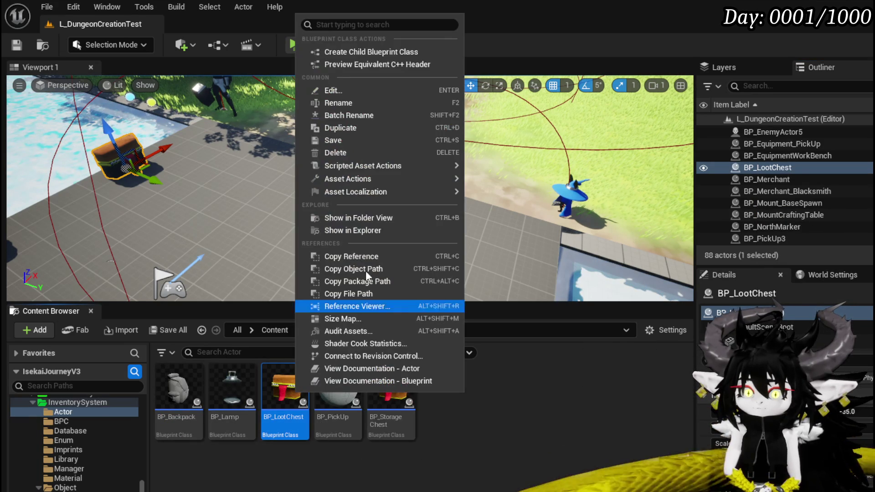
click(355, 127)
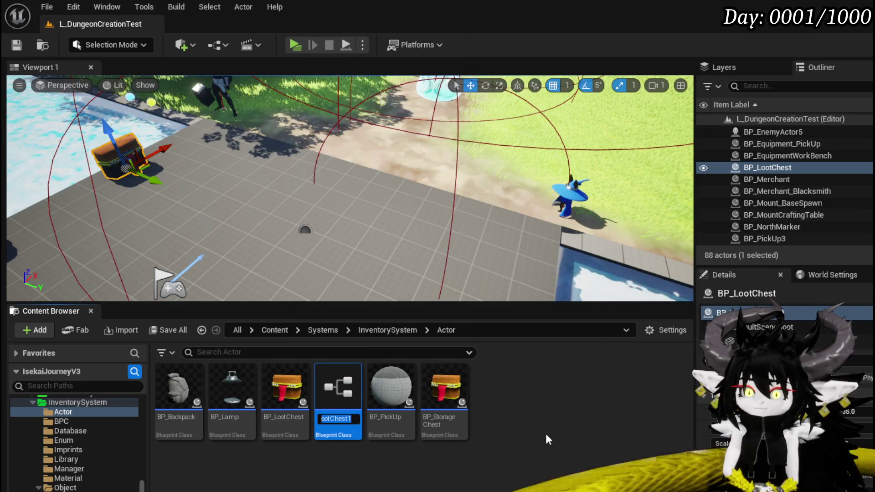
text(BP_LootChest)
Step: Name the duplicate BP_BlackBoxDrop and save it
key(BackSpace)
key(BackSpace)
key(BackSpace)
key(BackSpace)
key(BackSpace)
key(BackSpace)
key(BackSpace)
key(BackSpace)
key(BackSpace)
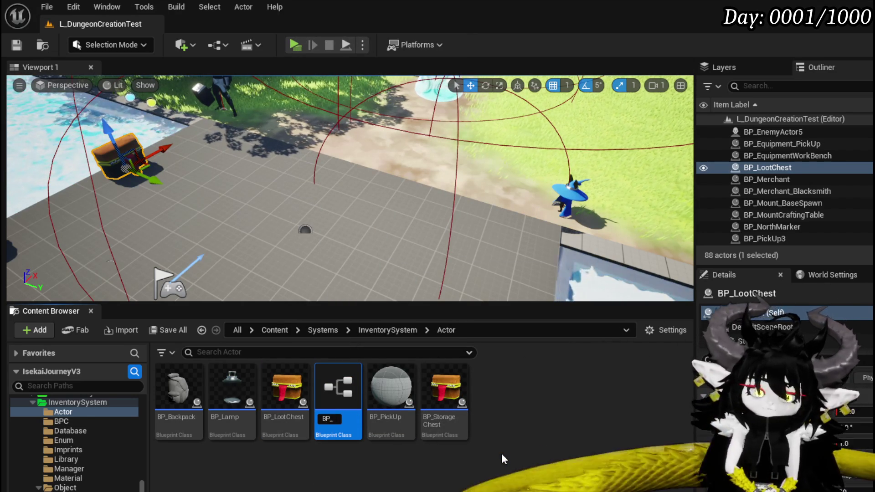
text(BlackBox)
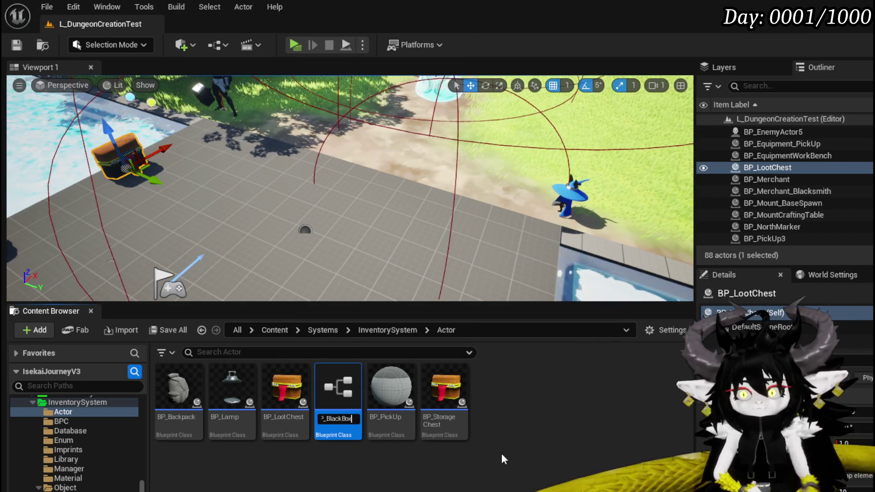
text(Drop)
key(Return)
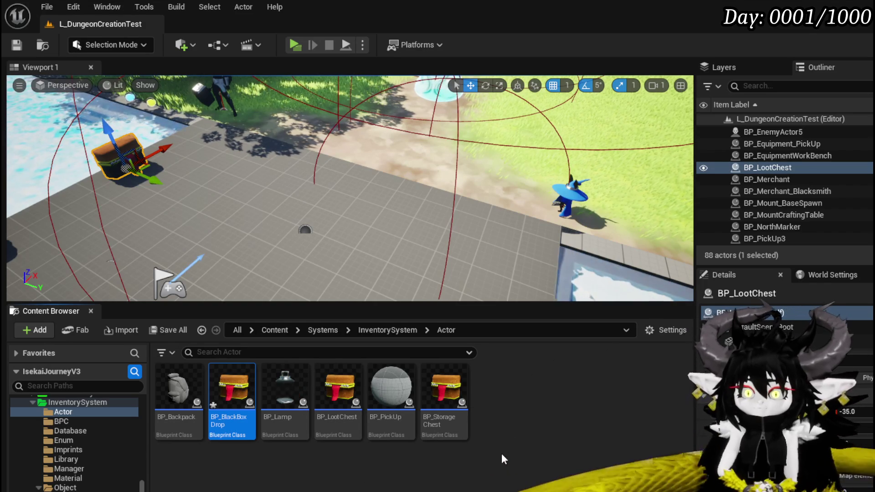
key(ctrl+shift+s)
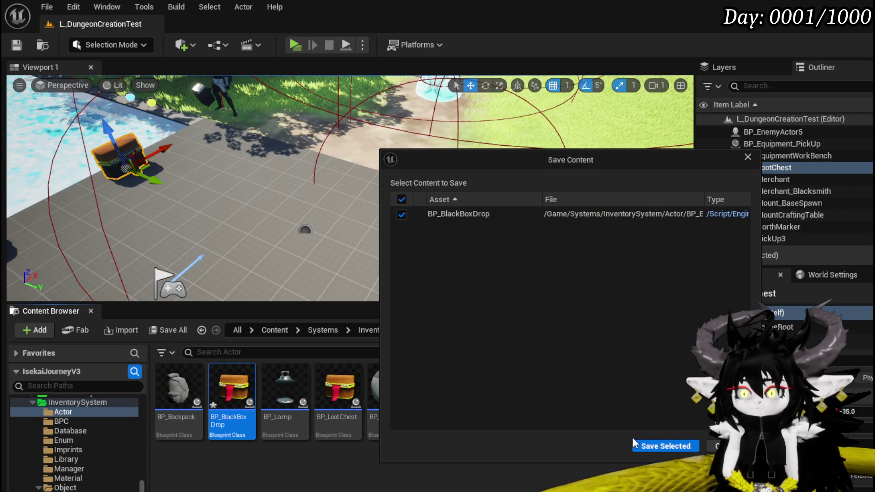
click(643, 446)
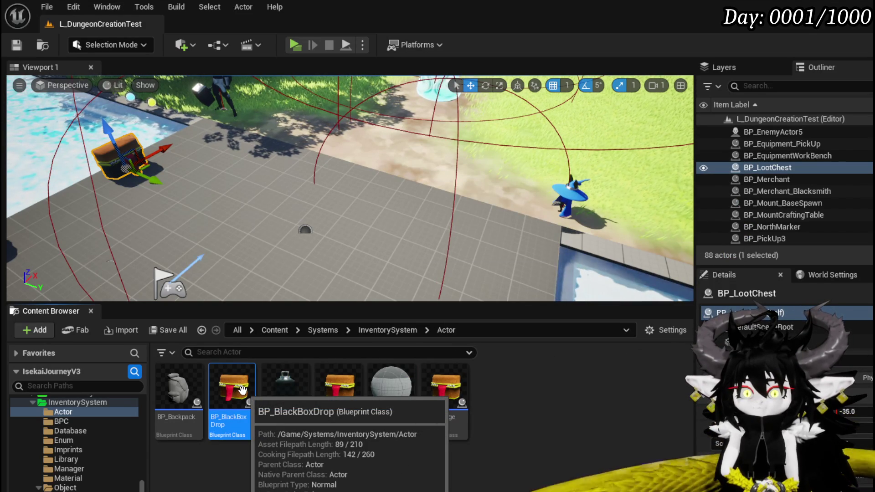
scroll(102, 440, down, 5)
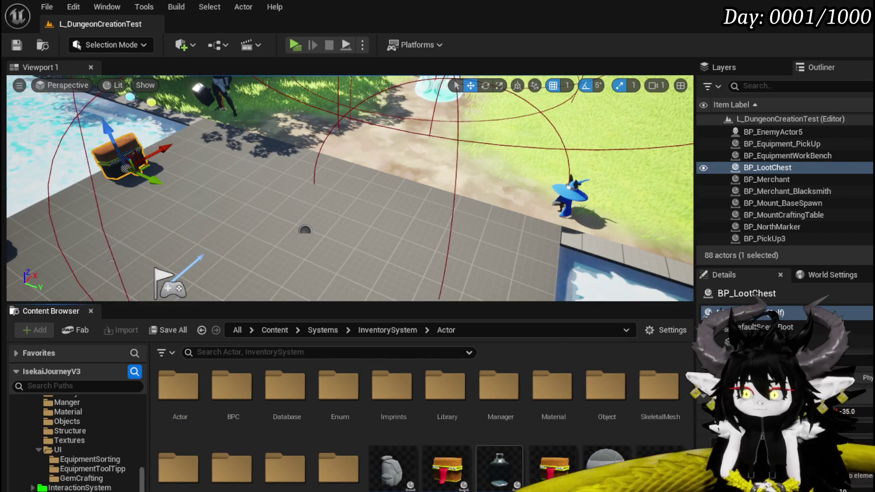
Step: Create a new Actor folder inside the DeathSystem folder
click(438, 483)
right_click(438, 483)
mouse_move(499, 283)
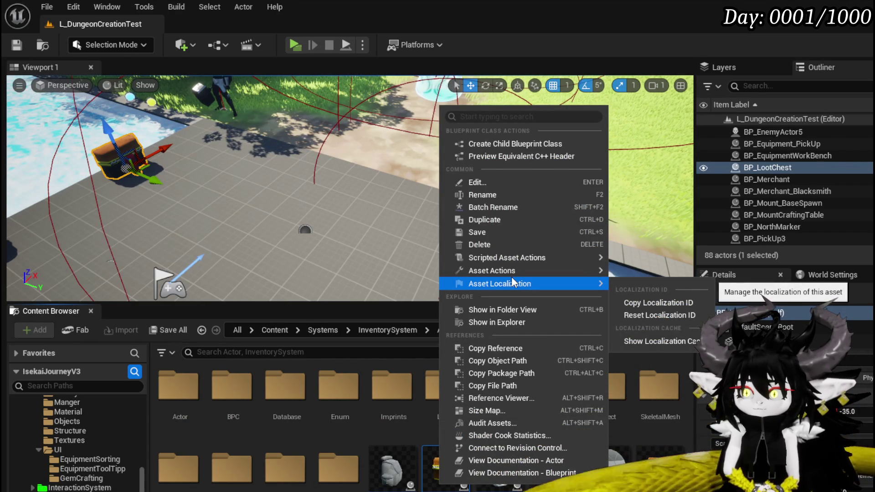
scroll(102, 452, down, 3)
scroll(103, 453, down, 3)
scroll(103, 453, down, 3)
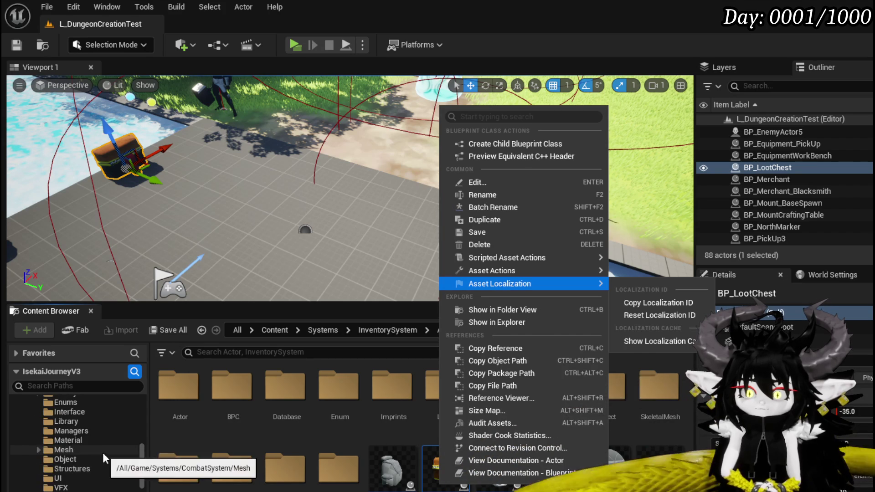
click(103, 490)
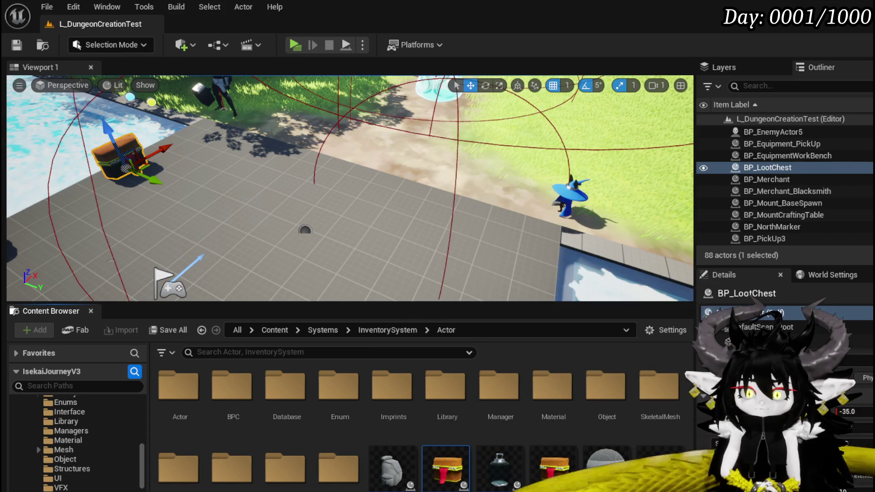
click(102, 490)
right_click(221, 453)
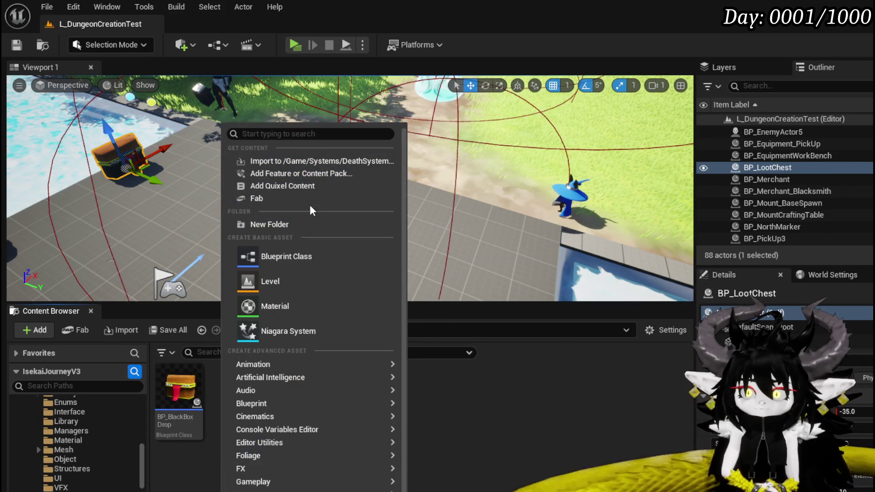
click(300, 226)
text(Actor)
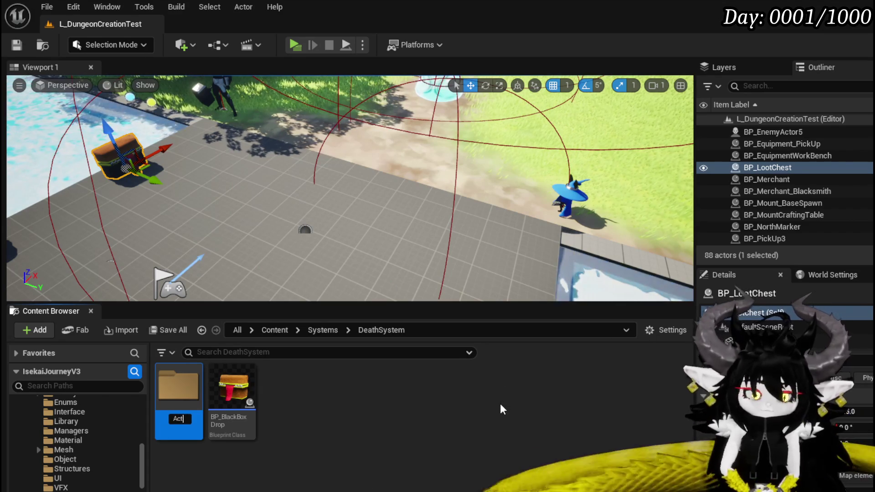
Step: Move BP_BlackBoxDrop into the Actor folder and open it for editing
click(233, 393)
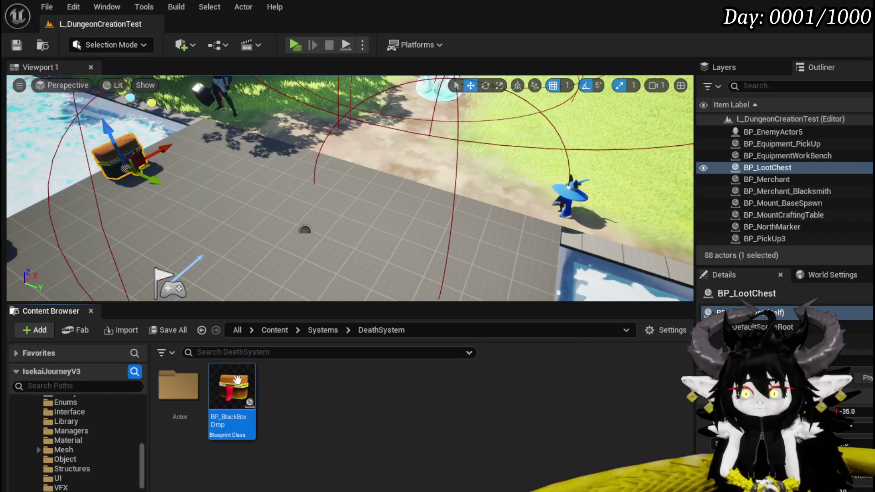
drag(233, 393, 179, 403)
click(205, 416)
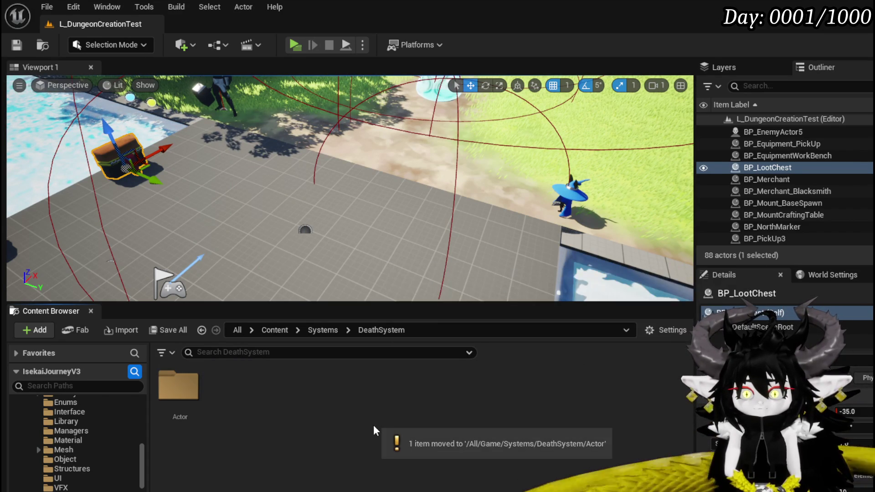
double_click(178, 387)
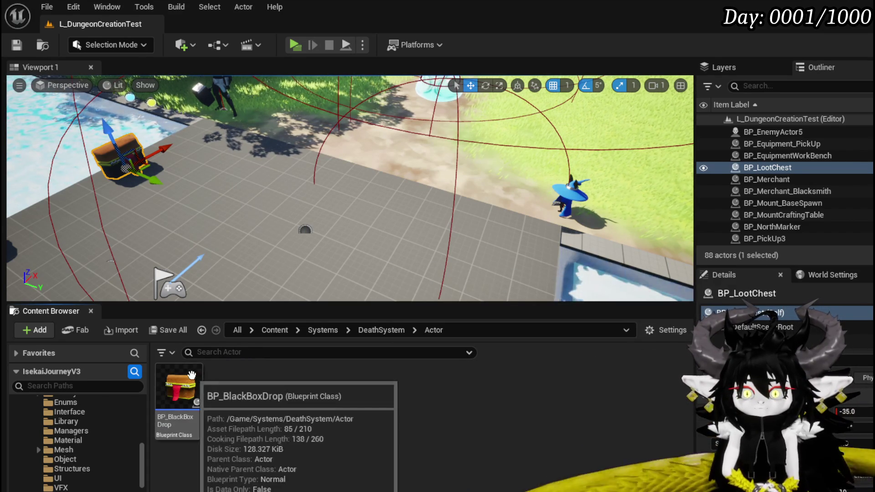
double_click(180, 387)
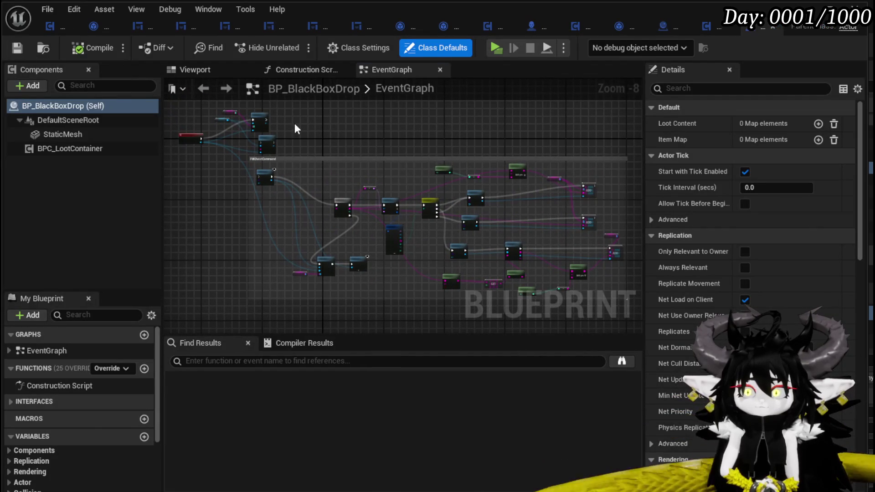
scroll(386, 145, up, 4)
drag(431, 168, 550, 179)
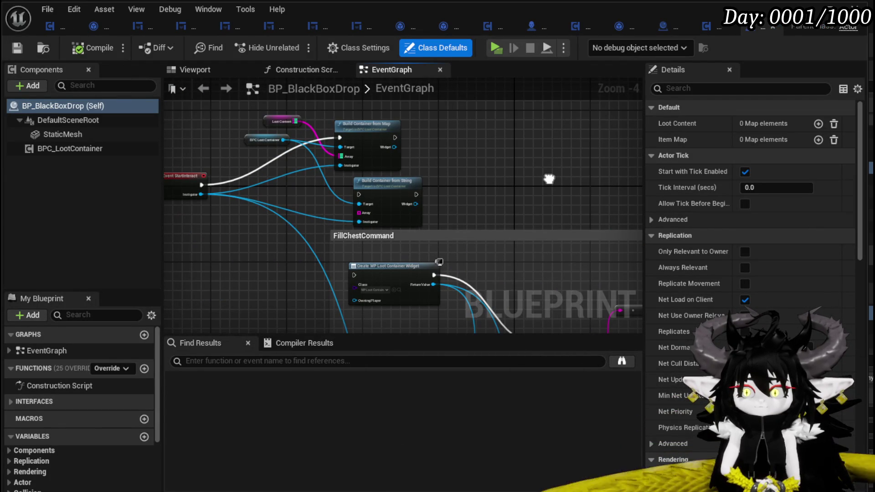
drag(550, 179, 567, 183)
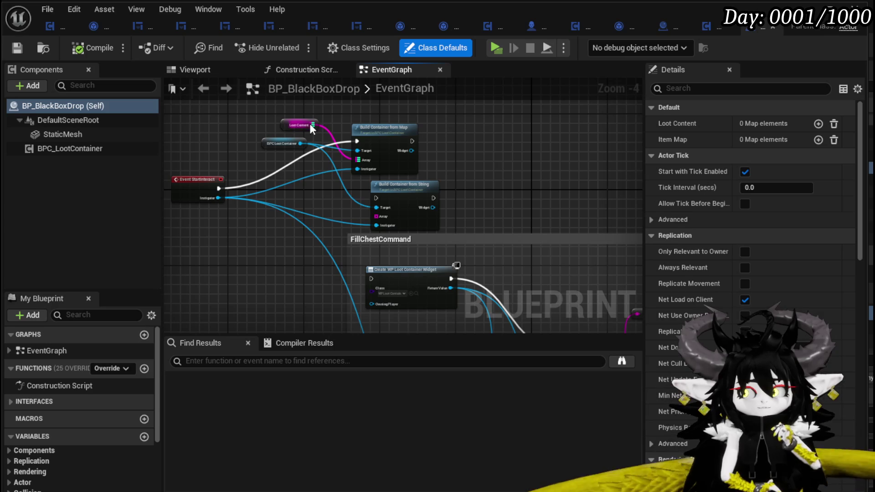
scroll(131, 349, down, 3)
drag(55, 443, 199, 225)
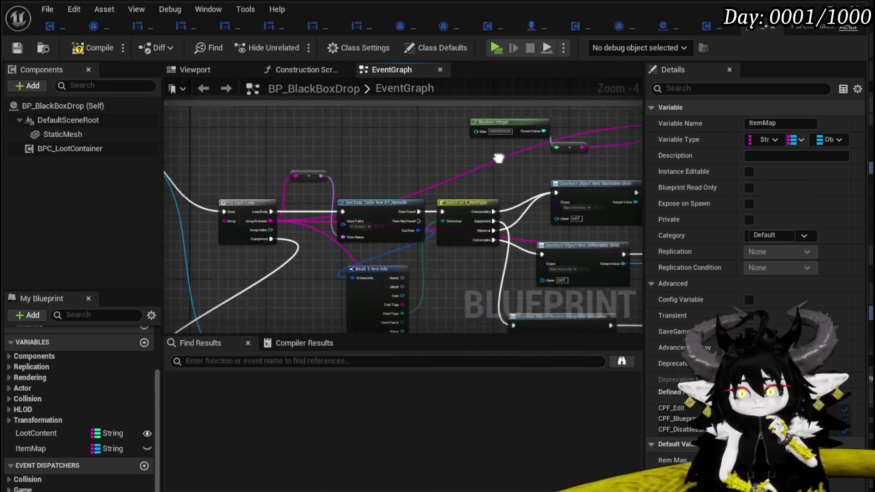
scroll(556, 181, down, 2)
scroll(354, 194, up, 4)
scroll(461, 196, down, 2)
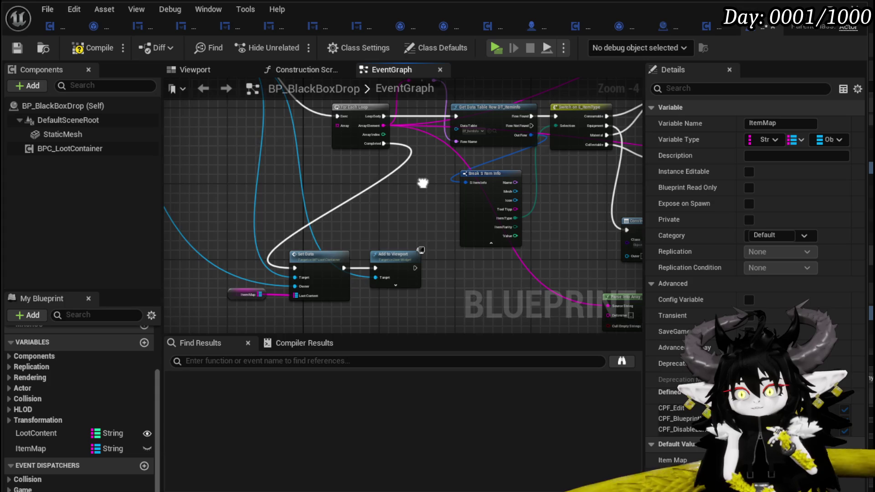
drag(423, 183, 257, 200)
scroll(529, 196, up, 2)
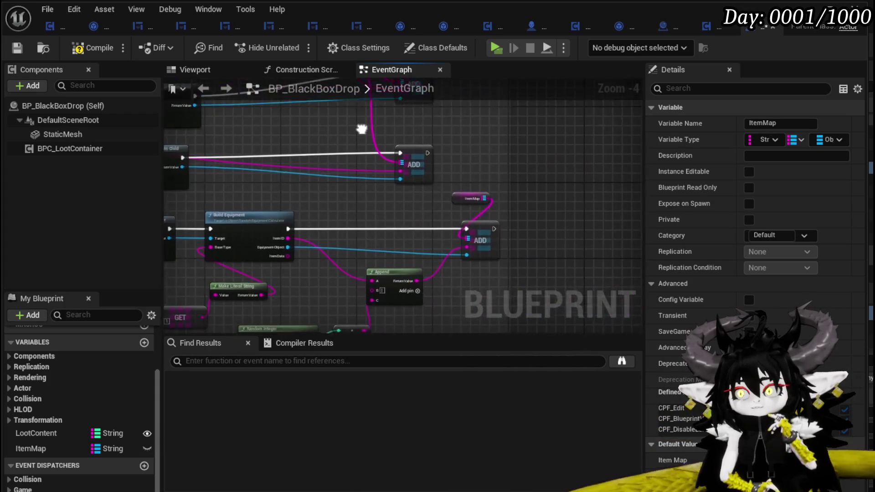
scroll(362, 121, down, 2)
scroll(266, 119, up, 1)
scroll(426, 191, down, 3)
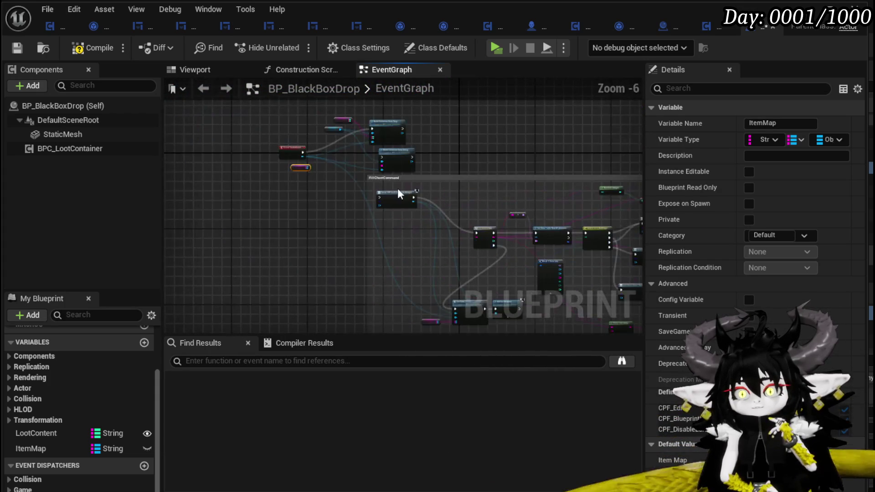
scroll(335, 173, up, 3)
drag(335, 180, 351, 202)
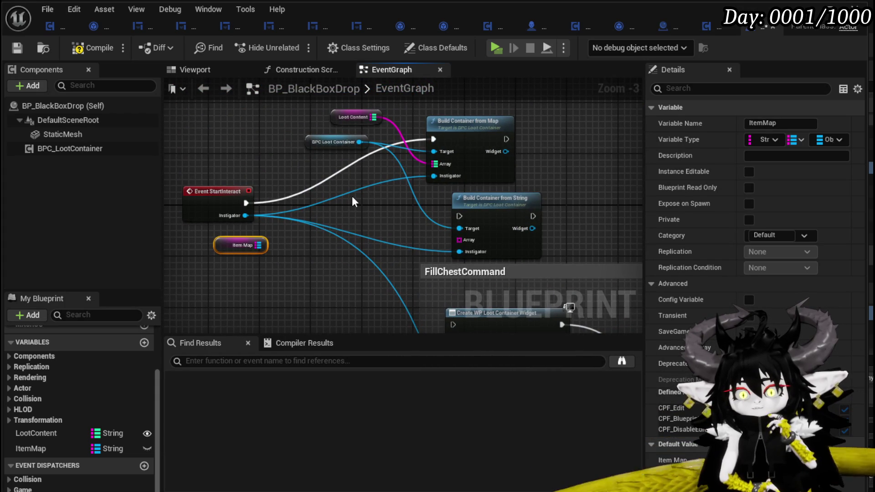
click(244, 269)
drag(229, 247, 209, 169)
drag(288, 144, 306, 197)
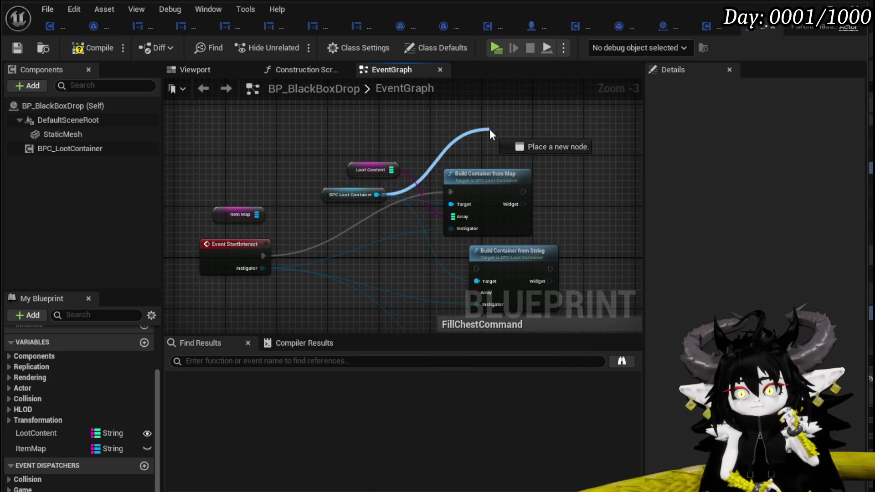
drag(376, 195, 490, 129)
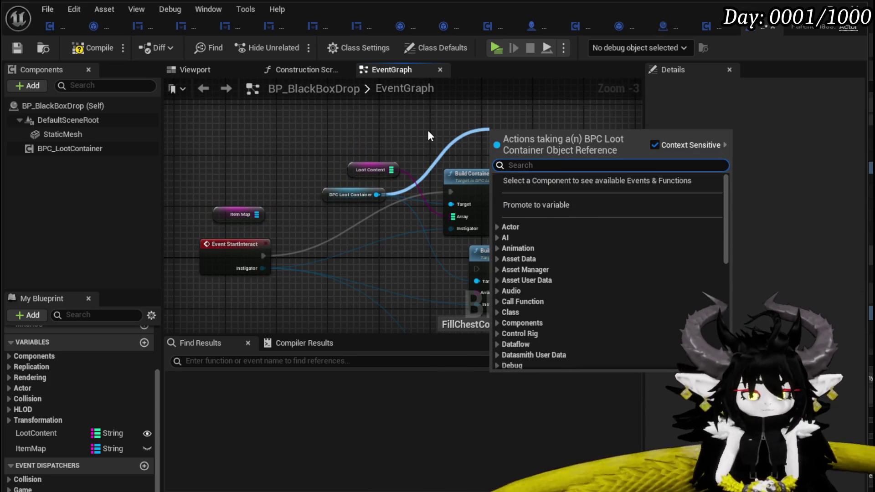
text(Build)
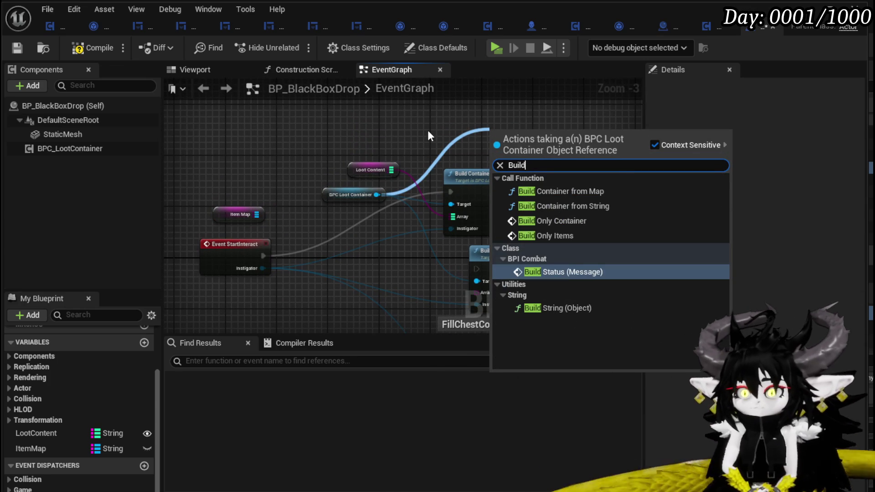
click(553, 234)
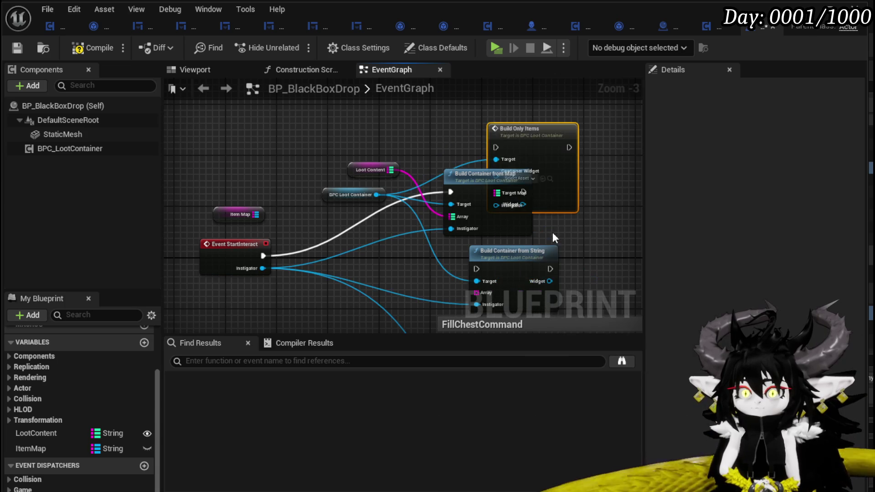
drag(545, 148, 529, 108)
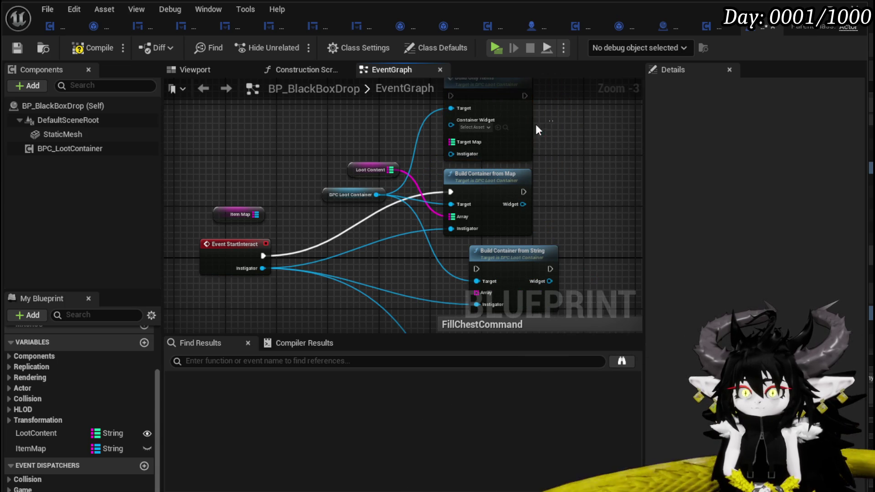
key(Delete)
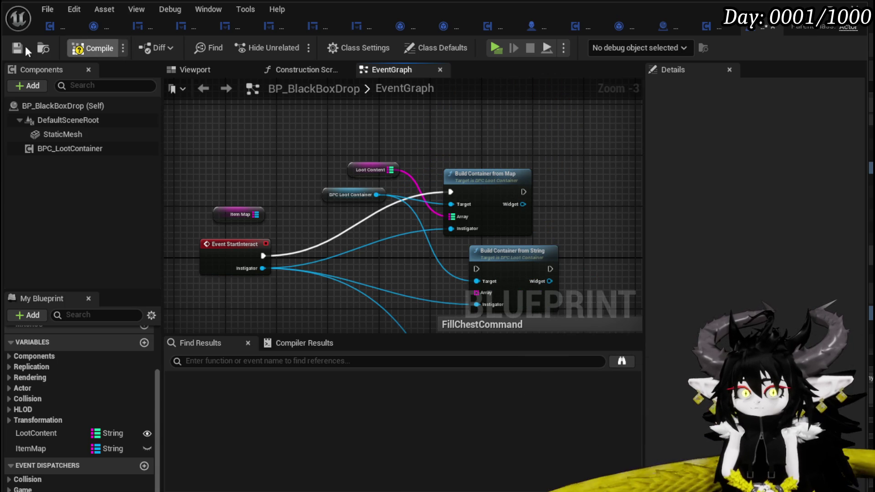
Step: Tidy the BuildContainerFromMap graph, lining Set Data, Add Objects from Map and Return up
double_click(470, 180)
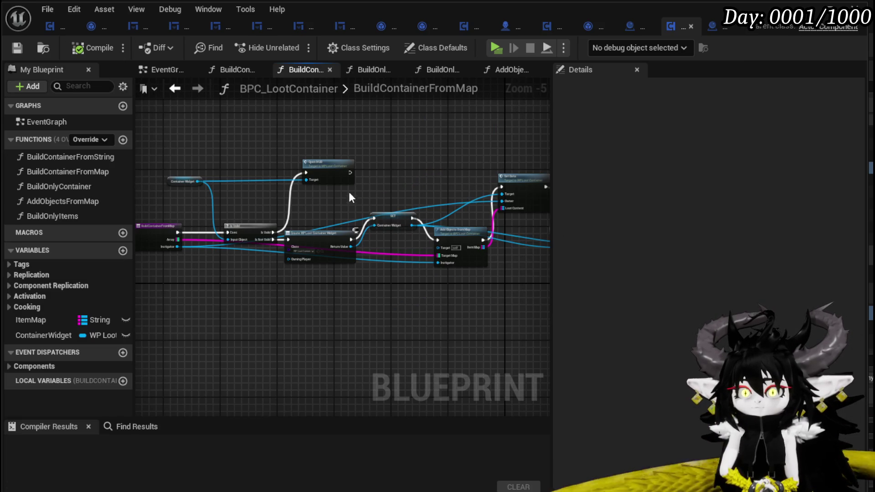
scroll(360, 185, up, 1)
scroll(403, 193, up, 1)
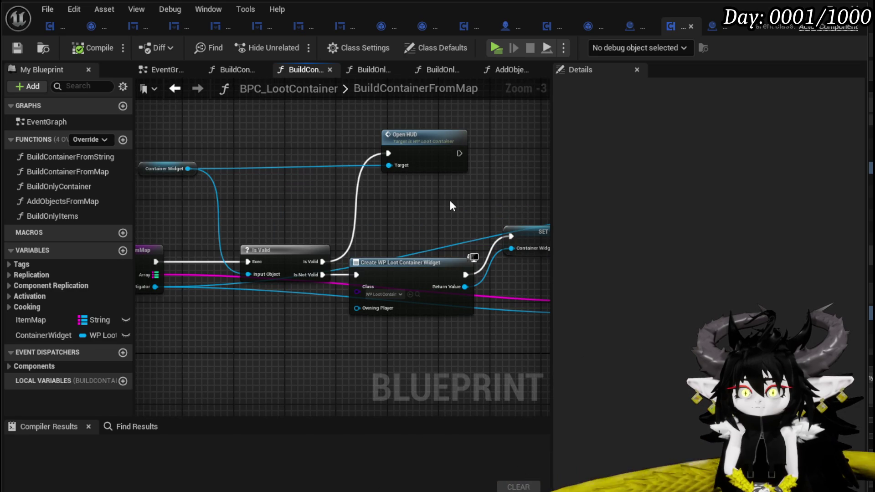
mouse_move(427, 195)
mouse_down()
mouse_move(305, 185)
mouse_move(244, 166)
mouse_move(318, 158)
mouse_up()
drag(294, 239, 287, 292)
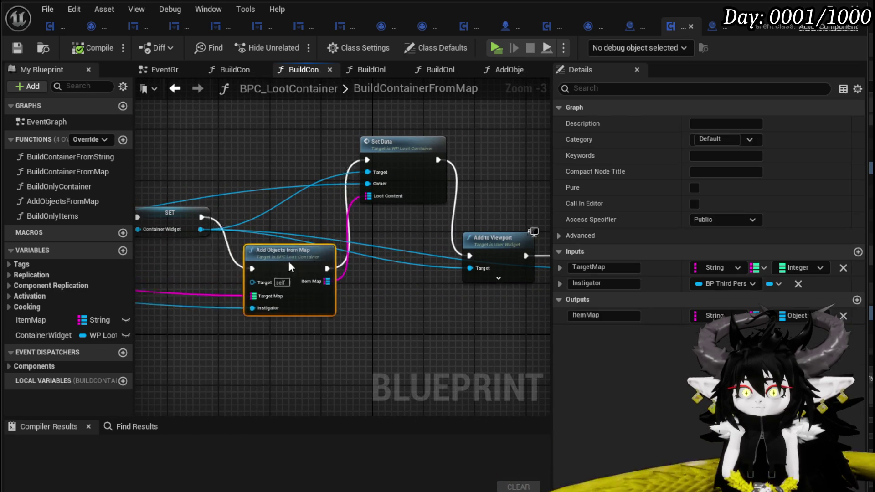
click(392, 137)
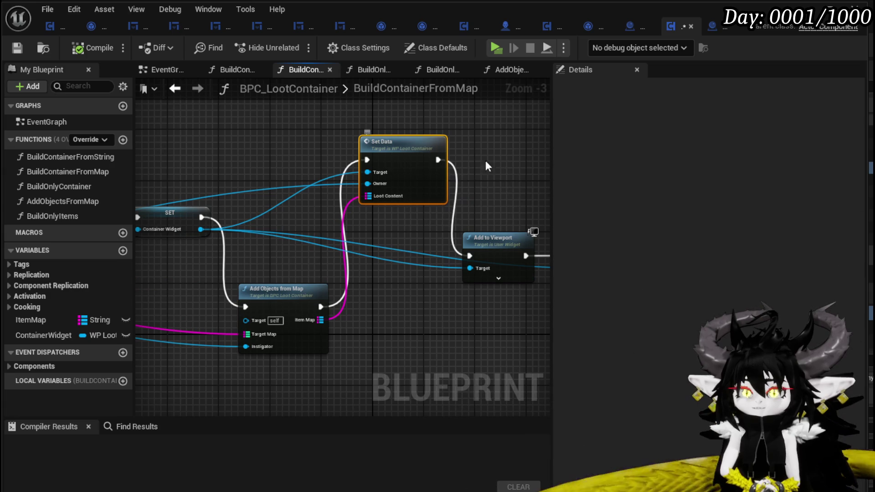
mouse_move(409, 162)
mouse_down()
mouse_move(402, 213)
mouse_move(345, 189)
mouse_up()
click(337, 217)
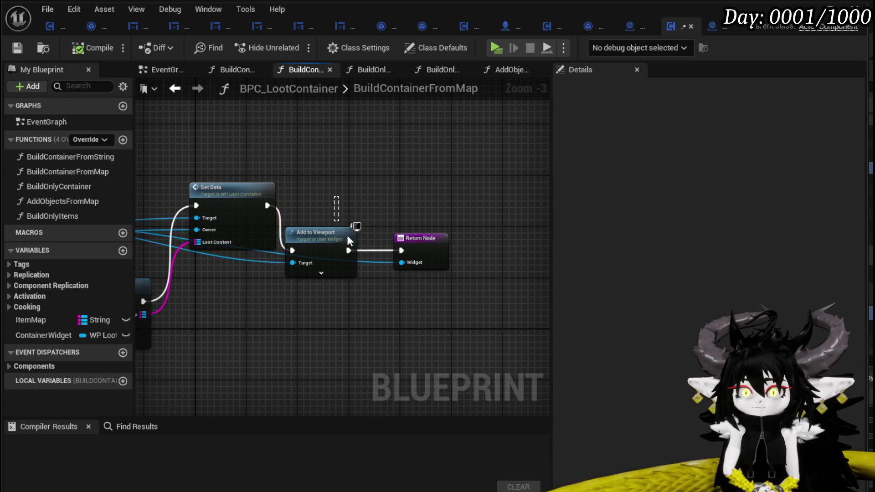
drag(418, 237, 447, 198)
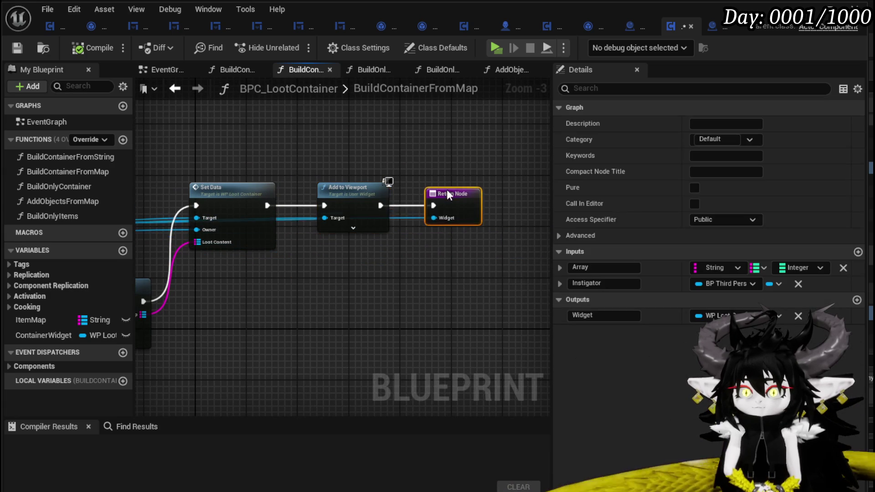
scroll(457, 194, down, 2)
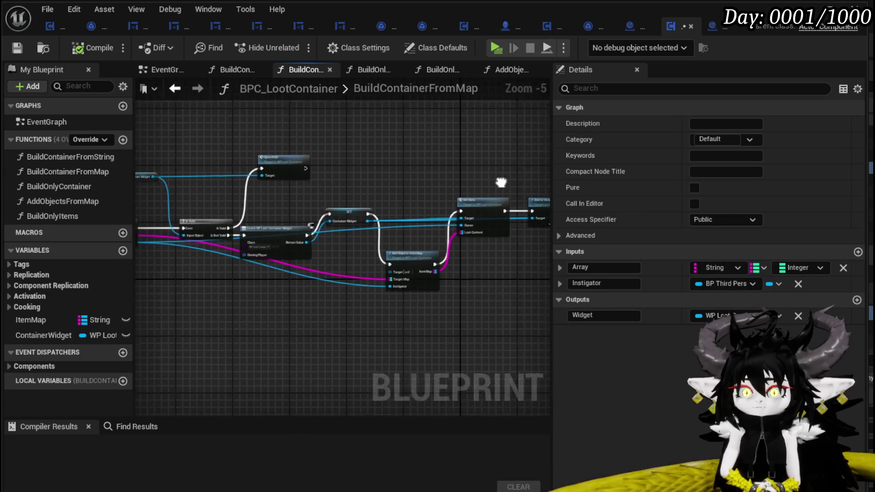
scroll(248, 234, up, 4)
drag(270, 167, 328, 182)
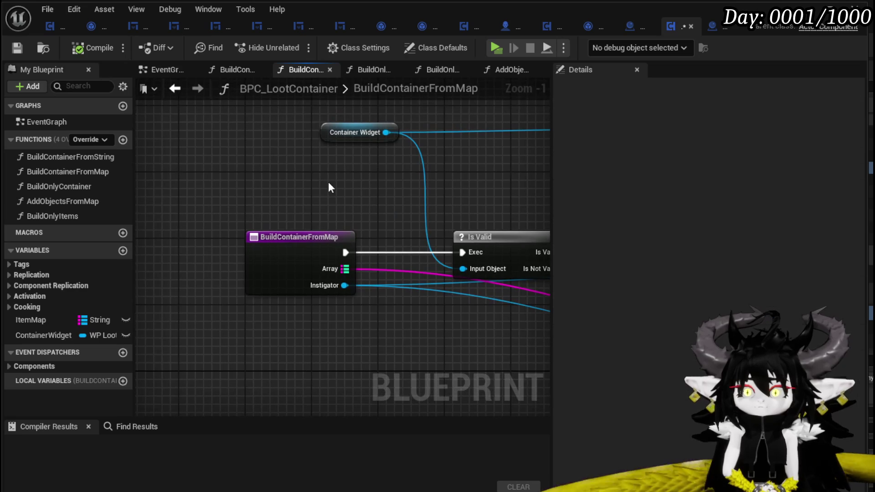
Step: Rename the function to BuildContainerFromMapRandom and compile the loot container
click(294, 246)
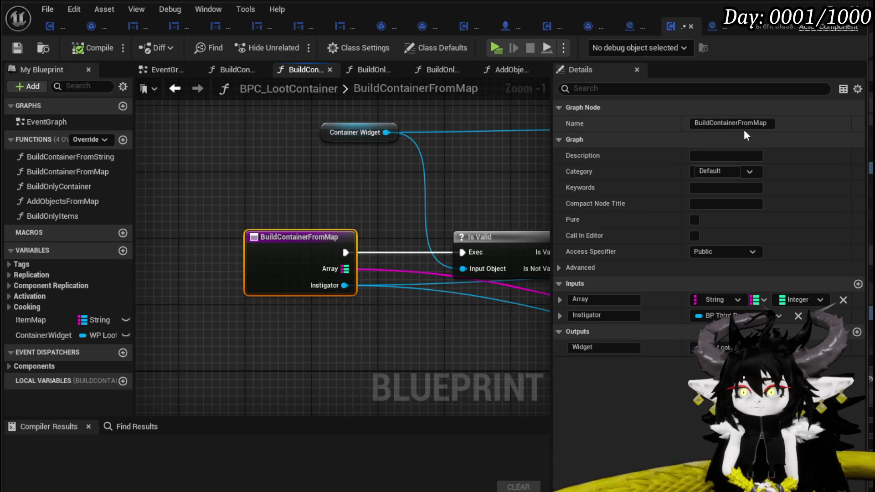
click(769, 124)
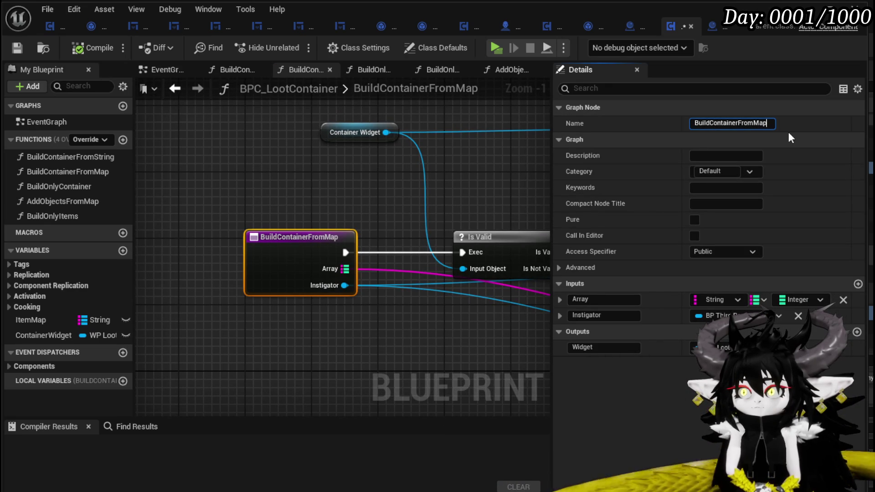
text(Random)
key(Return)
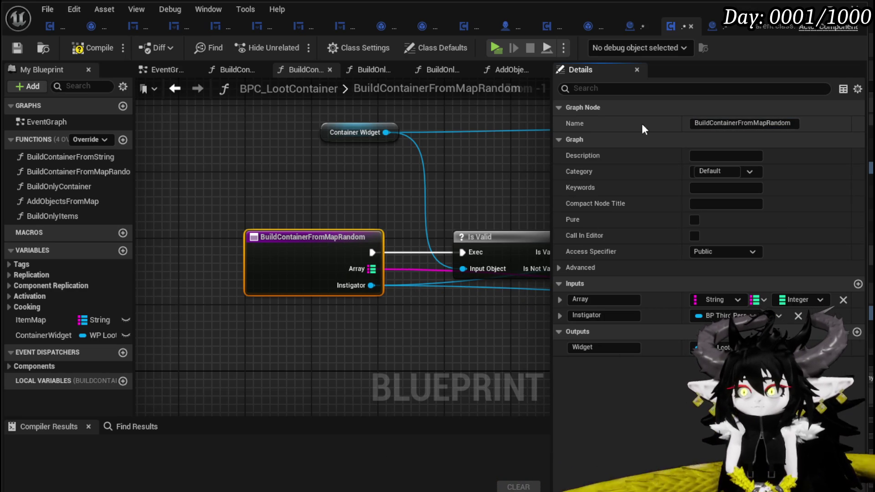
click(78, 50)
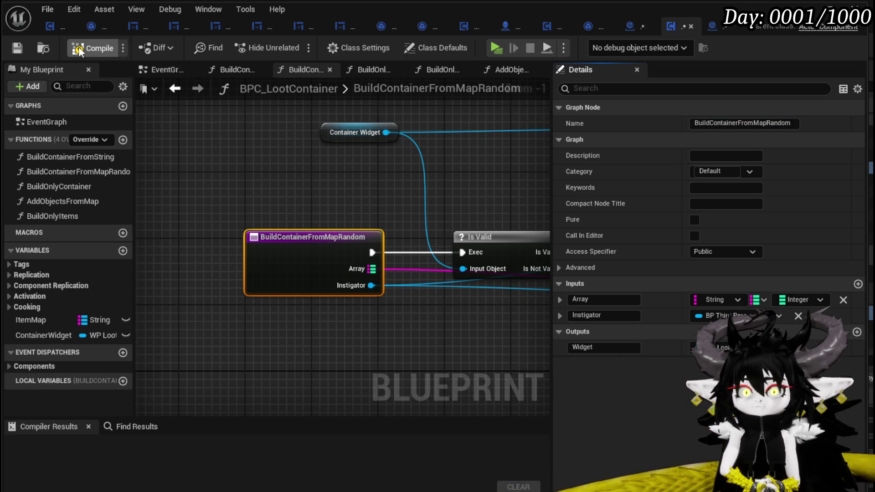
right_click(93, 175)
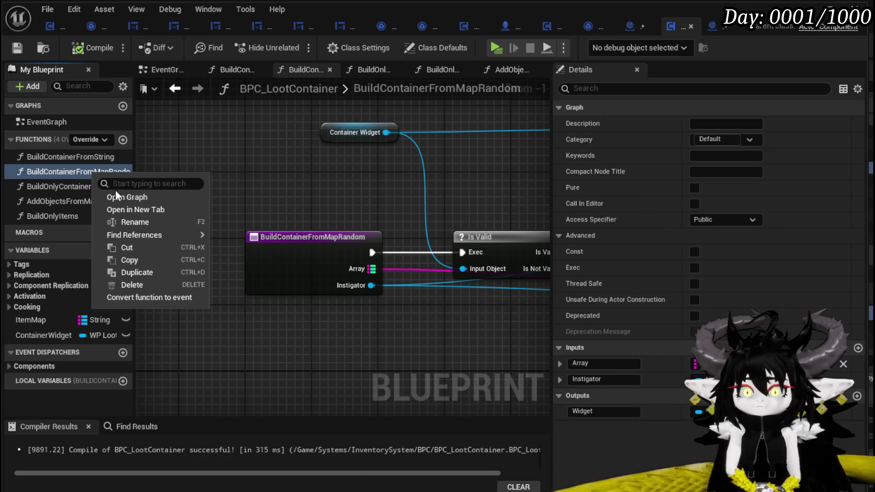
Step: Duplicate BuildContainerFromMapRandom as BuildContainerFromItemMap and compile
click(135, 271)
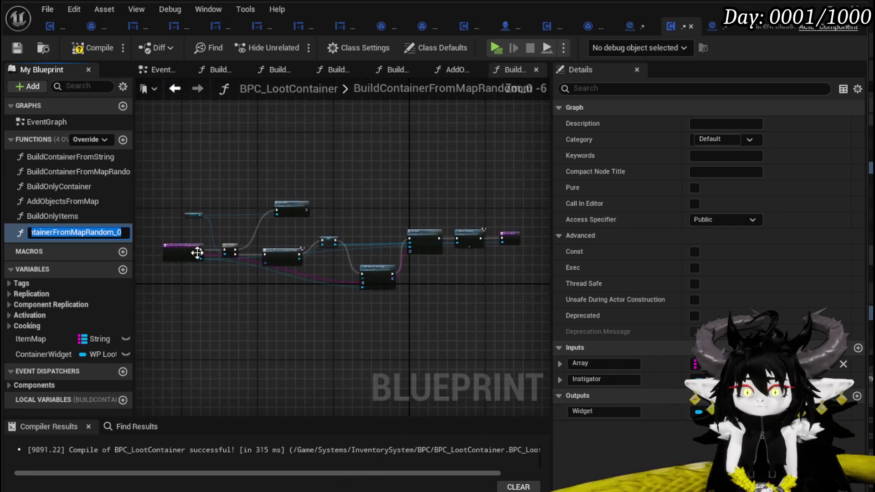
double_click(88, 232)
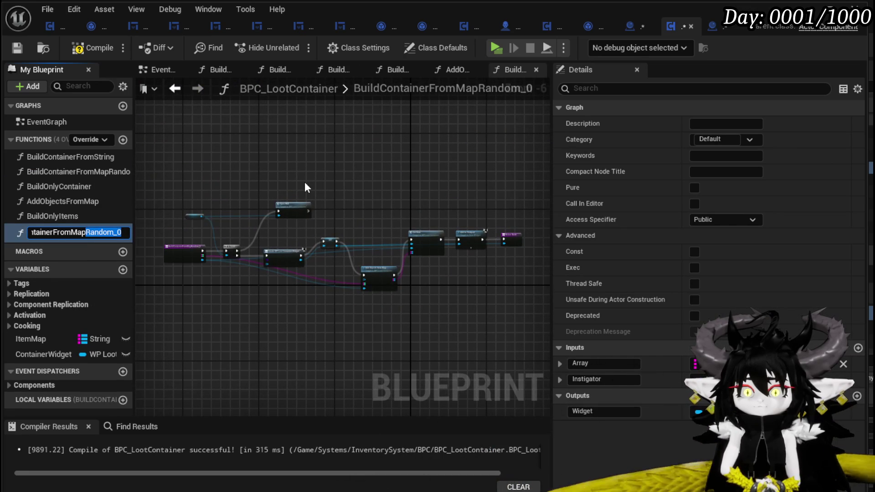
key(BackSpace)
key(BackSpace)
key(BackSpace)
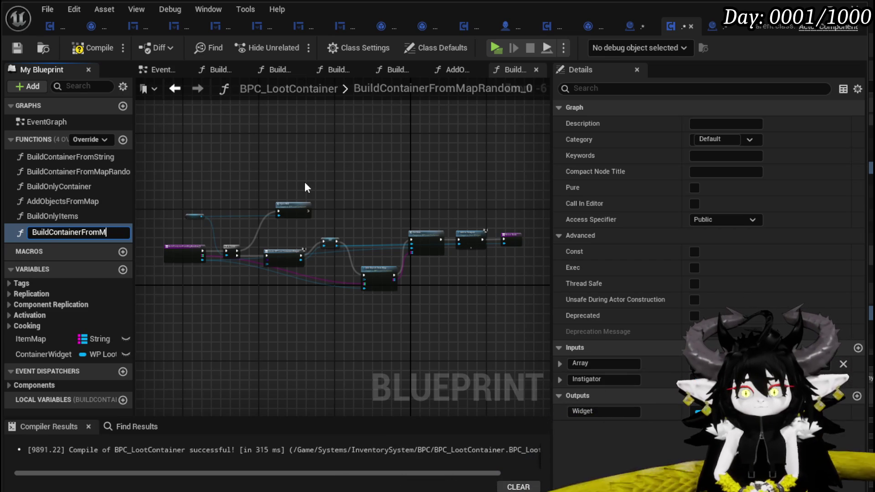
text(ItemMap)
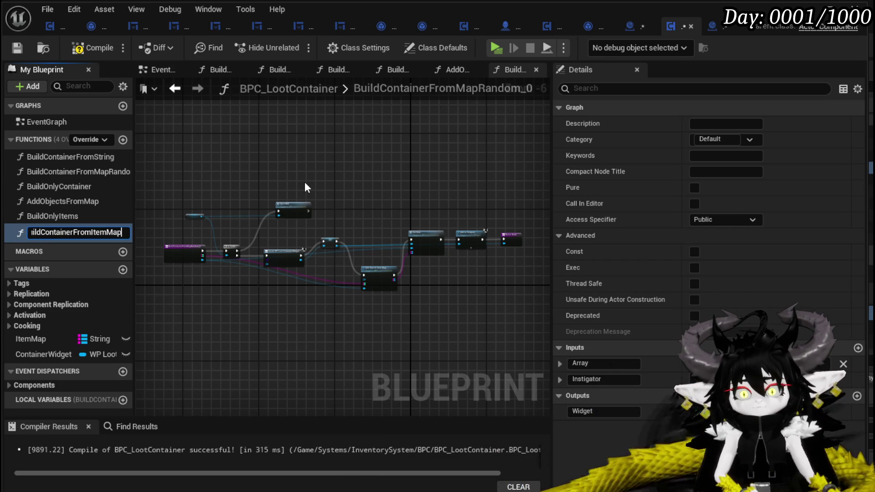
key(Return)
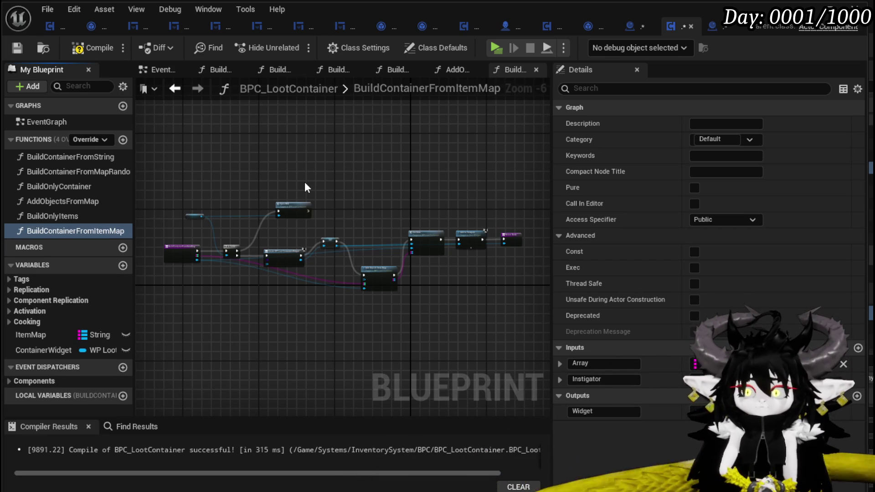
click(69, 50)
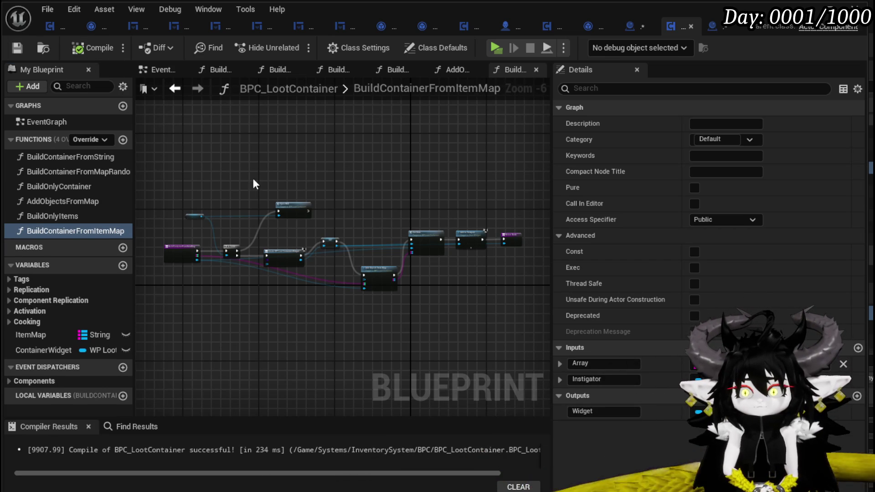
scroll(390, 246, up, 3)
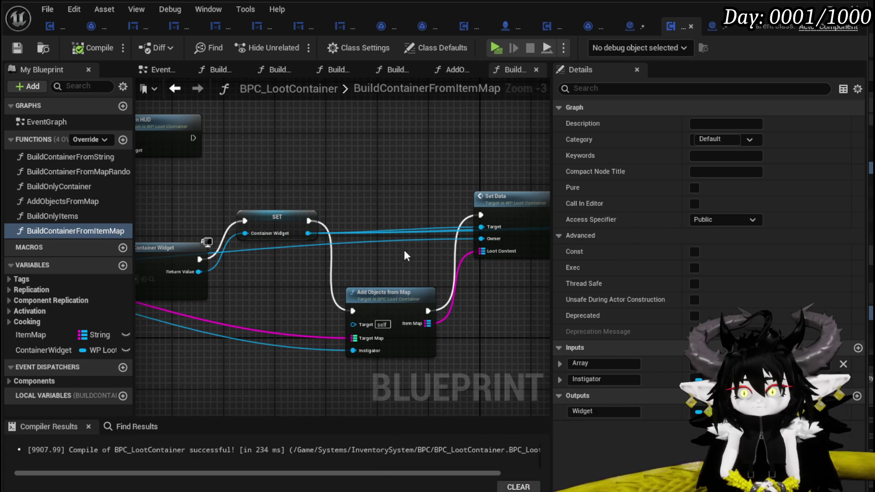
Step: Feed an ItemMap getter into Set Data's Loot Content in BuildContainerFromItemMap
drag(404, 250, 295, 249)
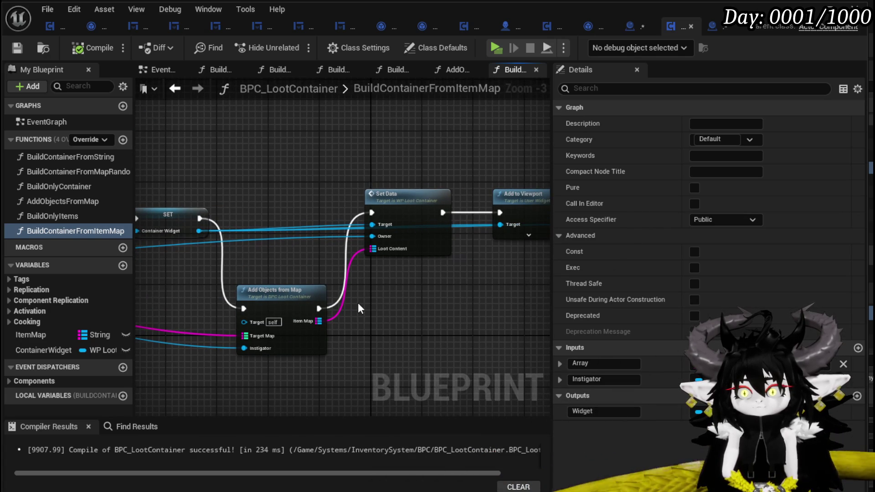
mouse_move(31, 335)
mouse_down()
mouse_move(372, 269)
mouse_move(372, 249)
mouse_up()
click(406, 289)
mouse_move(202, 218)
mouse_down()
mouse_move(286, 236)
mouse_move(479, 232)
mouse_up()
drag(325, 307, 376, 353)
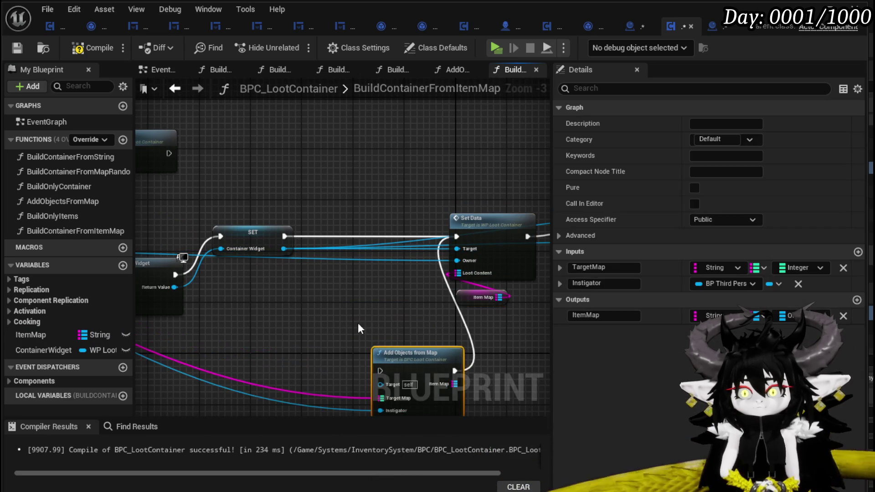
drag(364, 314, 522, 301)
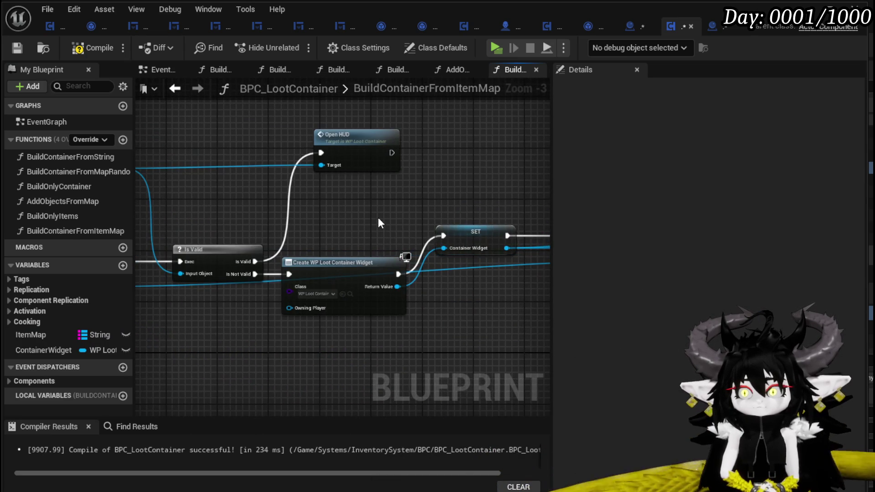
scroll(379, 218, down, 1)
mouse_move(473, 222)
mouse_down()
mouse_move(434, 205)
mouse_move(283, 205)
mouse_move(426, 259)
mouse_up()
scroll(425, 259, up, 3)
Step: Remove the Array input from BuildContainerFromItemMap and compile the blueprint
click(302, 283)
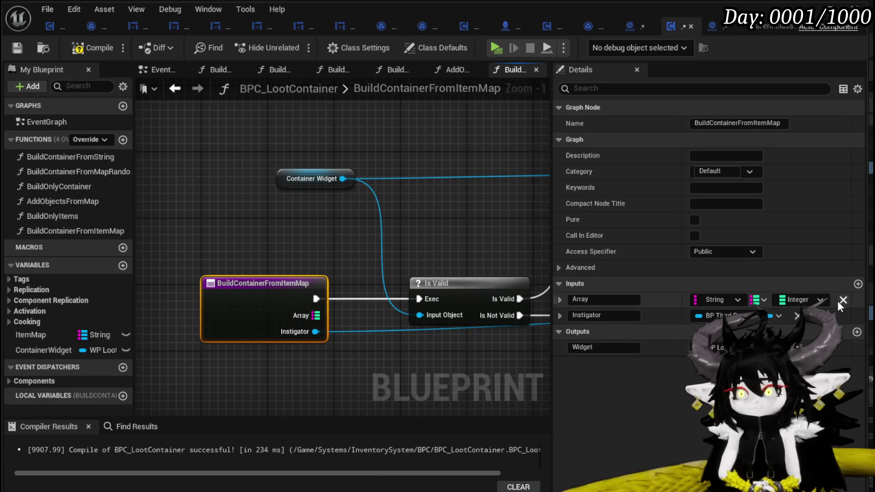
click(798, 299)
click(96, 47)
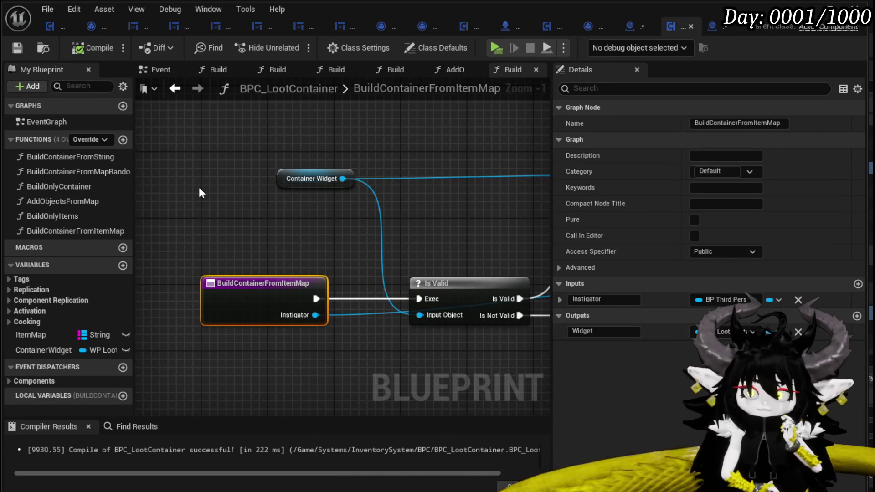
Step: Look over AddObjectsFromMap, BuildOnlyItems and the BuildContainerFromItemMap Set Data wiring
double_click(79, 200)
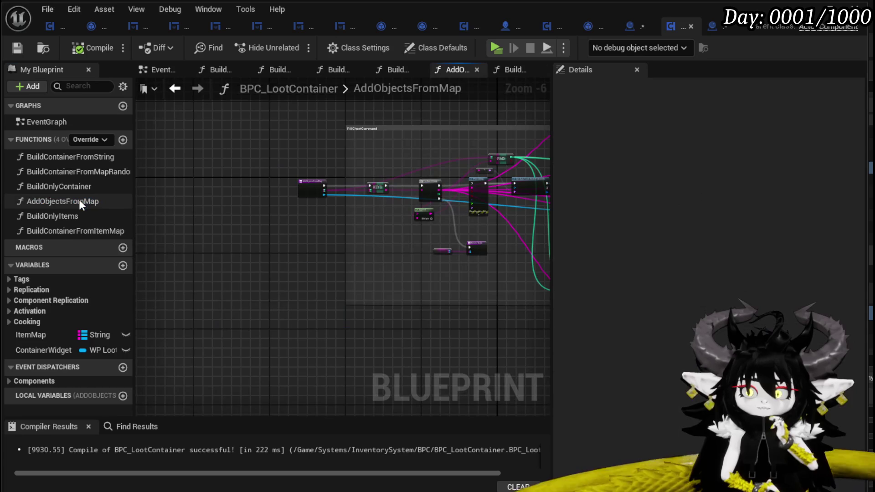
double_click(76, 214)
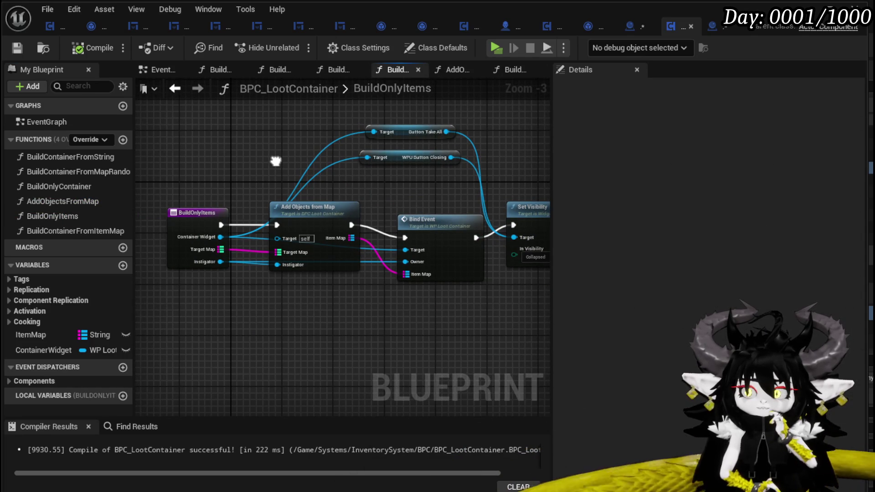
drag(257, 161, 254, 163)
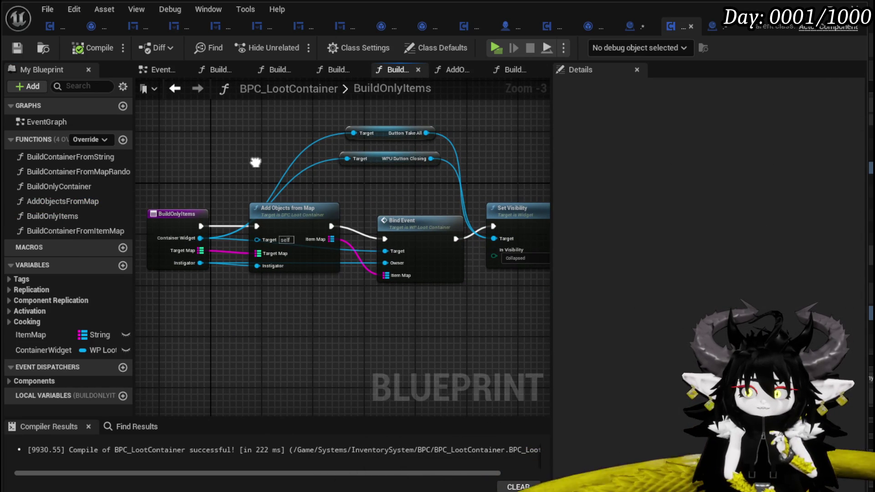
double_click(84, 230)
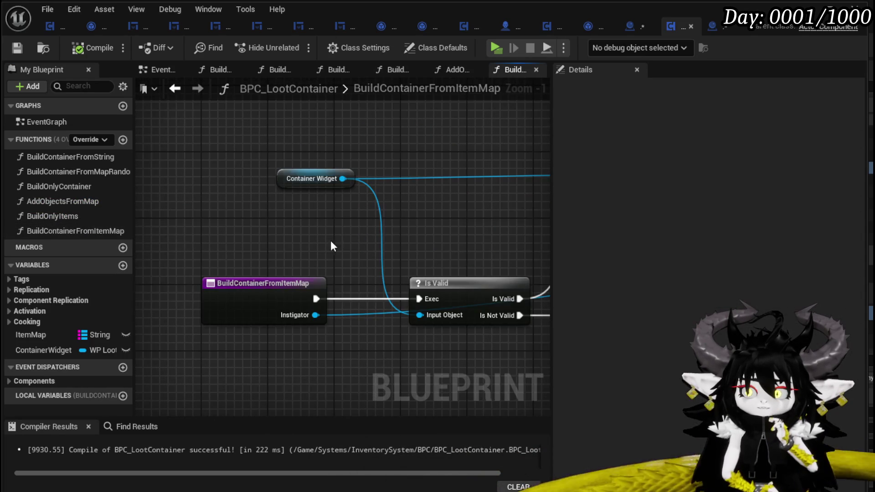
scroll(242, 206, down, 2)
drag(242, 206, 218, 219)
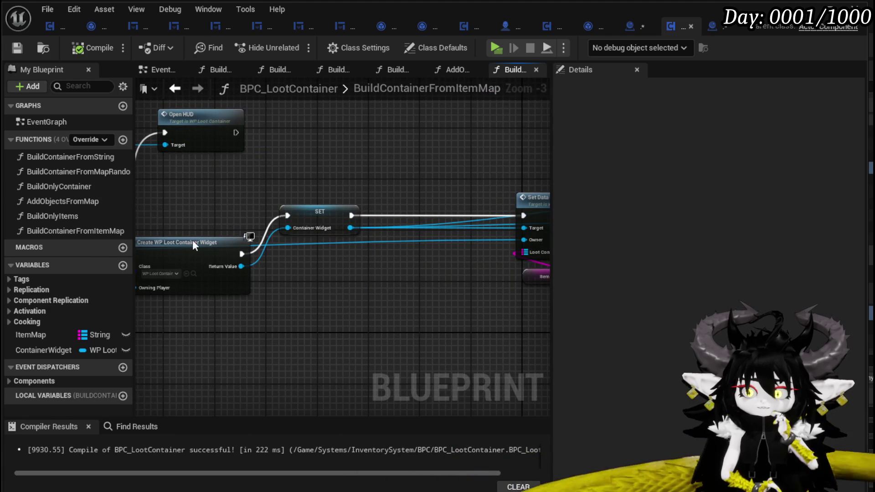
drag(332, 293, 365, 275)
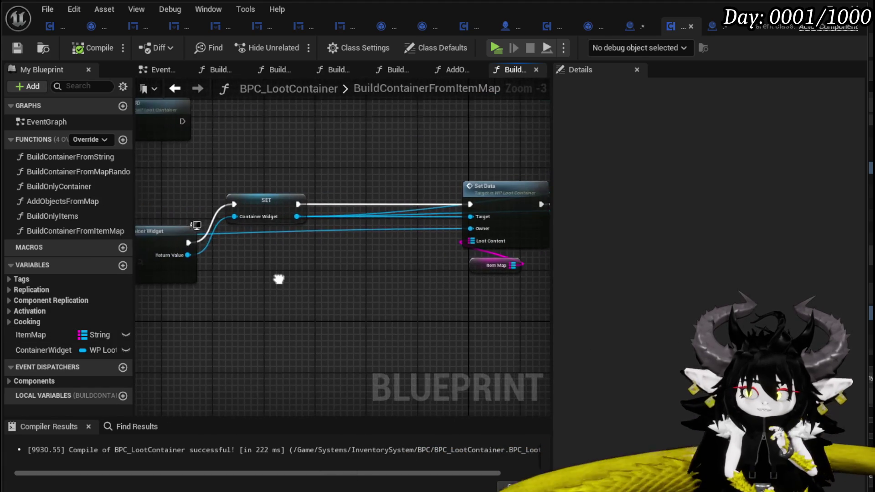
Step: Add a Set Item Map node on BPC Loot Container after Event StartInteract, fed by the Item Map variable
click(710, 29)
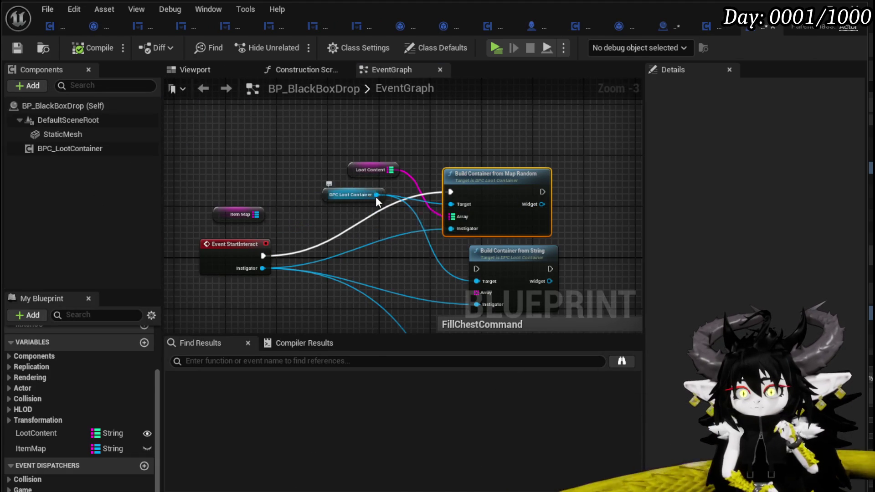
drag(376, 194, 381, 224)
text(Set )
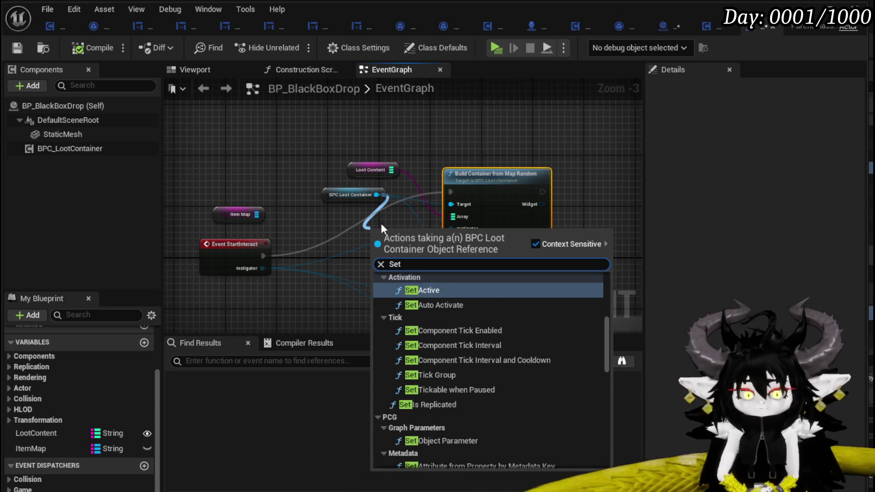
text(Item M)
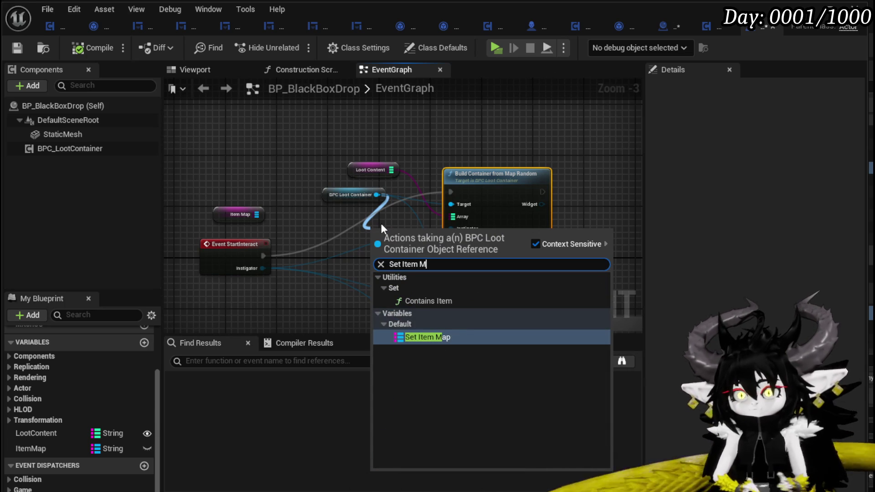
click(438, 340)
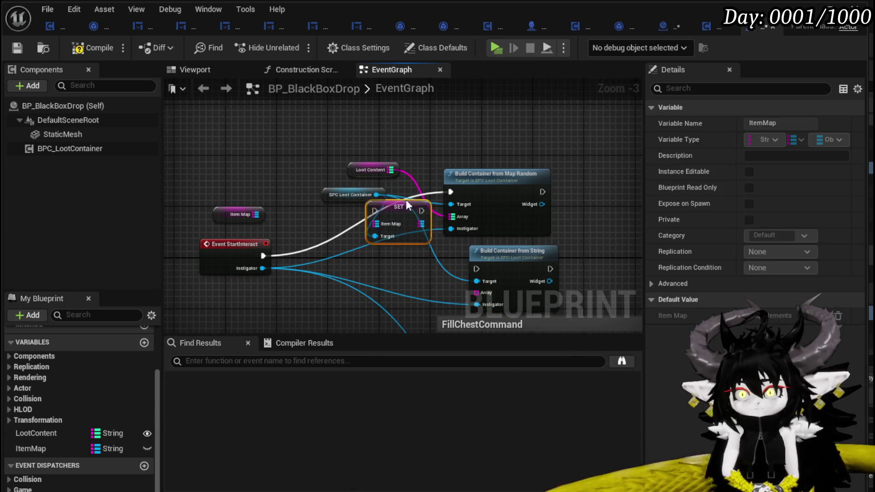
drag(333, 195, 281, 143)
drag(426, 193, 450, 192)
drag(263, 257, 381, 191)
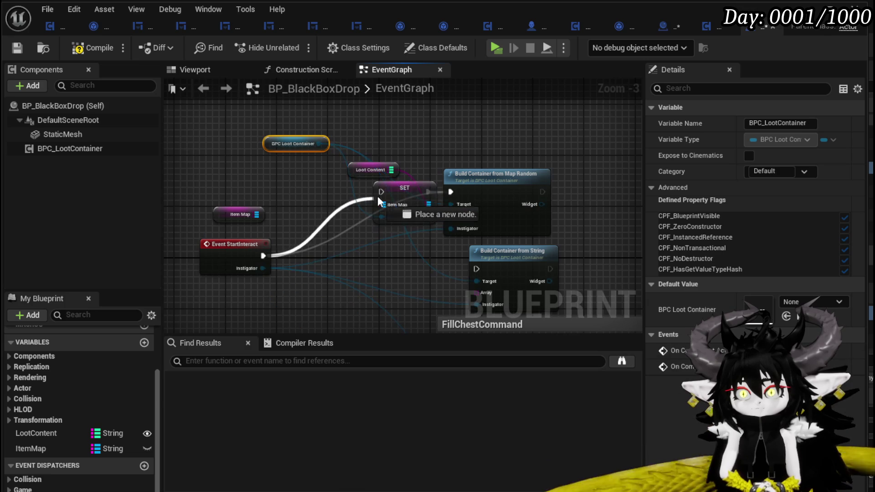
drag(394, 204, 395, 204)
mouse_move(219, 216)
mouse_down()
mouse_move(287, 214)
mouse_move(270, 208)
mouse_up()
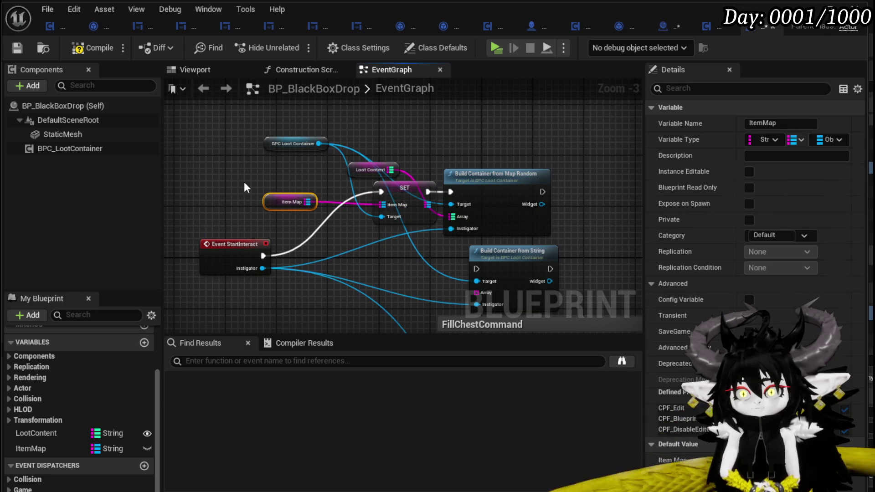
Step: Tidy the Item Map getter placement, check its value, and switch to BP_LootChest
click(244, 183)
click(19, 49)
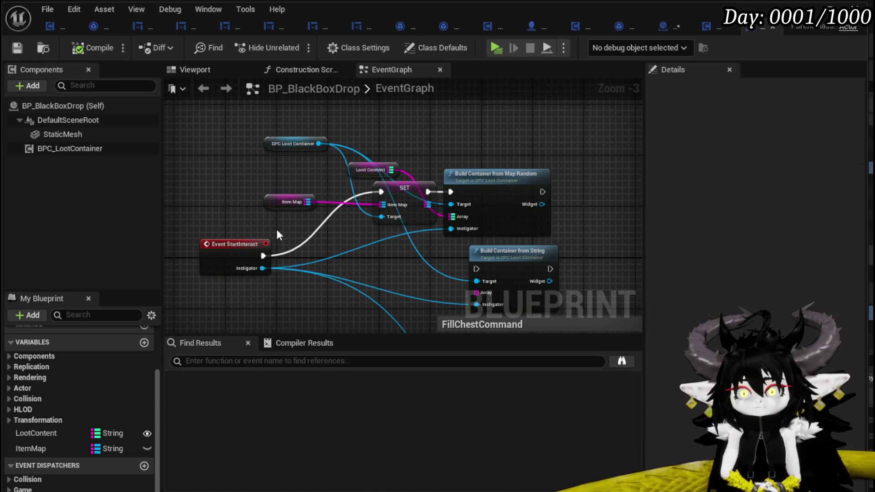
drag(274, 202, 255, 208)
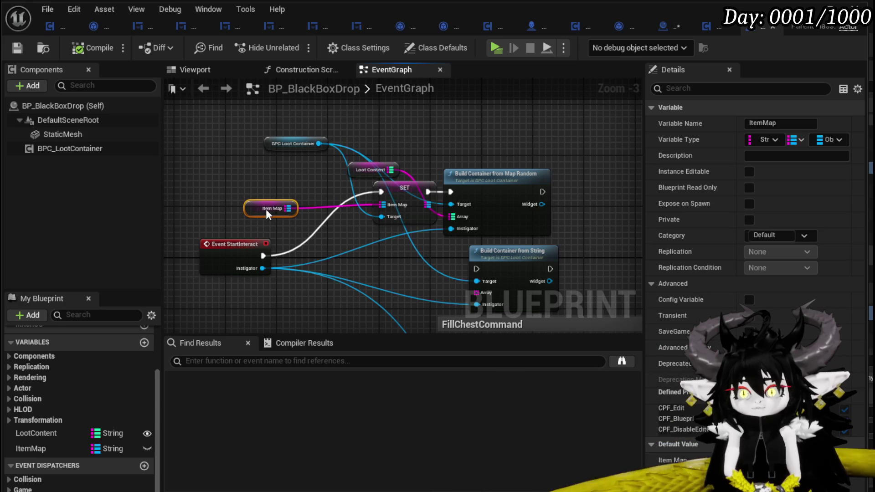
click(243, 182)
drag(243, 183, 291, 225)
click(260, 189)
drag(260, 190, 319, 191)
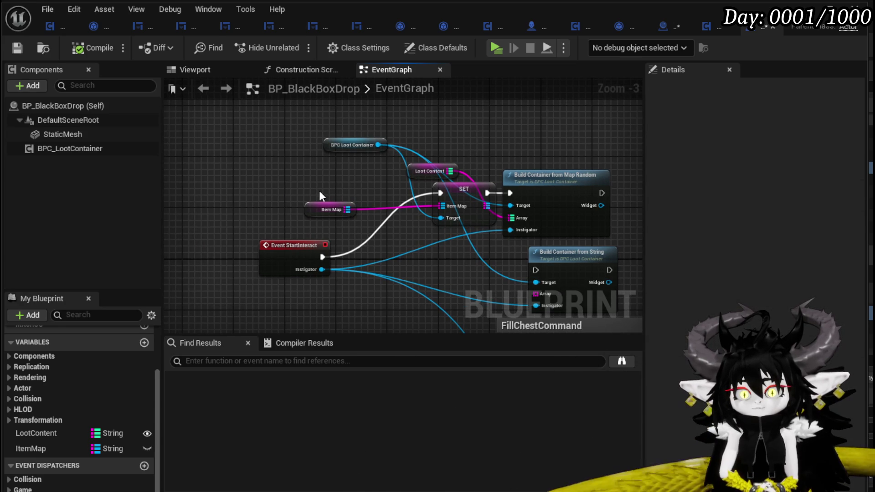
click(315, 208)
click(274, 200)
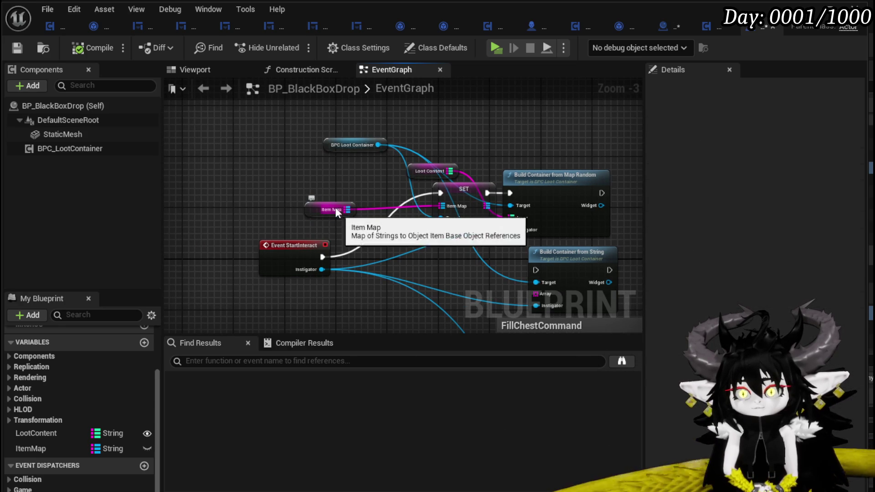
click(670, 27)
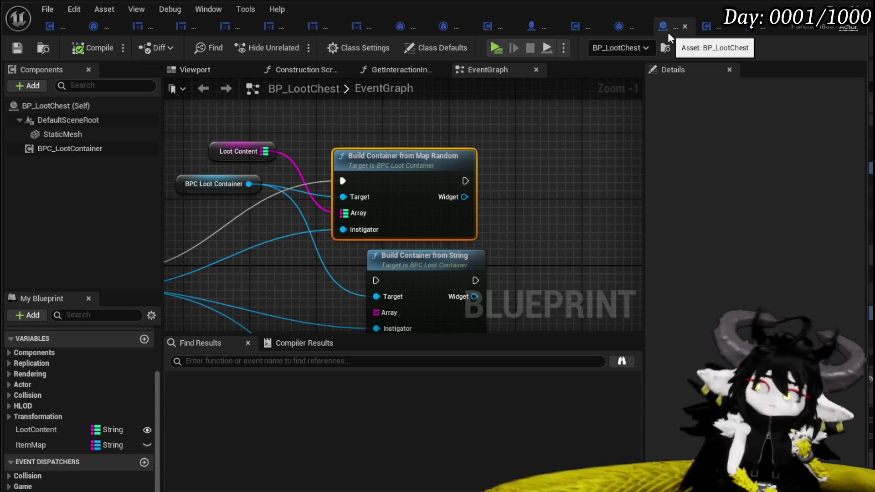
Step: Switch to the BP_SaveGame blueprint tab
click(615, 25)
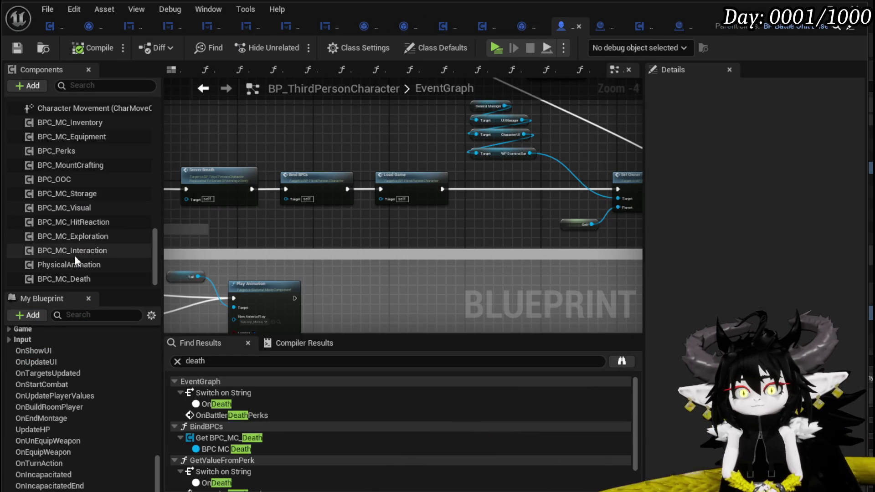
scroll(74, 255, up, 5)
scroll(76, 249, up, 5)
scroll(76, 244, up, 5)
scroll(78, 243, up, 2)
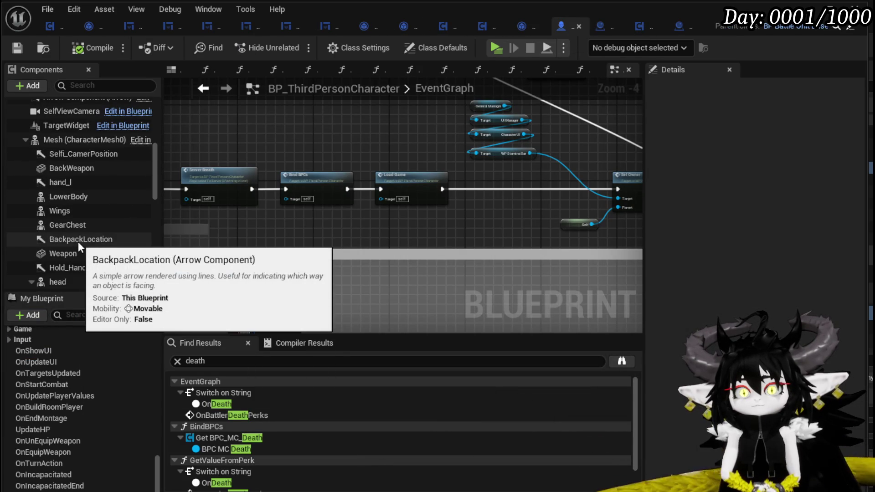
scroll(78, 242, down, 3)
scroll(299, 218, down, 1)
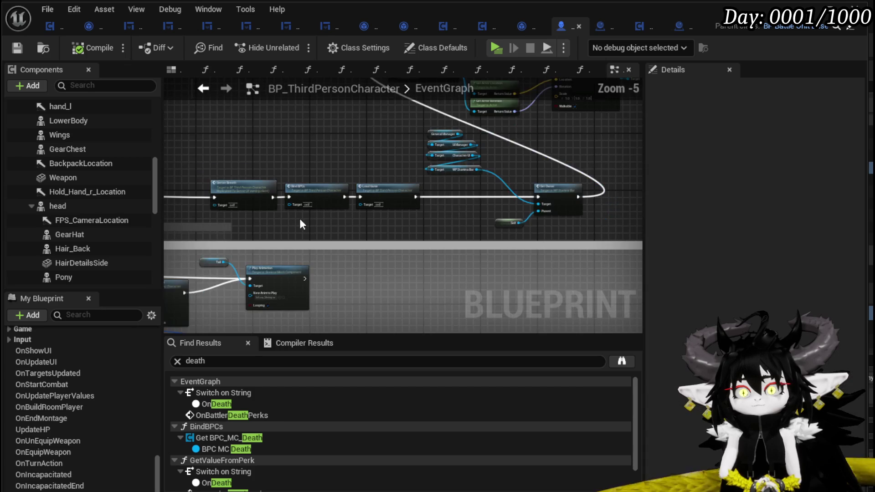
scroll(387, 220, up, 3)
Step: Open LoadGame then LoadSaveData and pan to the Apply Saved Data nodes
double_click(419, 181)
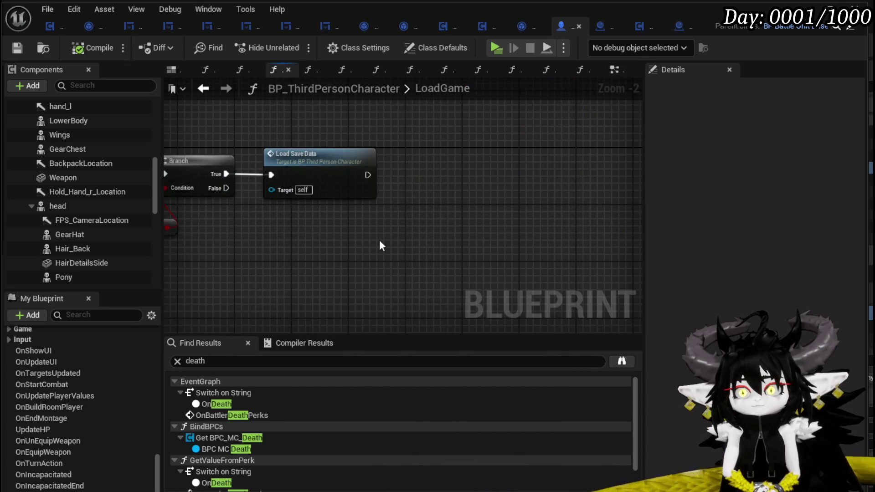
scroll(480, 221, up, 2)
scroll(480, 220, down, 1)
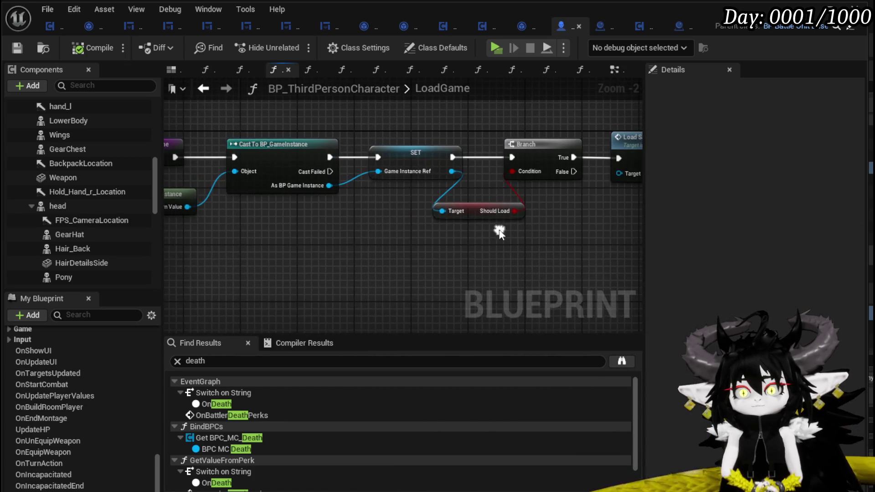
scroll(403, 206, up, 1)
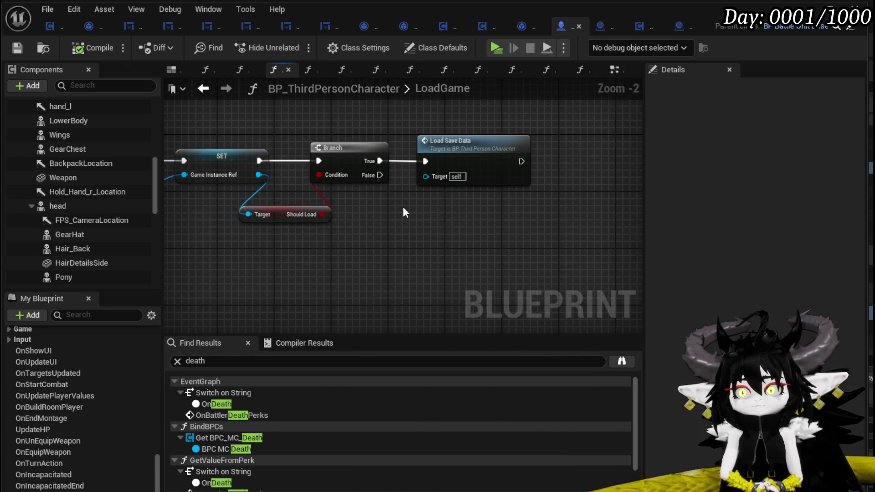
double_click(410, 172)
scroll(351, 203, down, 2)
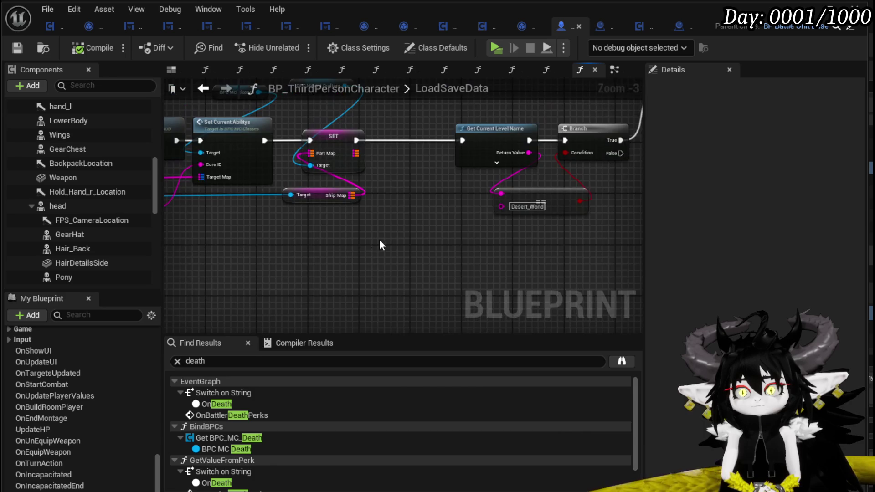
scroll(378, 214, up, 1)
scroll(374, 214, up, 1)
scroll(410, 199, up, 1)
scroll(479, 197, up, 1)
scroll(506, 197, down, 4)
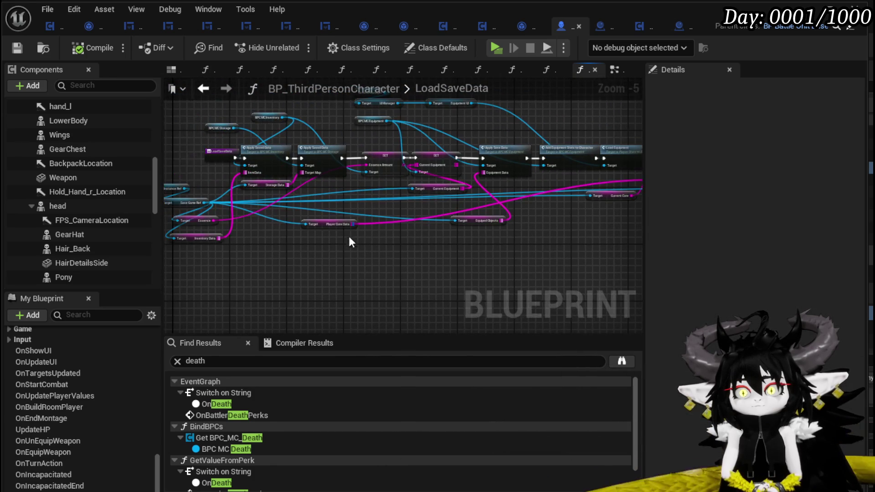
drag(426, 253, 637, 219)
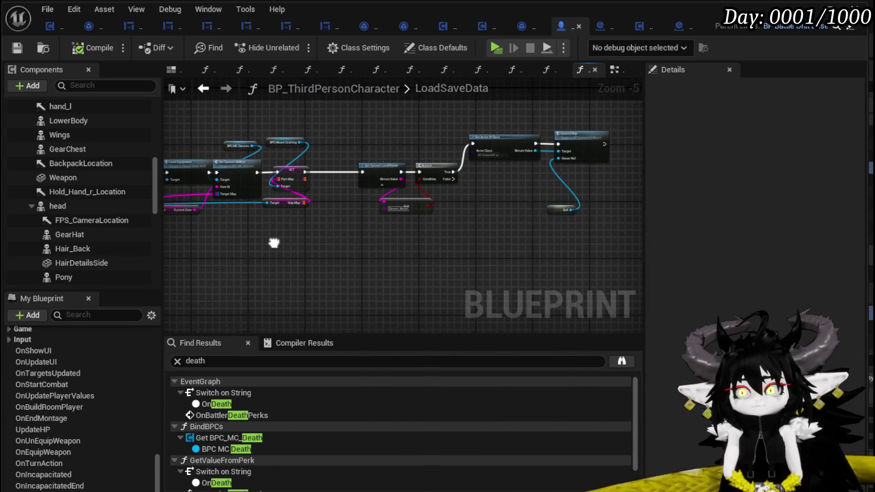
scroll(394, 223, up, 1)
scroll(427, 212, up, 2)
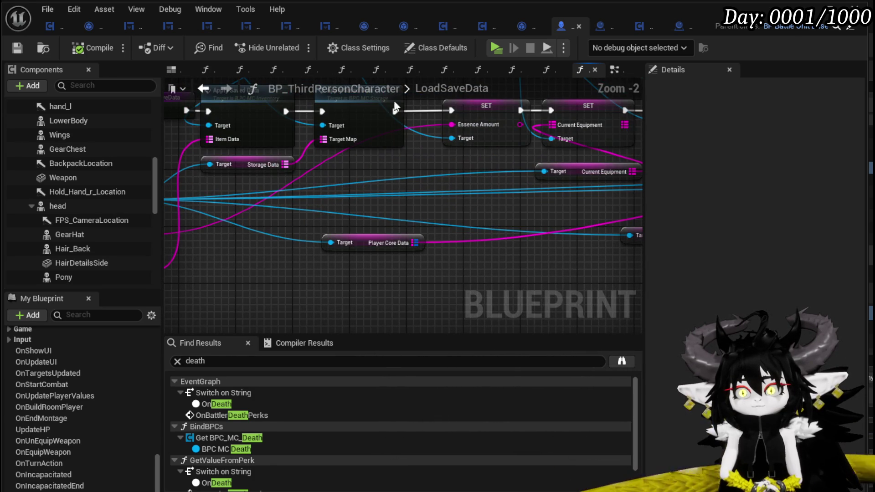
drag(352, 259, 352, 272)
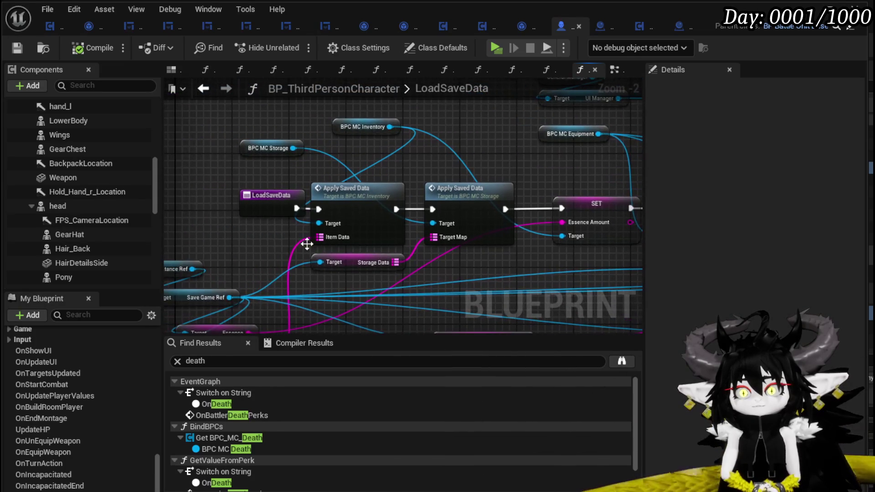
drag(273, 204, 223, 204)
Step: Pan to the equipment-restore nodes and select both SET nodes with the Current Equipment getter
click(281, 163)
mouse_move(281, 163)
mouse_down()
mouse_move(341, 128)
mouse_move(404, 163)
mouse_up()
scroll(483, 169, down, 2)
scroll(246, 177, up, 1)
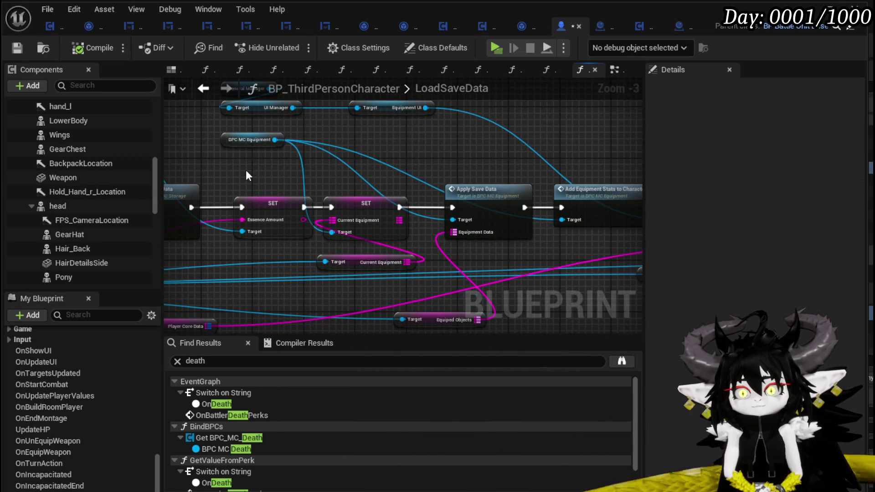
drag(247, 173, 535, 161)
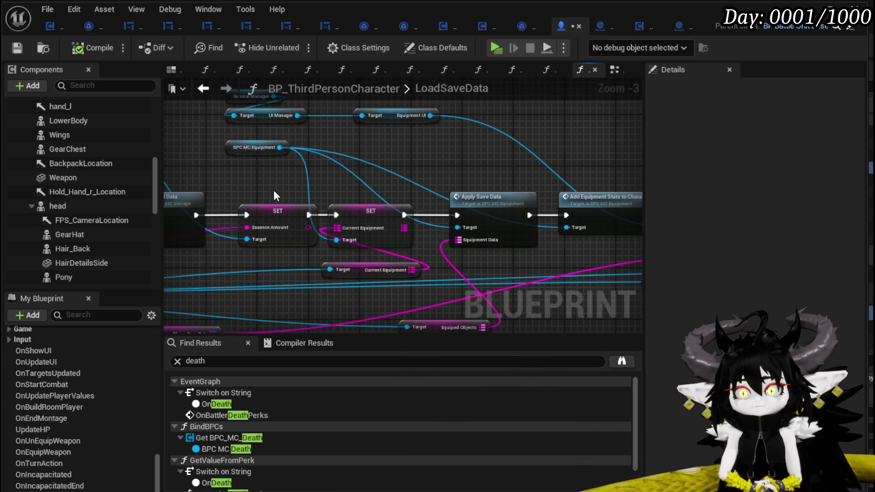
drag(353, 259, 363, 270)
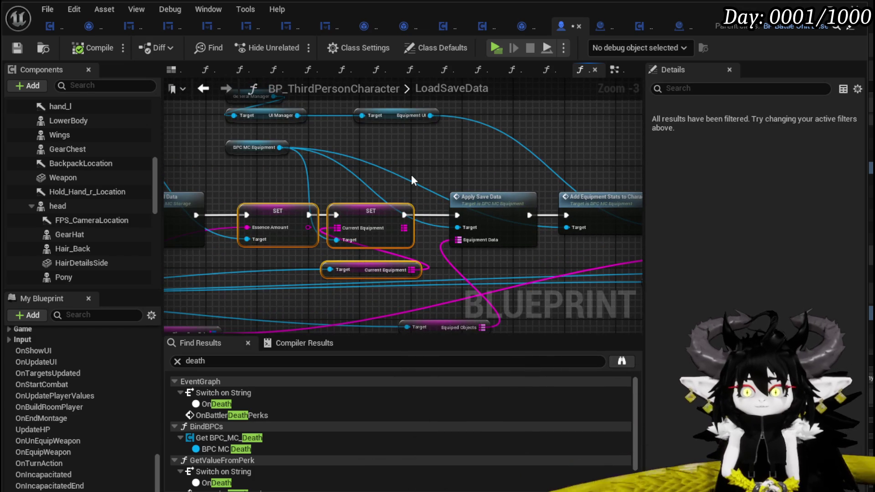
Step: Wrap the selected SET nodes in a comment titled 'Need to Remove Those'
key(c)
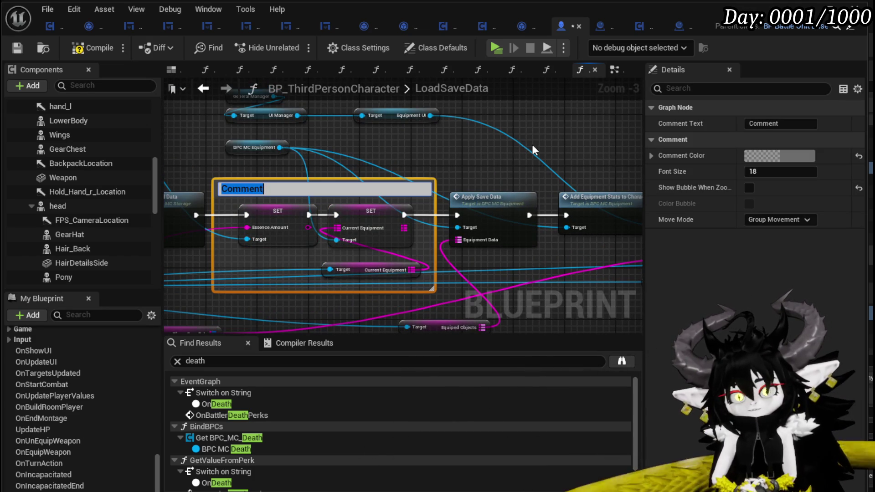
text(Need to)
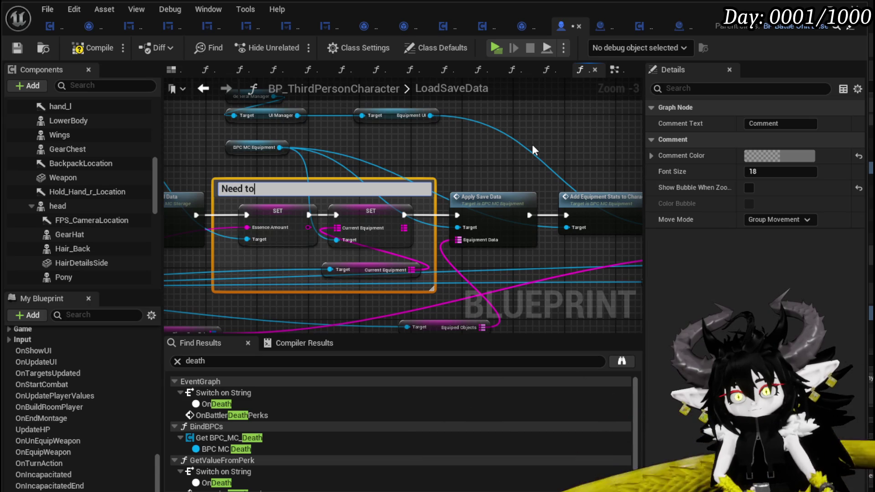
text( Remove)
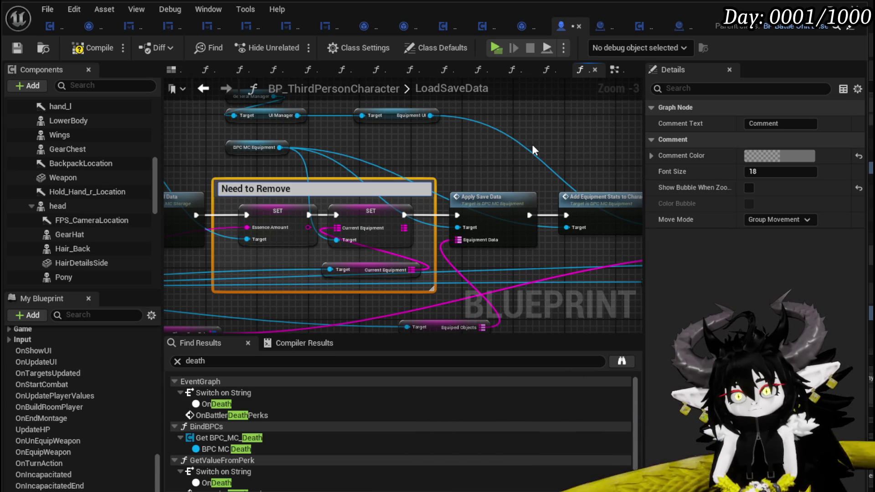
text( Those)
key(Return)
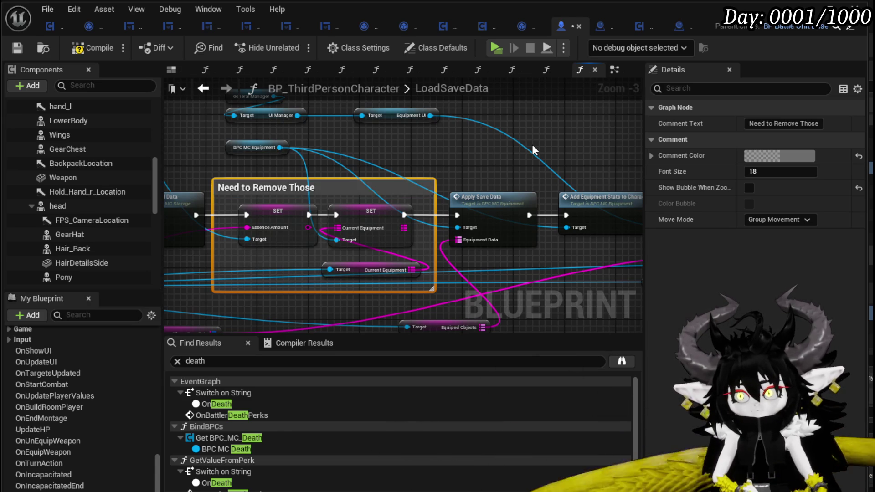
drag(456, 145, 638, 152)
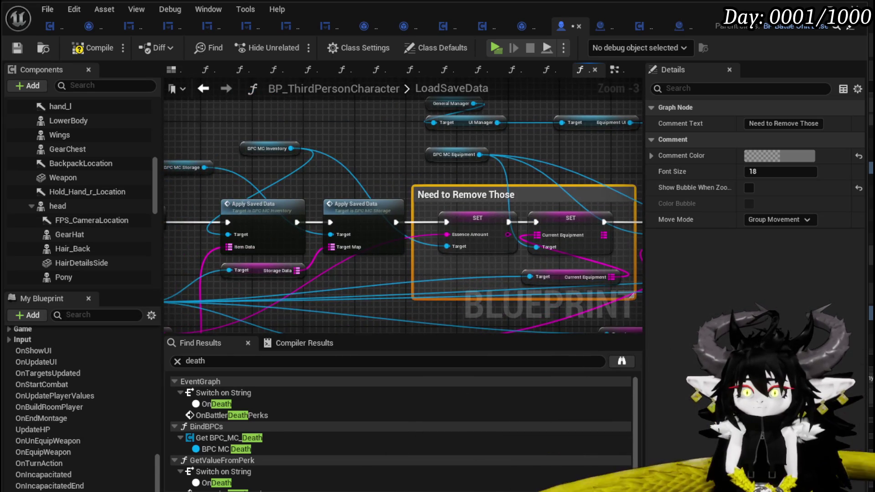
mouse_move(479, 205)
mouse_down()
mouse_move(362, 205)
mouse_move(529, 205)
mouse_up()
Step: Pan through Load Equipment, Set Current Ability, level-name Branch and Control Ship nodes
drag(482, 159, 130, 157)
drag(482, 160, 294, 159)
mouse_move(369, 160)
mouse_down()
mouse_move(297, 151)
mouse_move(506, 147)
mouse_move(247, 145)
mouse_up()
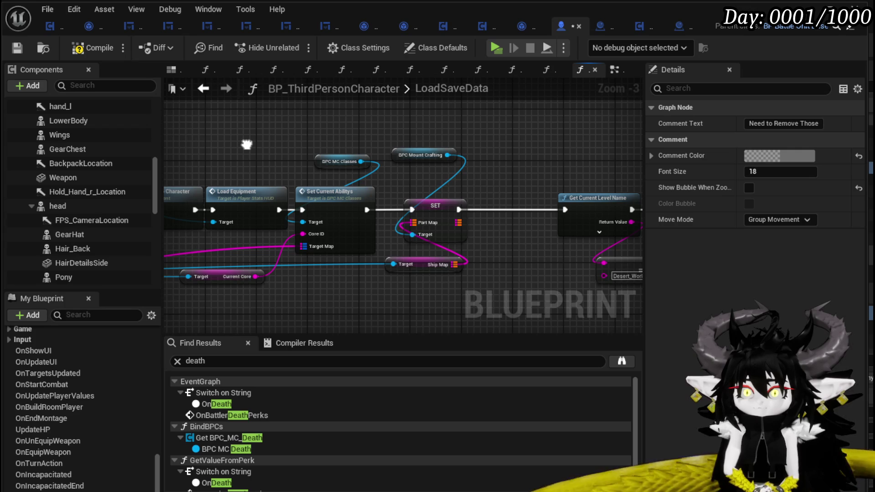
drag(531, 143, 239, 145)
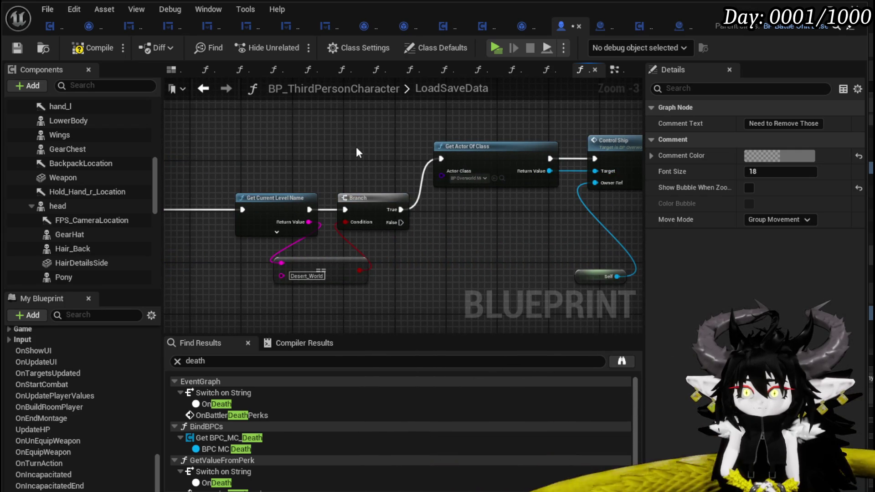
drag(354, 148, 231, 150)
drag(171, 144, 393, 111)
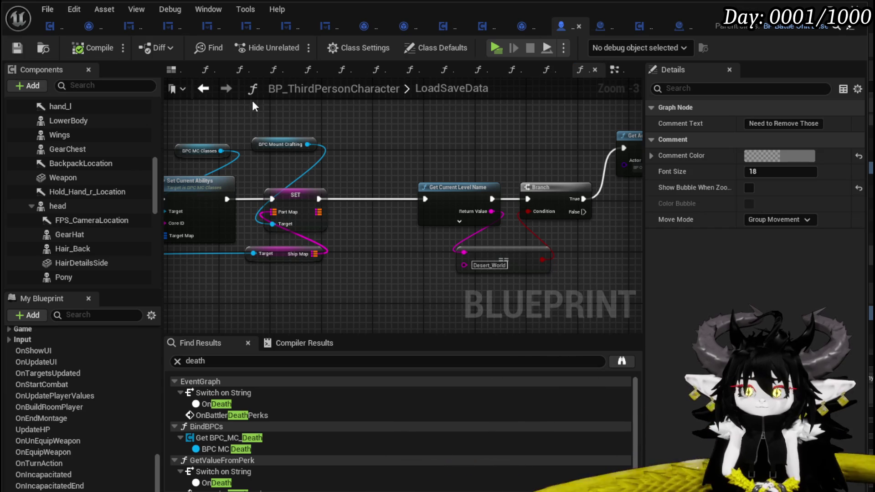
Step: Locate the Load Save Data call in LoadGame and enter the LoadSaveData function
click(204, 89)
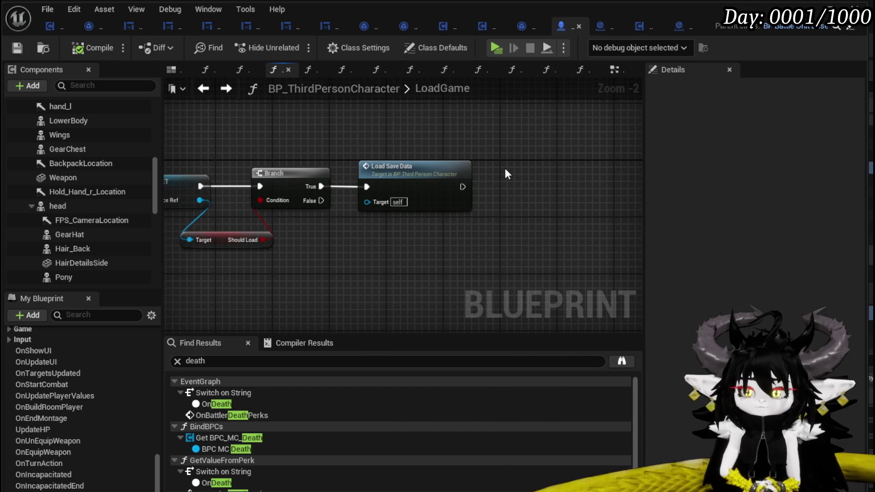
drag(419, 154, 246, 164)
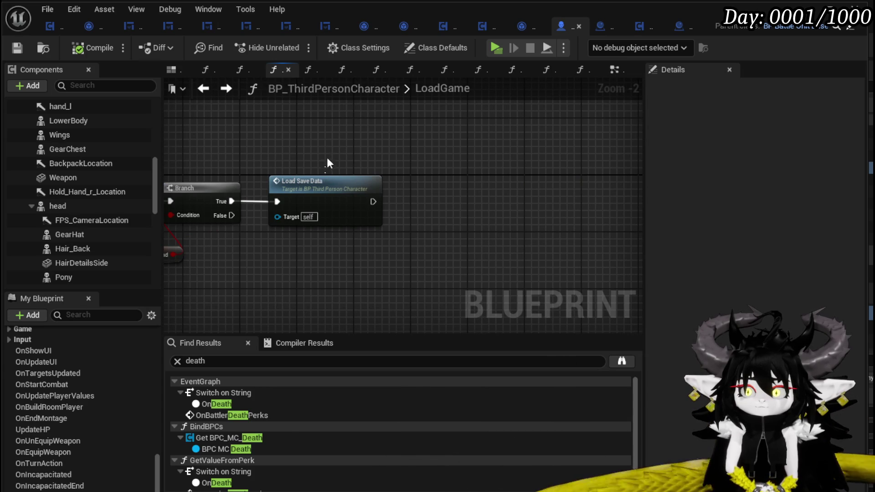
mouse_move(326, 168)
mouse_down()
mouse_move(503, 159)
mouse_move(343, 157)
mouse_up()
click(328, 198)
drag(368, 206, 309, 207)
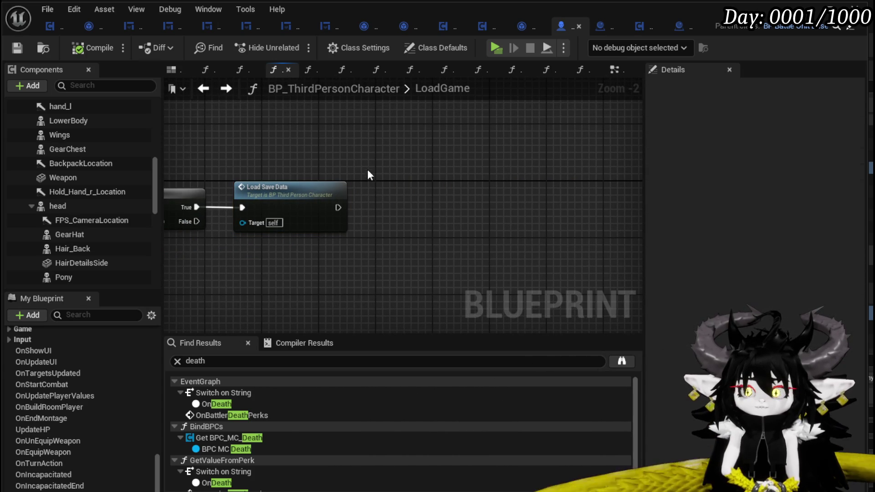
mouse_move(363, 186)
mouse_down()
mouse_move(562, 257)
mouse_move(402, 305)
mouse_up()
mouse_move(269, 269)
mouse_down()
mouse_move(372, 269)
mouse_move(330, 269)
mouse_up()
double_click(321, 180)
Step: Copy the Game Instance Ref and Save Game Ref getters from LoadSaveData into LoadGame
drag(271, 274, 474, 258)
scroll(474, 258, down, 3)
scroll(350, 195, up, 4)
mouse_move(350, 194)
mouse_down()
mouse_move(410, 180)
mouse_move(236, 152)
mouse_up()
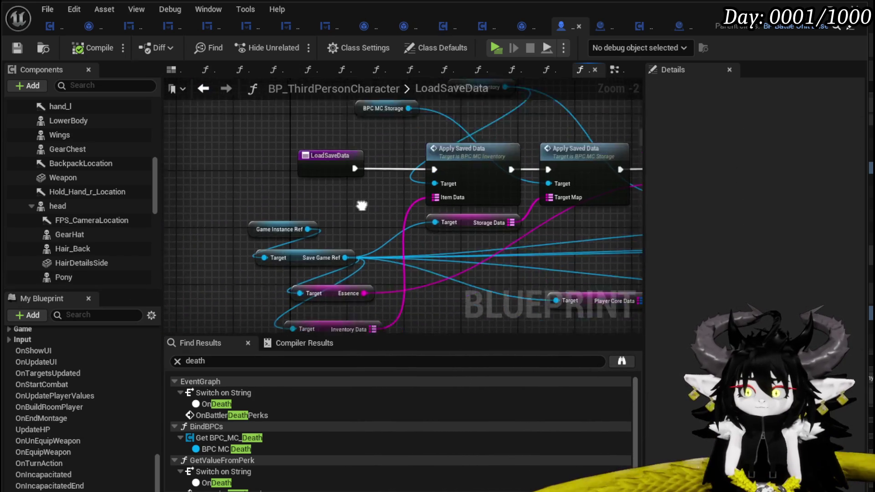
drag(317, 203, 317, 203)
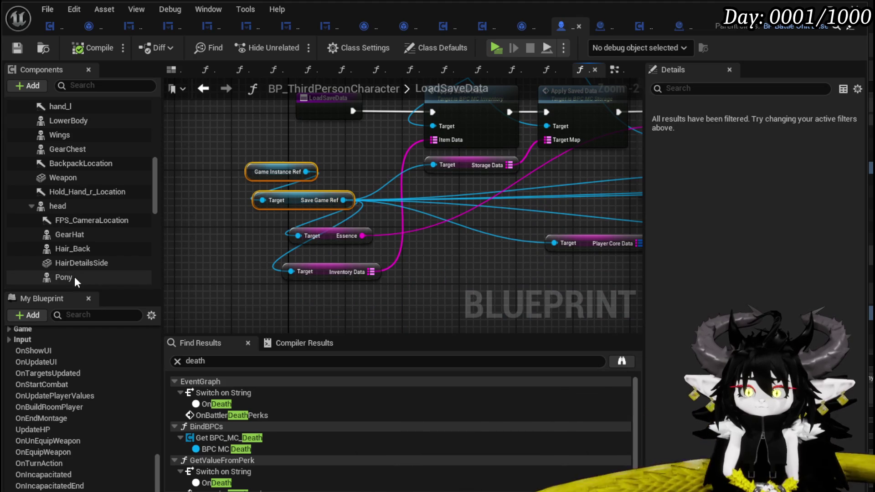
click(202, 90)
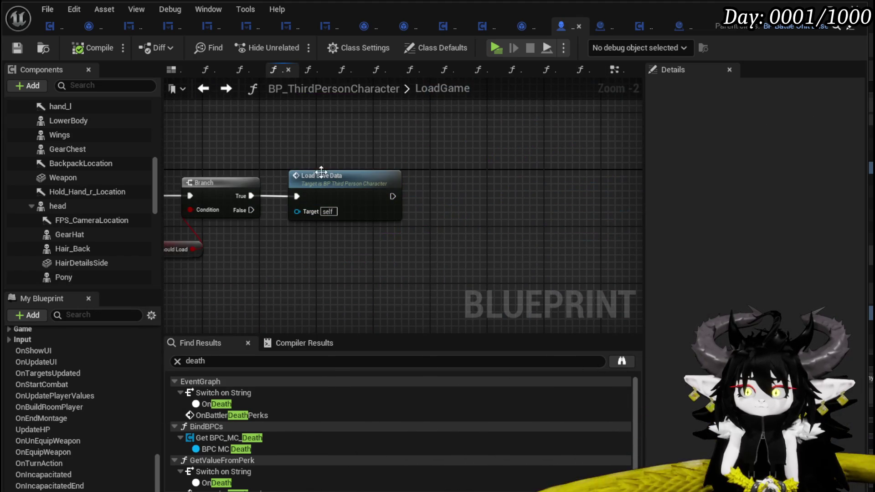
key(ctrl+v)
mouse_move(450, 167)
mouse_down()
mouse_move(298, 203)
mouse_move(308, 194)
mouse_move(371, 233)
mouse_up()
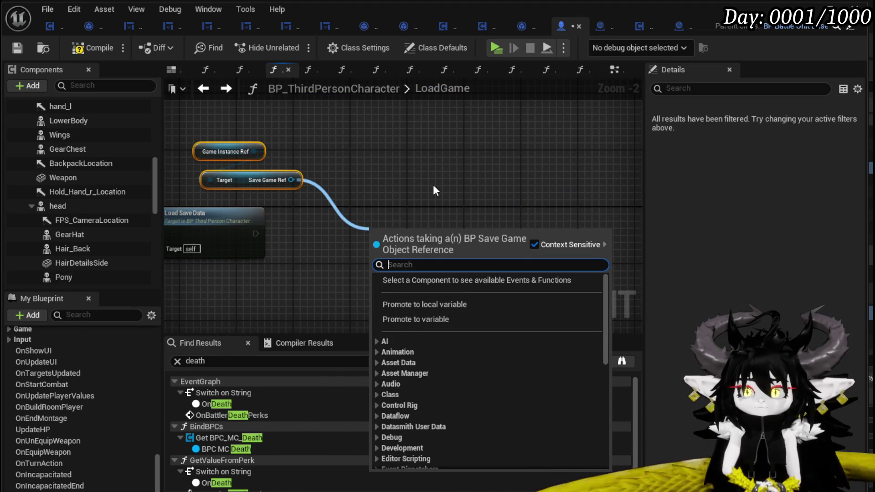
text(Black)
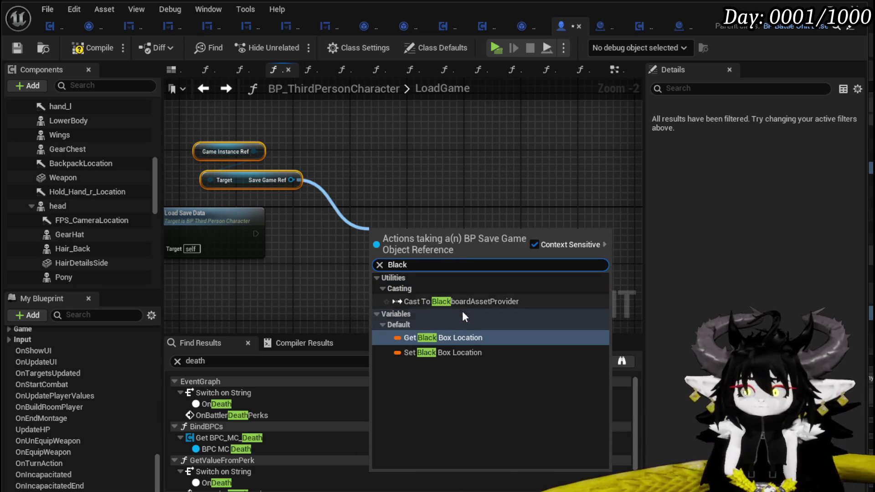
Step: Read Black Box Location from Save Game Ref, compare it with == and invert with NOT
click(436, 338)
drag(464, 236, 507, 243)
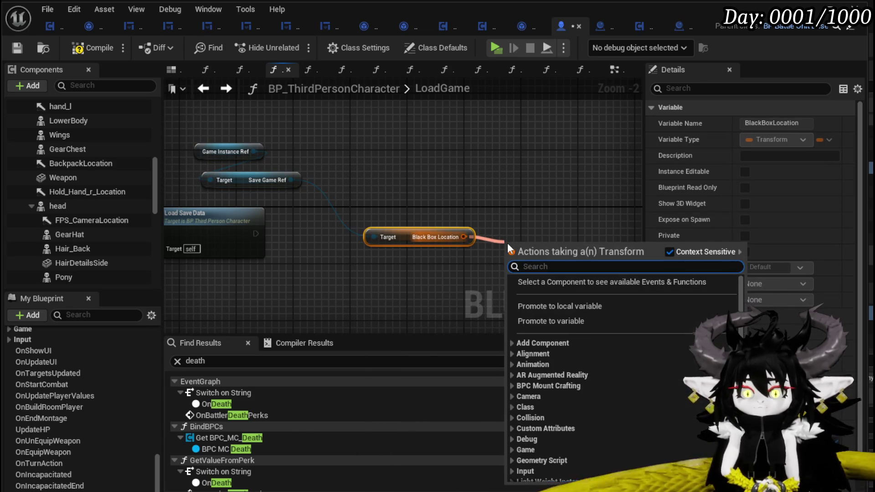
text(==)
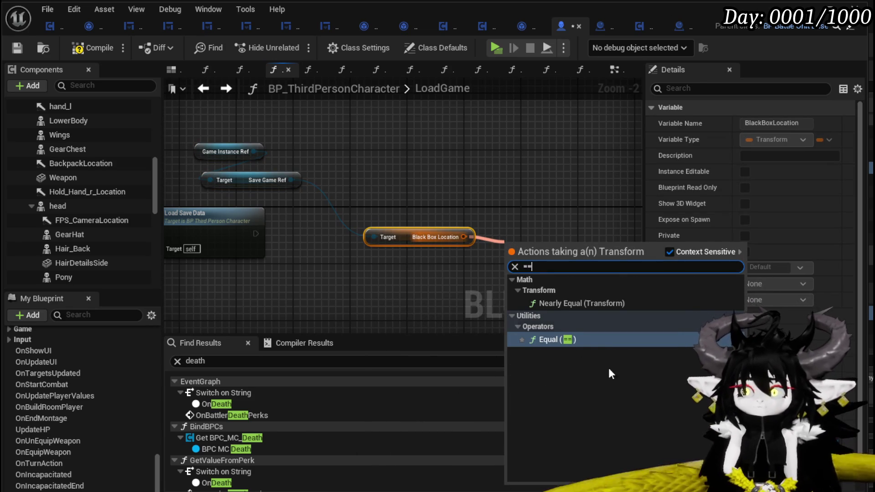
click(558, 341)
drag(523, 248, 417, 281)
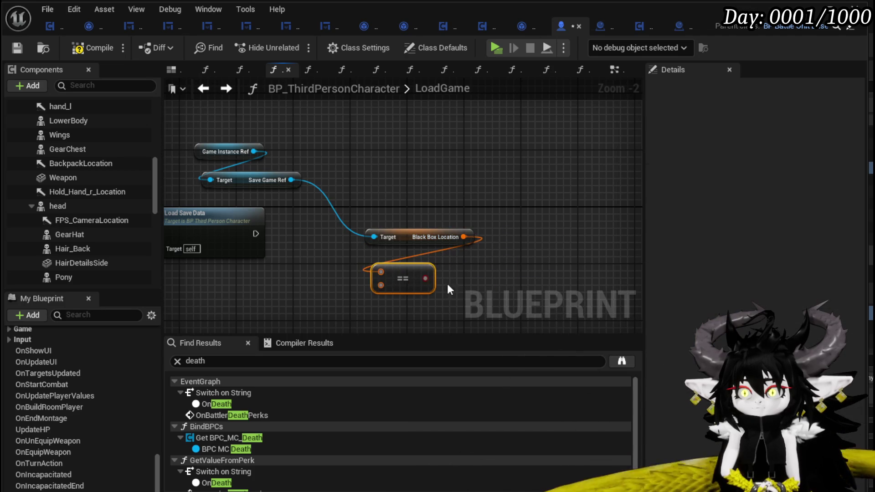
drag(392, 243, 442, 243)
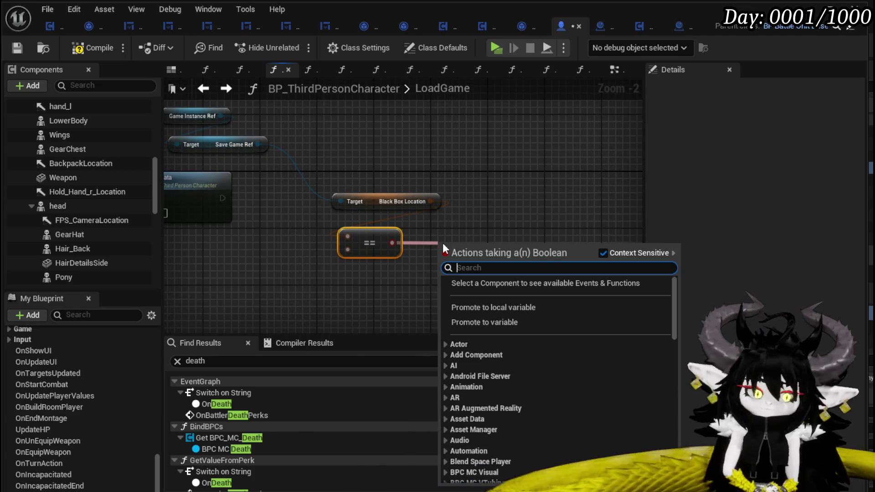
text(Not)
key(Return)
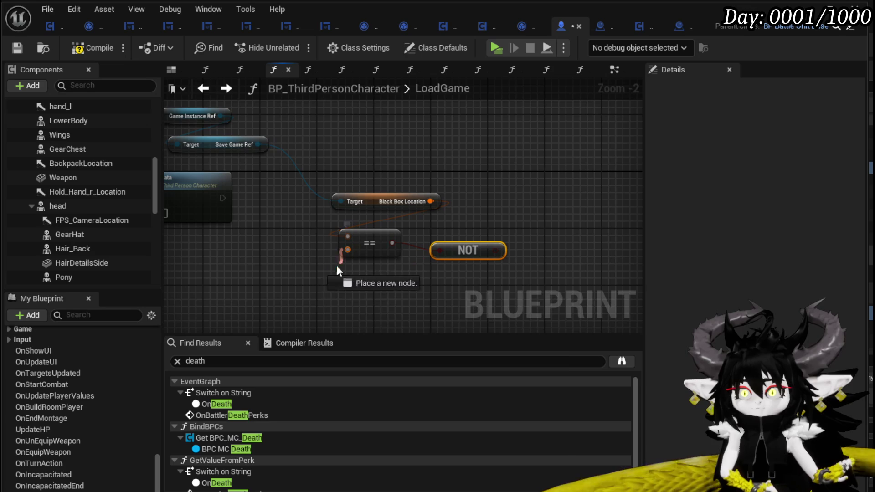
Step: Compare against a Make Transform value and feed the NOT result into a new Branch in the exec flow
drag(347, 249, 327, 279)
text(make)
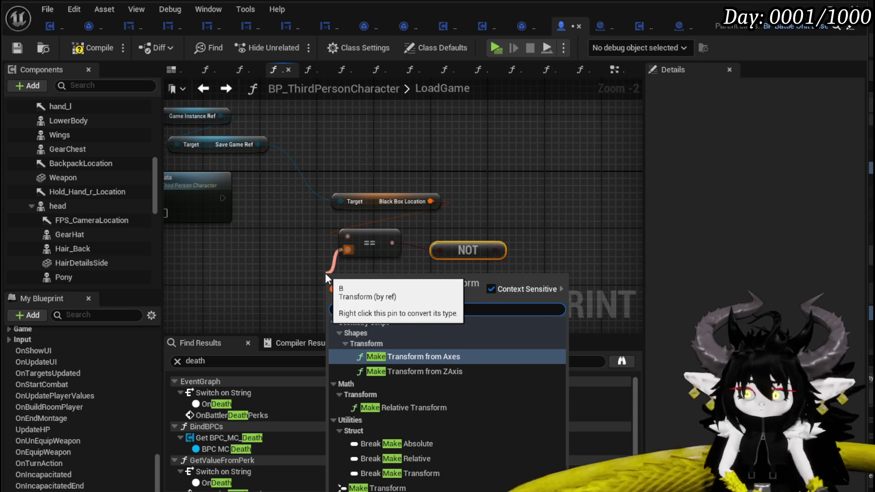
click(392, 485)
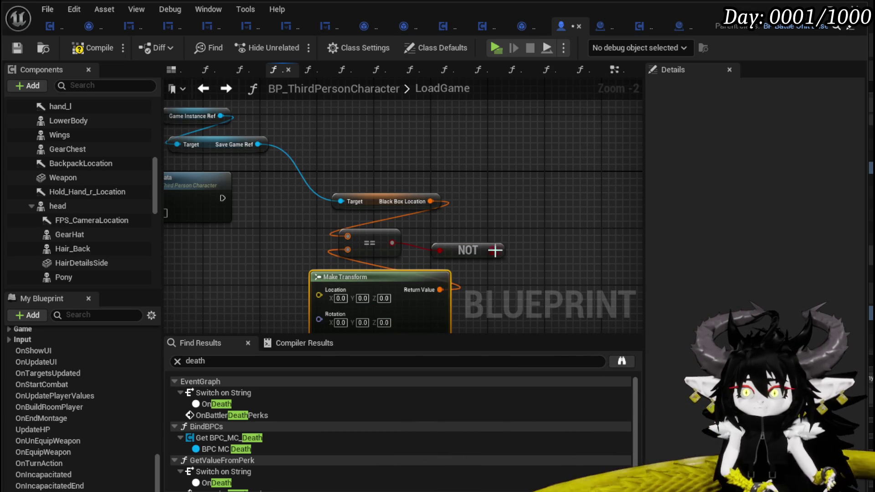
drag(503, 251, 481, 202)
mouse_move(223, 198)
mouse_down()
mouse_move(490, 219)
mouse_move(513, 192)
mouse_move(274, 218)
mouse_up()
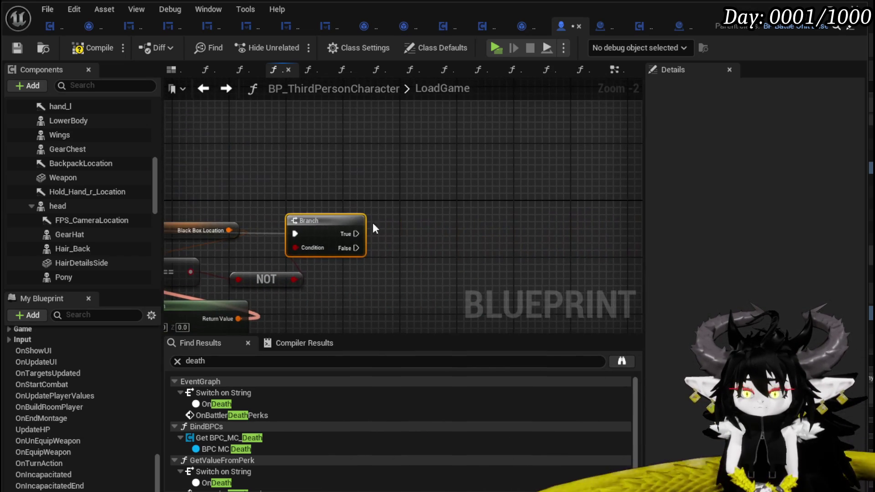
drag(431, 181, 430, 180)
text(Spawn ac)
key(Return)
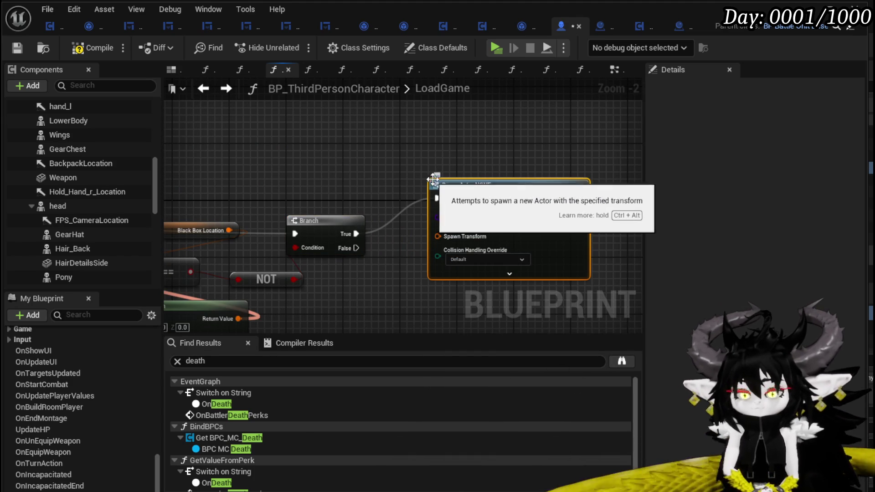
click(469, 221)
text(Blac)
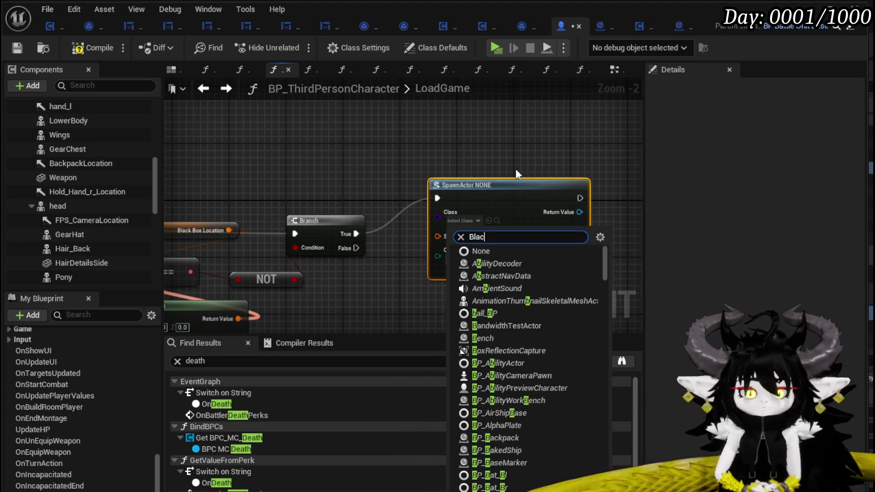
text(kbo)
click(514, 264)
mouse_move(476, 183)
mouse_down()
mouse_move(519, 141)
mouse_move(260, 219)
mouse_move(207, 192)
mouse_up()
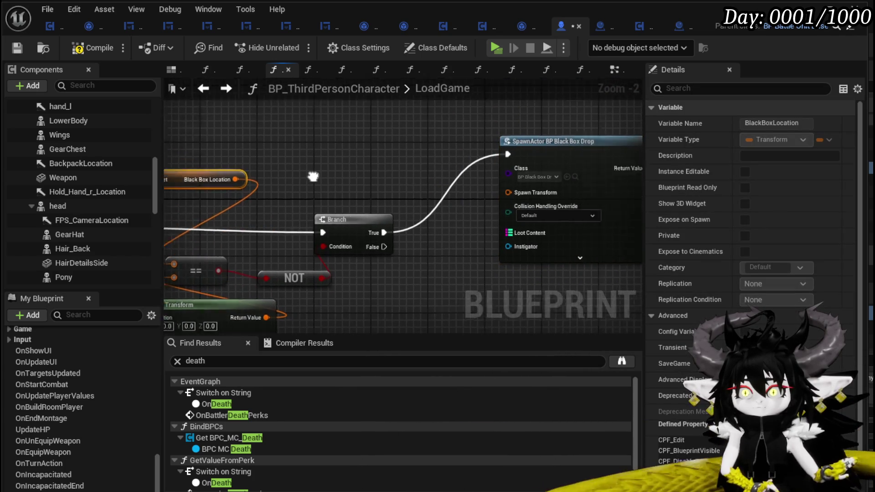
drag(270, 203, 472, 204)
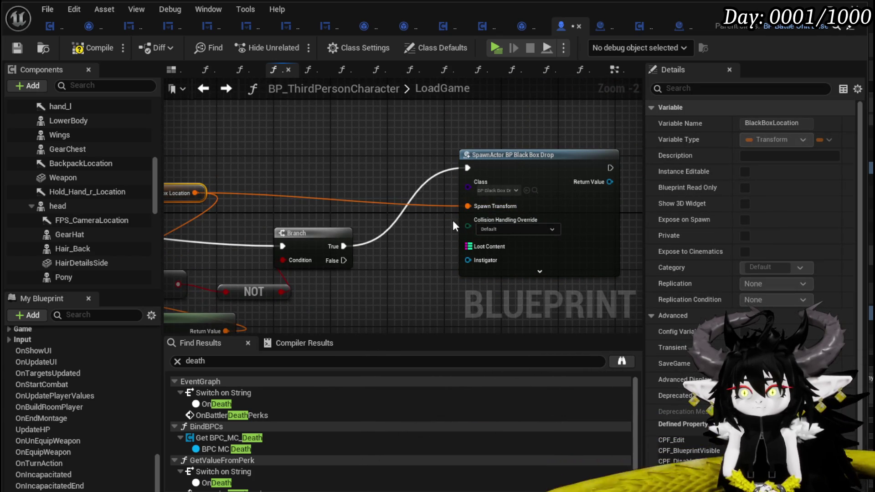
drag(478, 248, 288, 236)
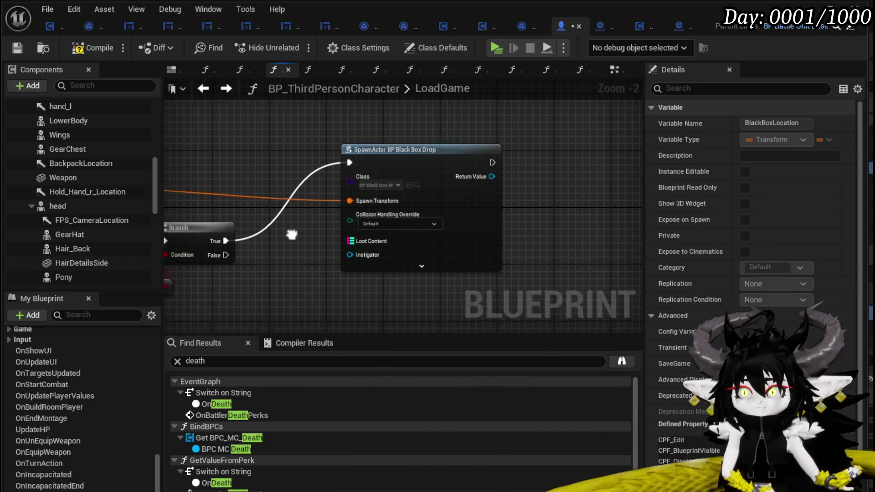
click(370, 220)
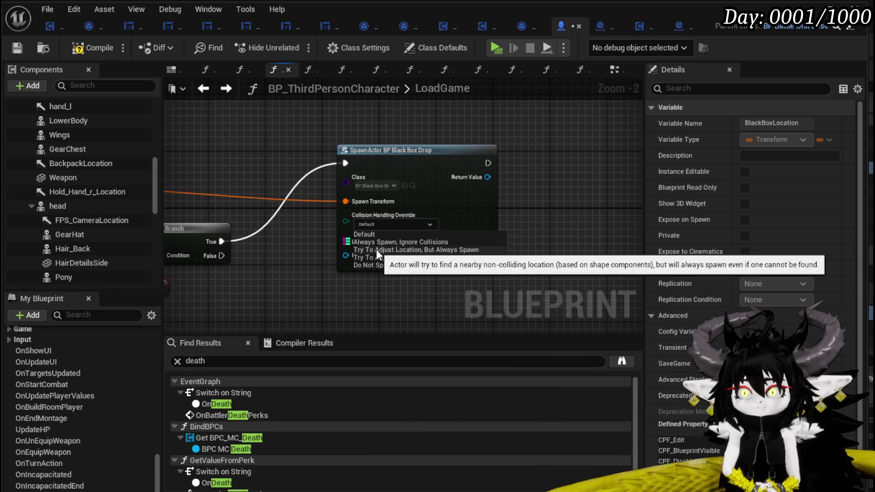
click(376, 250)
click(297, 247)
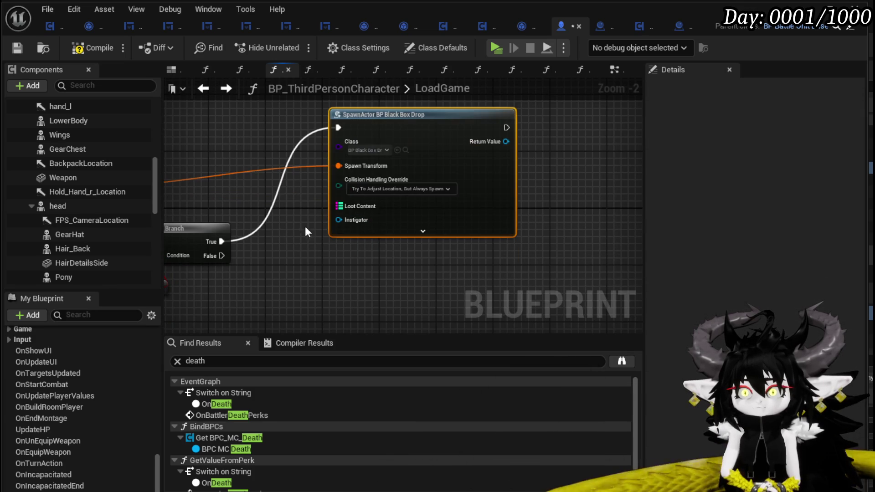
drag(297, 247, 526, 266)
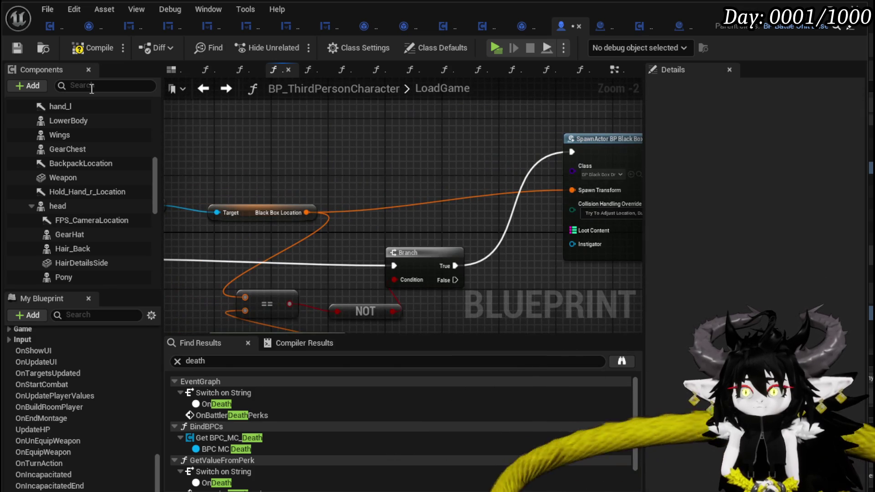
Step: Save the character blueprint and tidy the reference nodes near the load logic
click(14, 49)
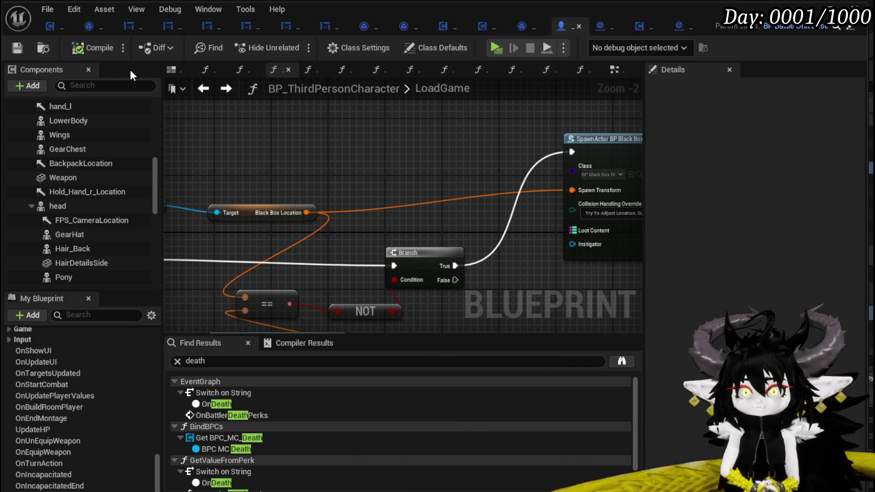
drag(297, 196, 244, 145)
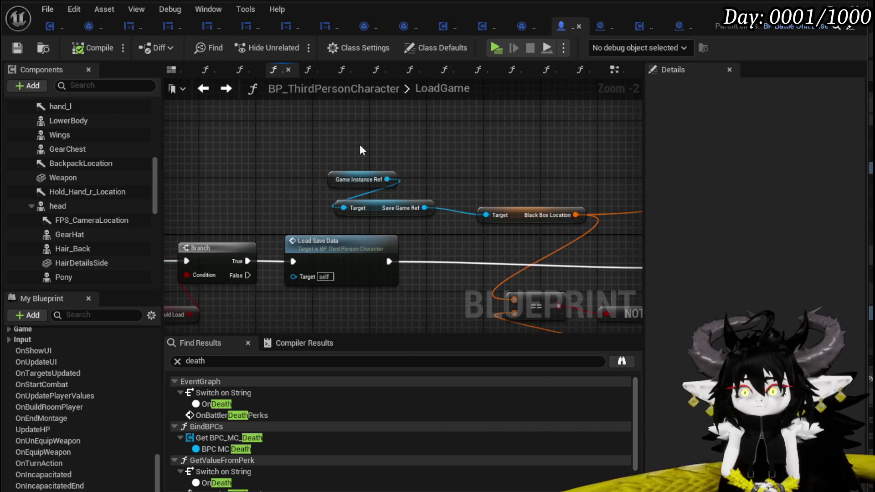
mouse_move(433, 219)
mouse_down()
mouse_move(410, 213)
mouse_move(393, 190)
mouse_up()
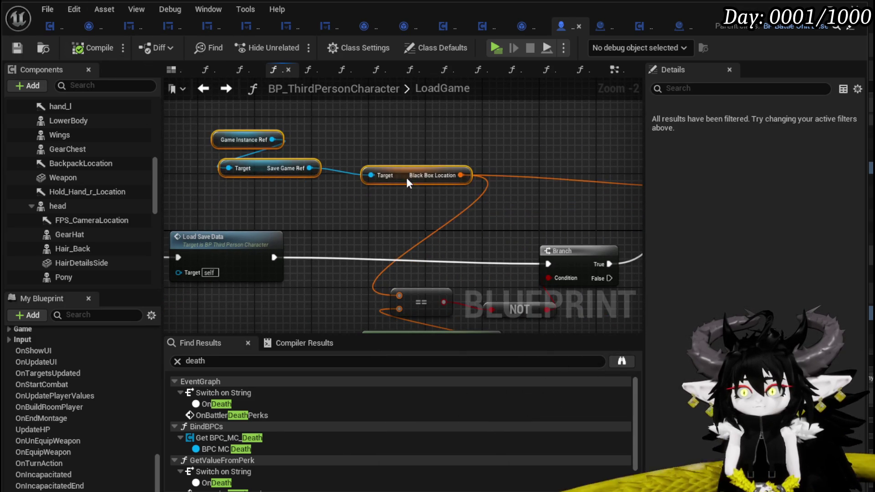
click(341, 135)
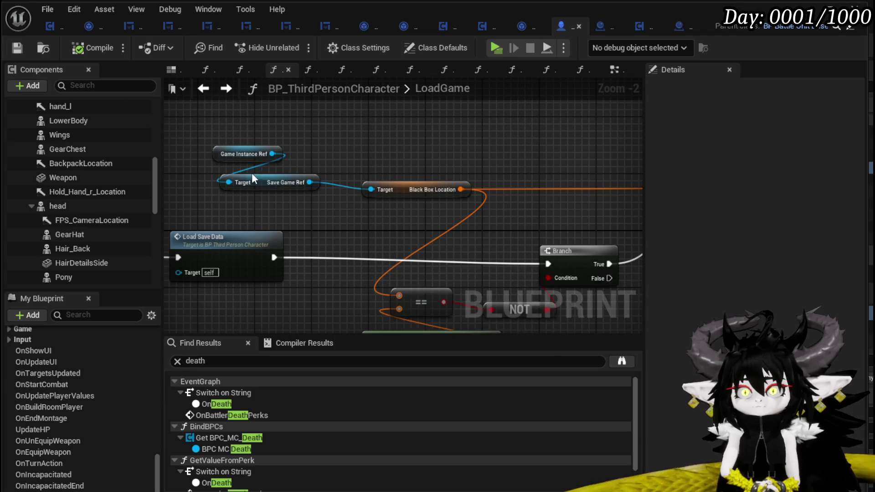
drag(253, 180, 317, 184)
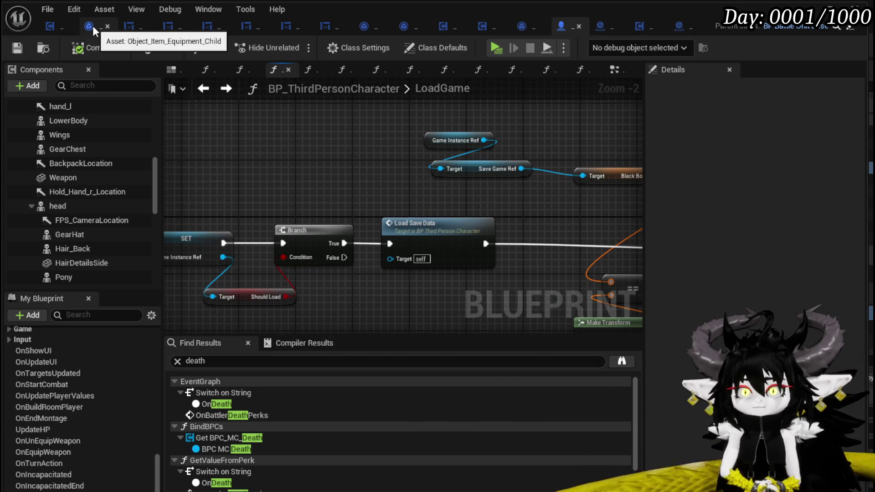
drag(505, 146, 423, 157)
Step: Select and copy the Game Instance Ref and Save Game Ref nodes, then switch to BPC_MC_Death
drag(268, 114, 572, 216)
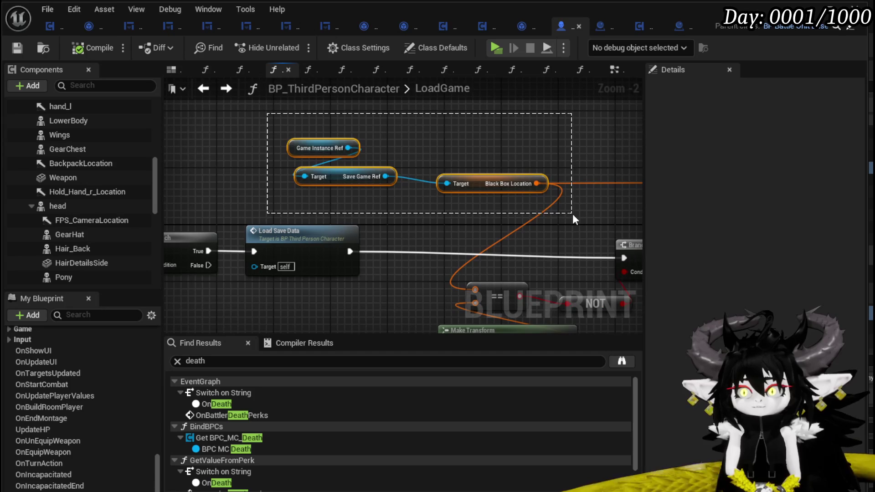
drag(401, 209, 571, 203)
click(572, 203)
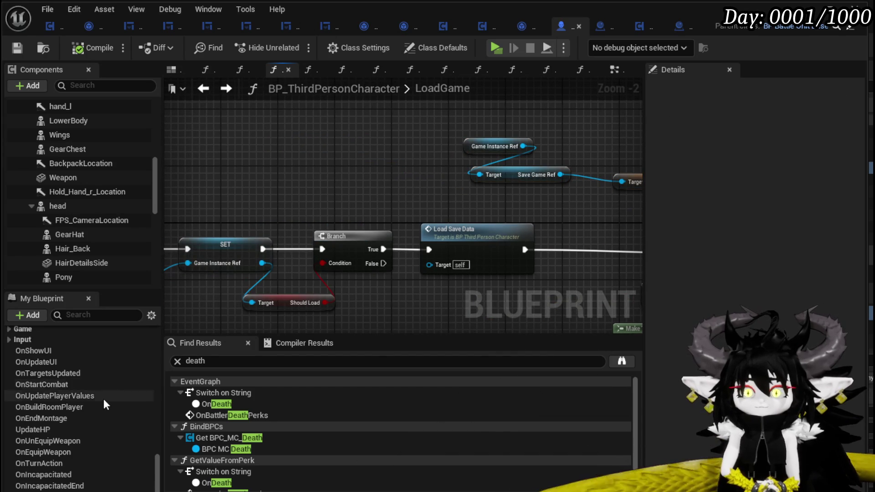
mouse_move(314, 218)
mouse_down()
mouse_move(485, 198)
mouse_move(227, 225)
mouse_up()
drag(382, 183, 436, 147)
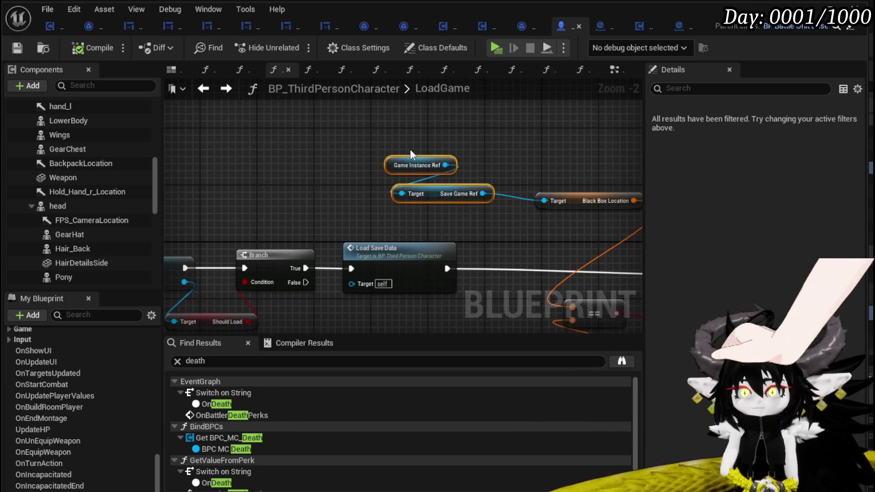
drag(519, 160, 513, 173)
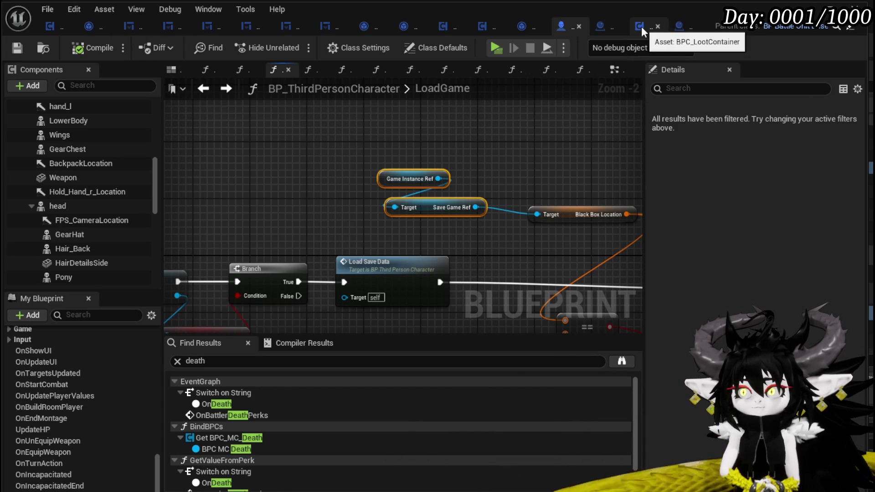
click(450, 29)
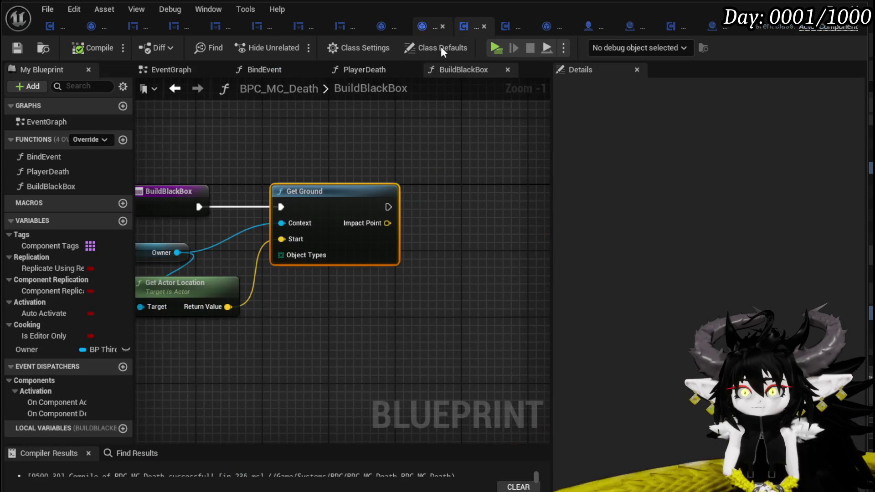
Step: Paste the copied reference nodes into BuildBlackBox, then delete them again
mouse_move(349, 138)
mouse_down()
mouse_move(433, 136)
mouse_move(408, 137)
mouse_move(407, 164)
mouse_up()
mouse_move(461, 221)
mouse_down()
mouse_move(401, 204)
mouse_move(490, 194)
mouse_move(461, 211)
mouse_up()
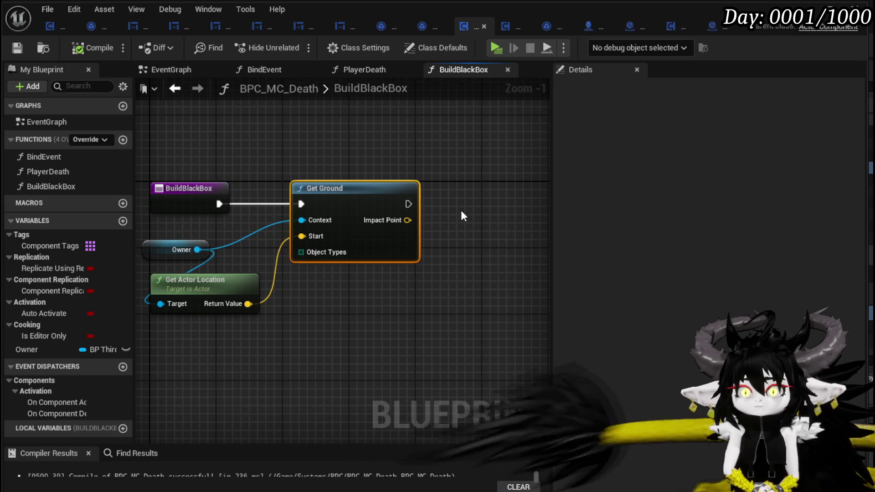
click(367, 131)
key(ctrl+v)
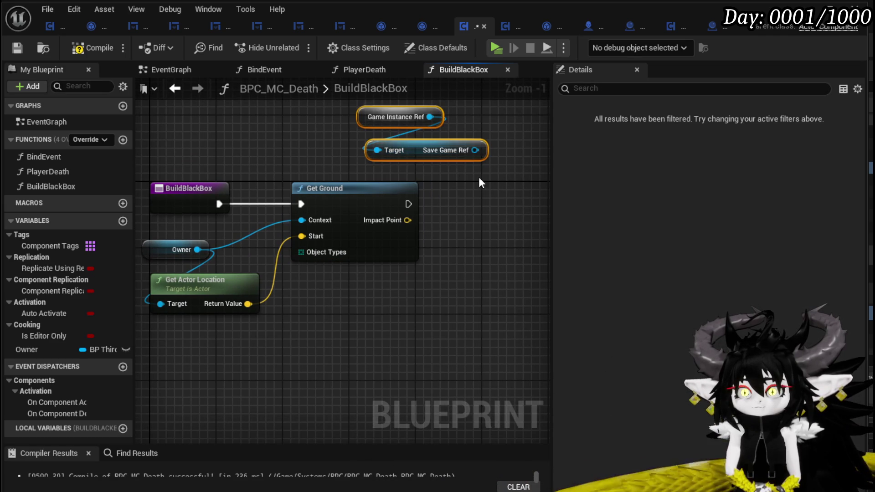
drag(297, 143, 274, 203)
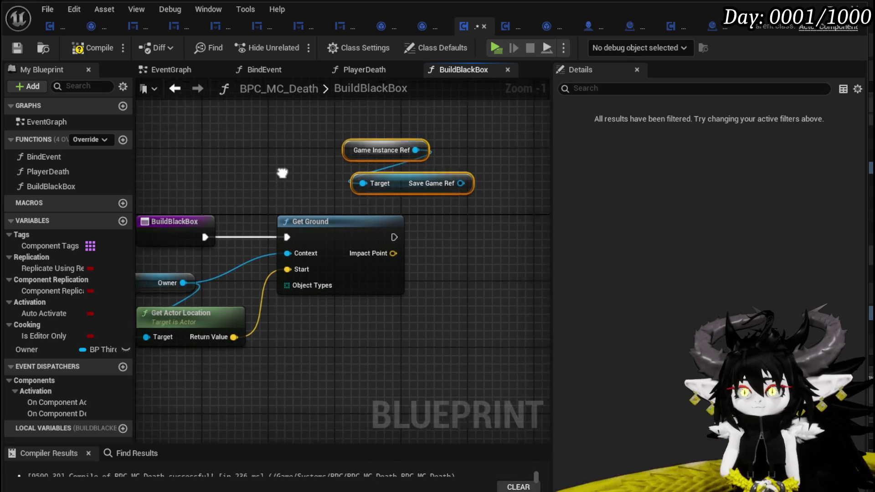
mouse_move(282, 146)
mouse_down()
mouse_move(455, 228)
mouse_move(430, 202)
mouse_up()
key(Delete)
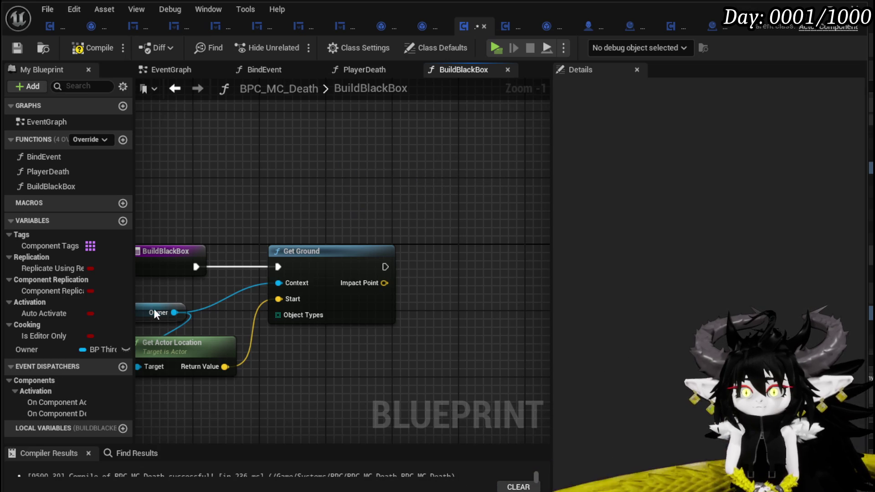
Step: From Owner get the Game Instance Ref, and from it the Save Game Ref
drag(176, 312, 316, 200)
text(get G)
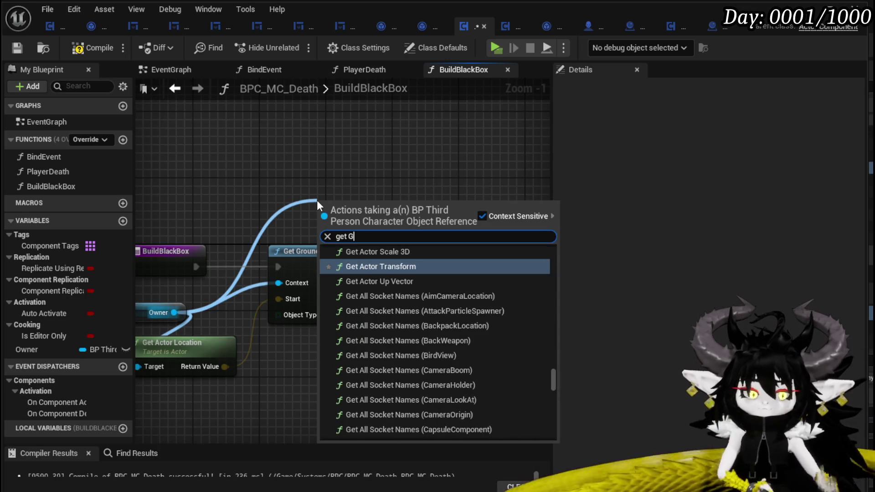
text(ame inst)
key(Return)
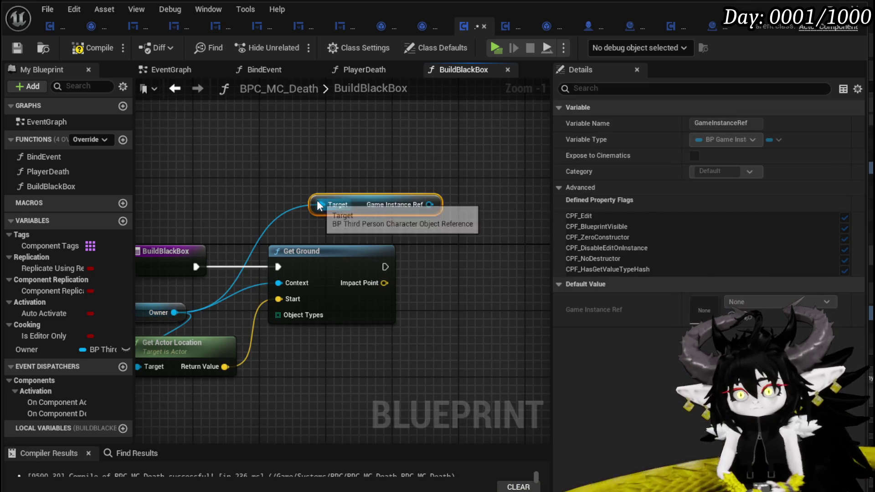
drag(429, 204, 457, 231)
text(Save)
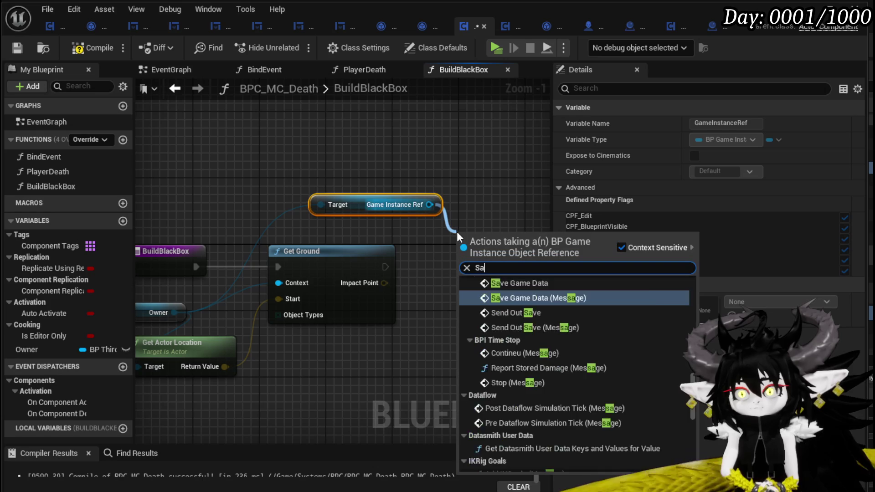
click(523, 450)
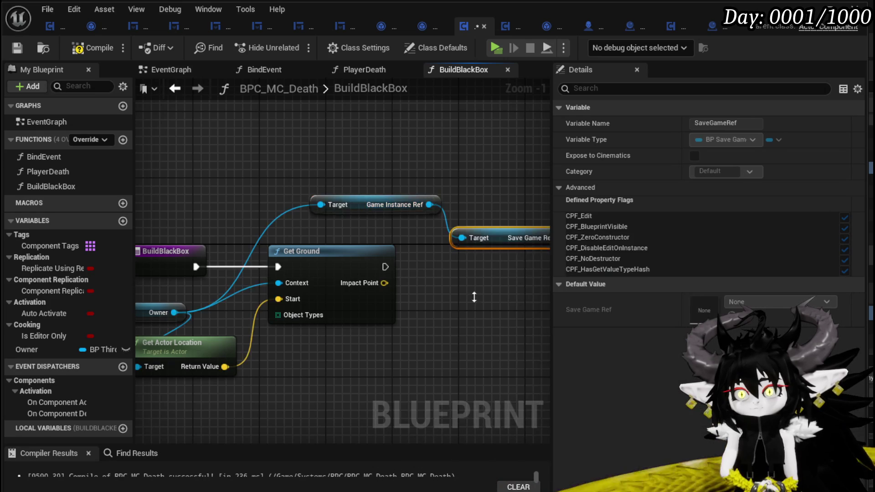
scroll(494, 246, down, 7)
scroll(495, 245, up, 5)
drag(422, 236, 503, 245)
text(Black)
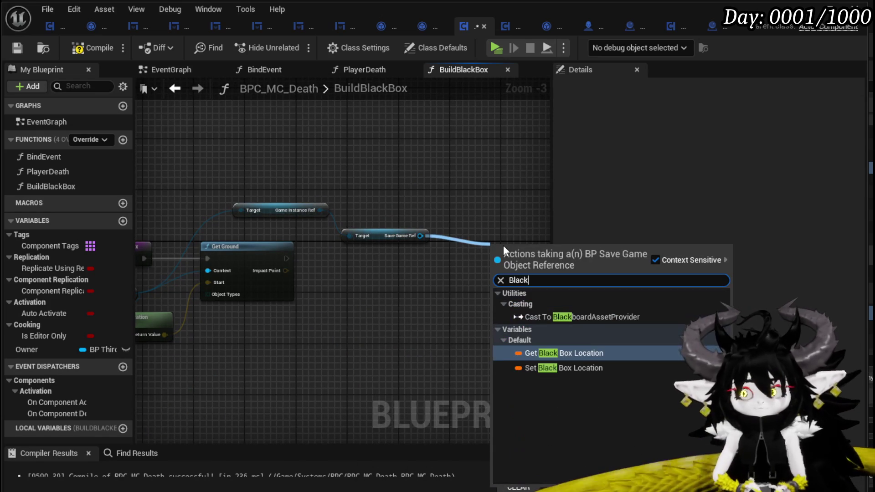
Step: Set Black Box Location to a Make Transform at Get Ground's Impact Point, run after Get Ground
click(547, 368)
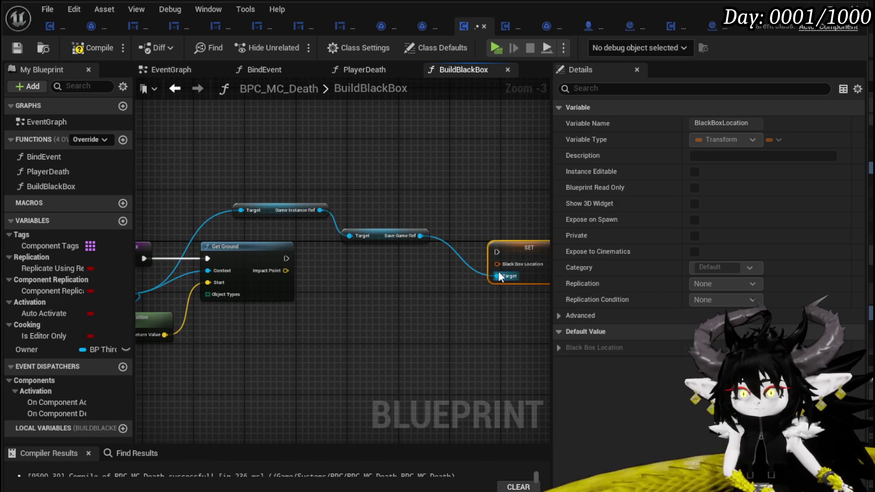
drag(452, 291, 449, 296)
text(Make)
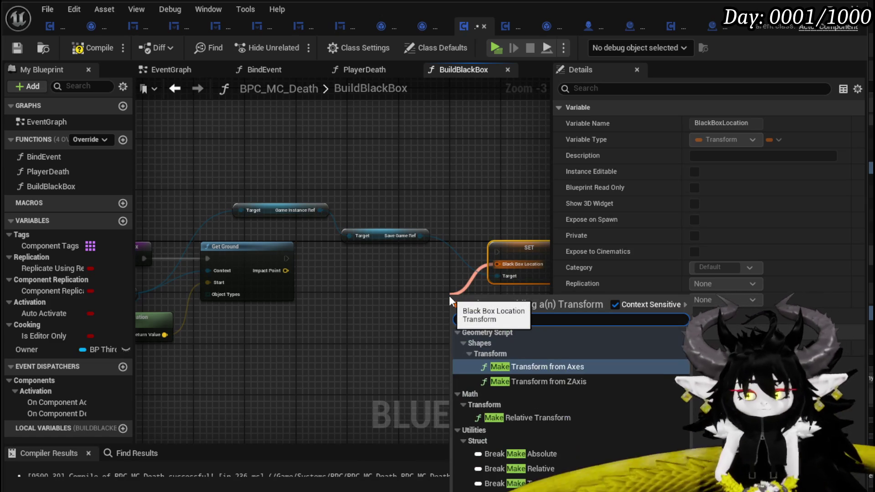
click(520, 469)
mouse_move(286, 270)
mouse_down()
mouse_move(452, 314)
mouse_move(381, 307)
mouse_up()
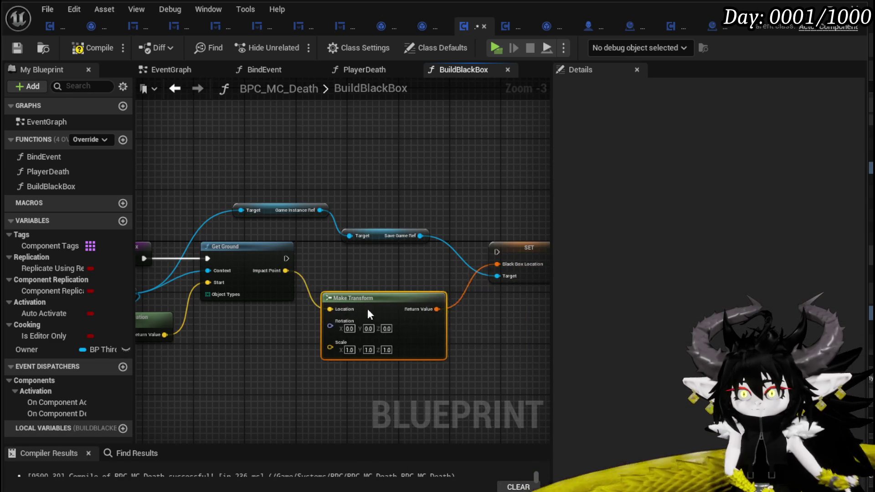
mouse_move(286, 258)
mouse_down()
mouse_move(497, 252)
mouse_move(486, 248)
mouse_up()
Step: Compile the death component and start a new connection from the Owner pin
click(452, 239)
click(96, 51)
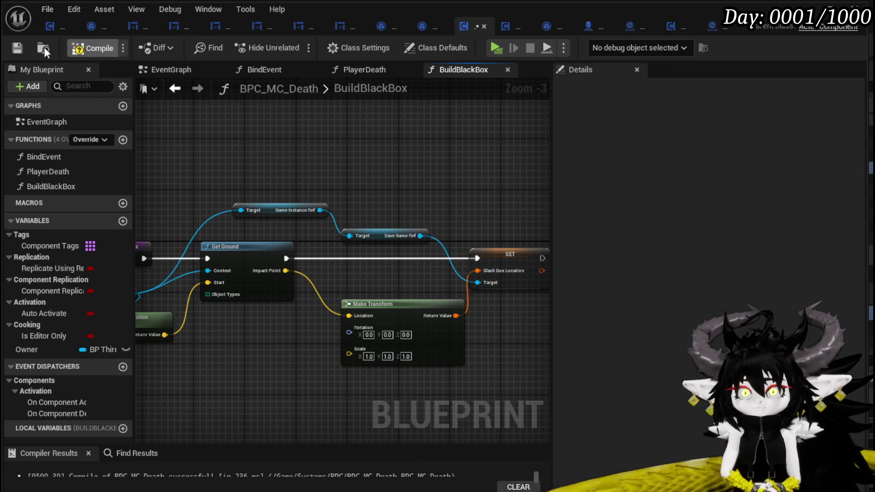
mouse_move(306, 152)
mouse_down()
mouse_move(412, 153)
mouse_move(289, 143)
mouse_up()
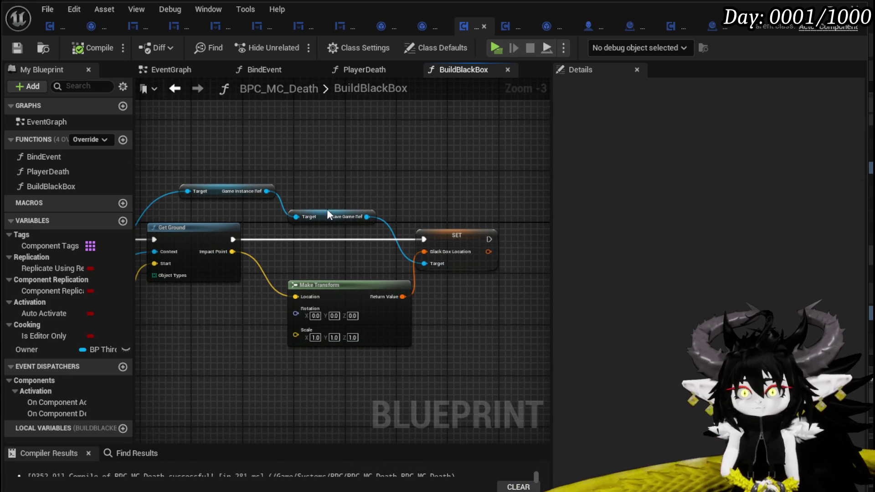
drag(295, 202, 395, 174)
drag(183, 256, 283, 135)
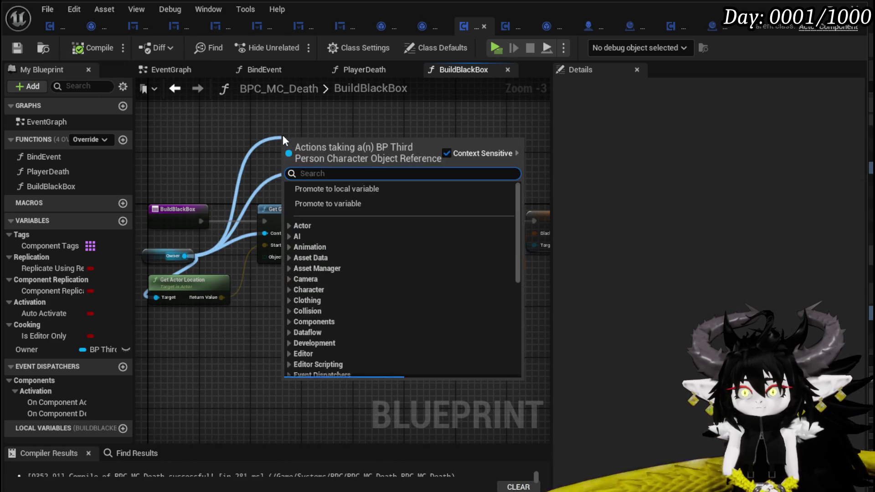
text(Create)
text( Game)
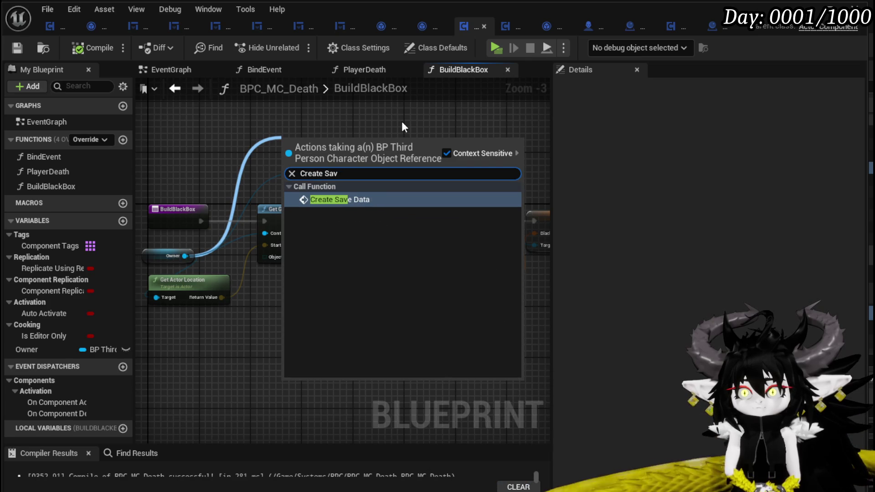
Step: Call the owner's Create Save Data after the Black Box Location SET node
click(353, 197)
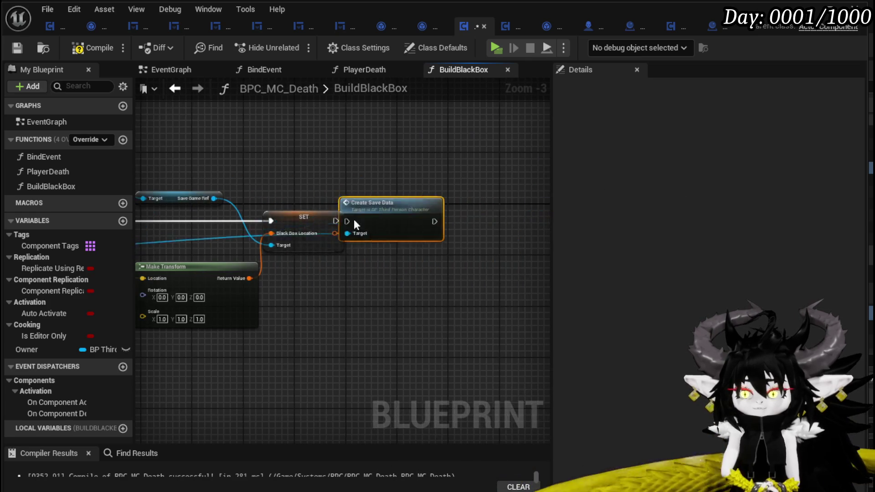
drag(318, 151, 401, 217)
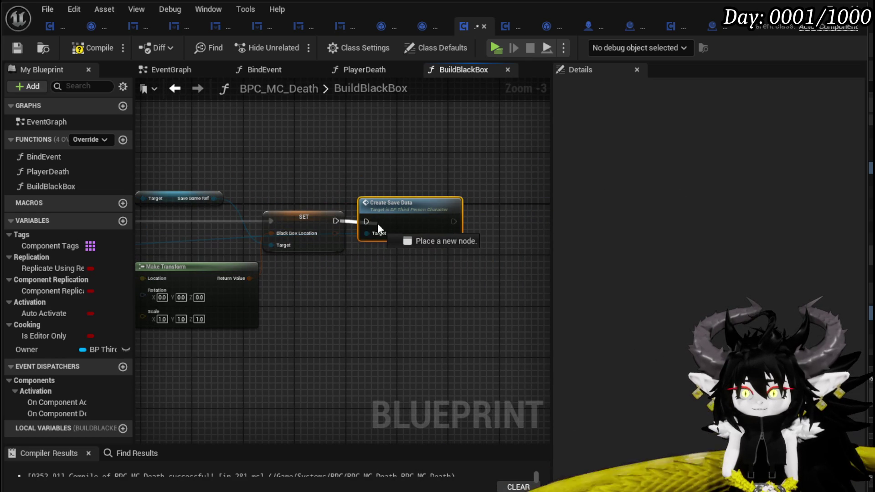
drag(335, 221, 370, 222)
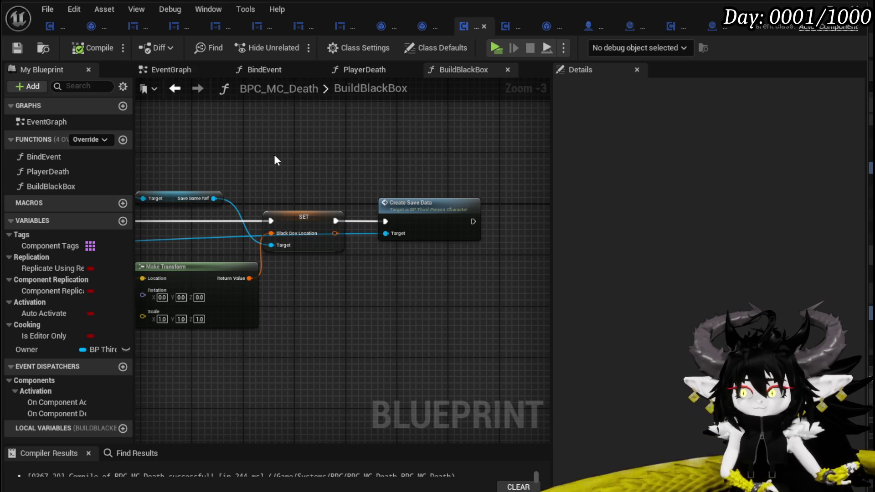
Step: Review the BuildBlackBox chain and enter the Create Save Data function graph
drag(275, 155, 511, 163)
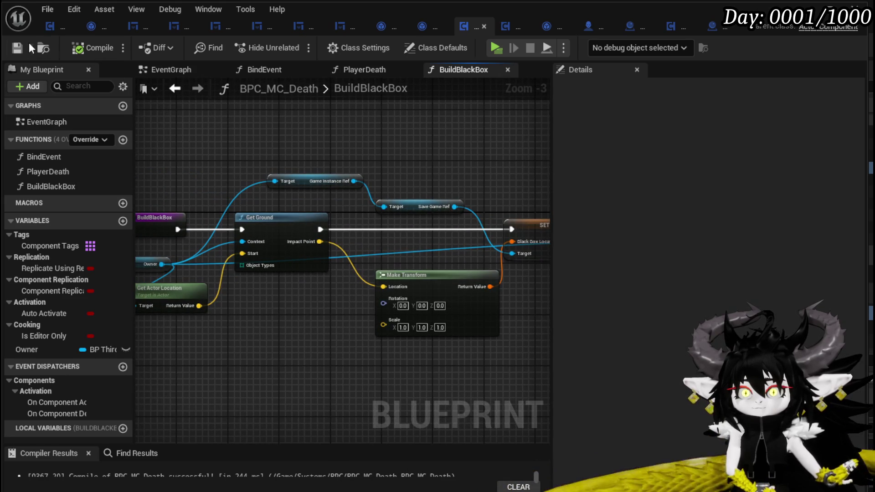
drag(419, 147, 275, 155)
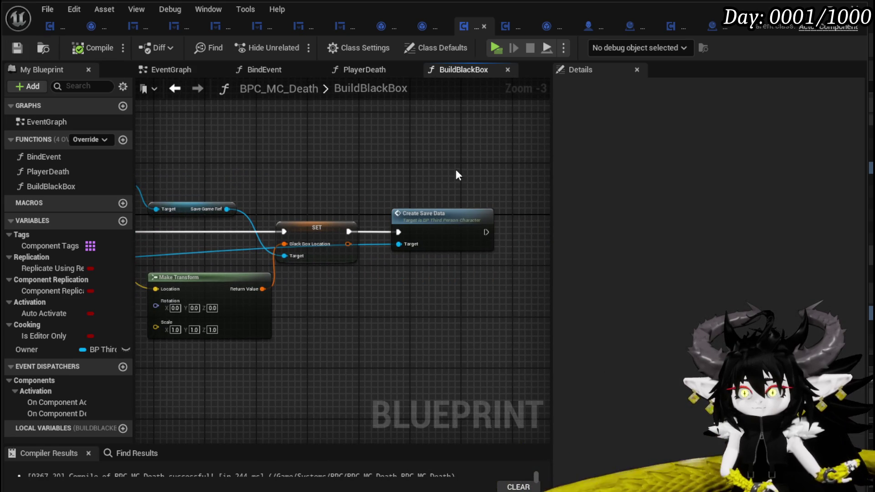
drag(455, 169, 356, 174)
double_click(329, 214)
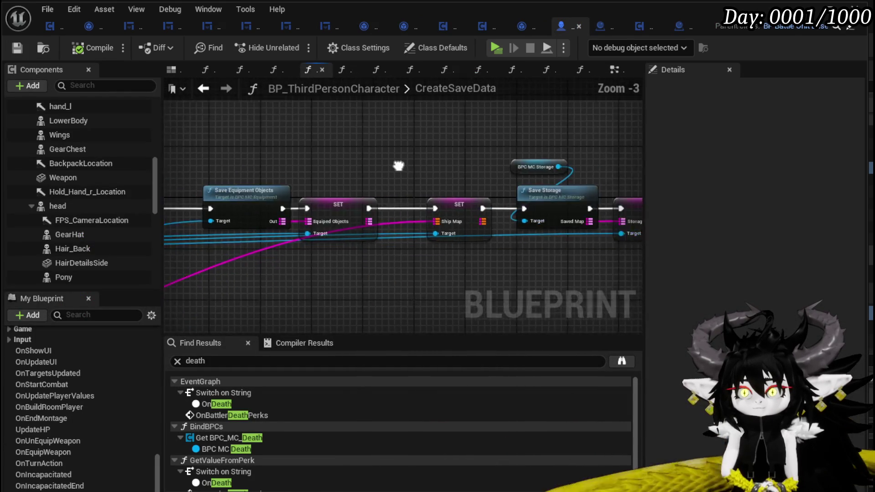
Step: Inspect CreateSaveData's Save Game Data chain and nudge its nodes rightward
drag(520, 147, 164, 147)
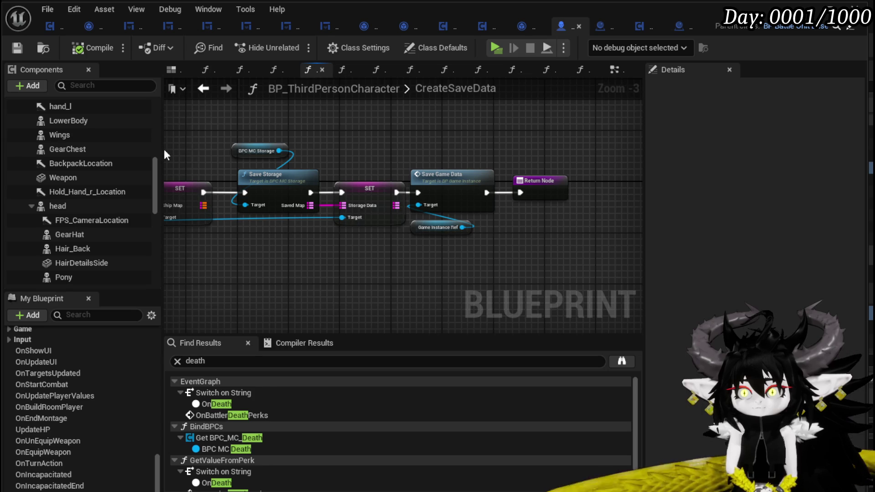
click(484, 185)
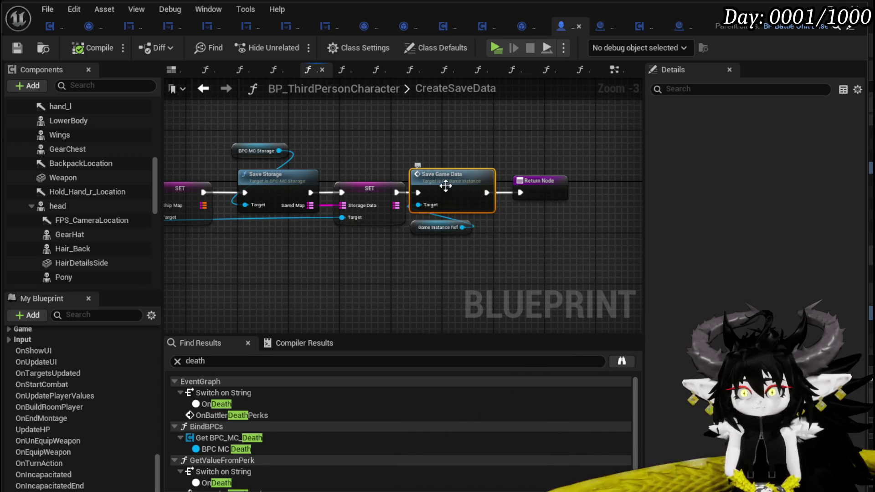
mouse_move(431, 147)
mouse_down()
mouse_move(345, 154)
mouse_move(369, 236)
mouse_up()
drag(366, 185, 373, 185)
click(358, 140)
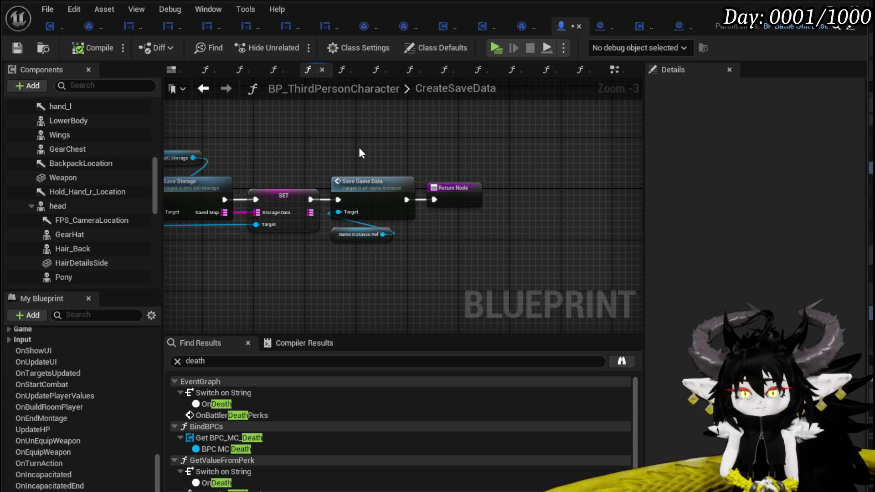
mouse_move(179, 69)
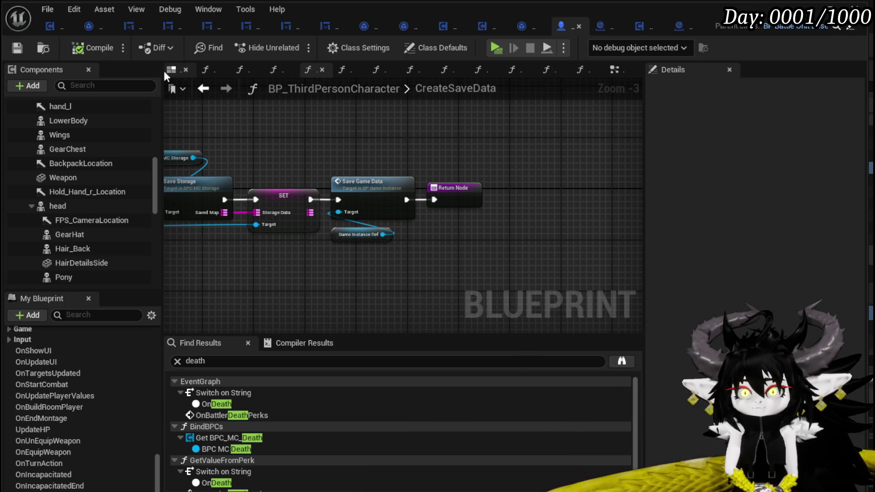
Step: Glance through the SetPerk, GetPerks and LootContainer tabs, then return to BPC_MC_Death
click(54, 25)
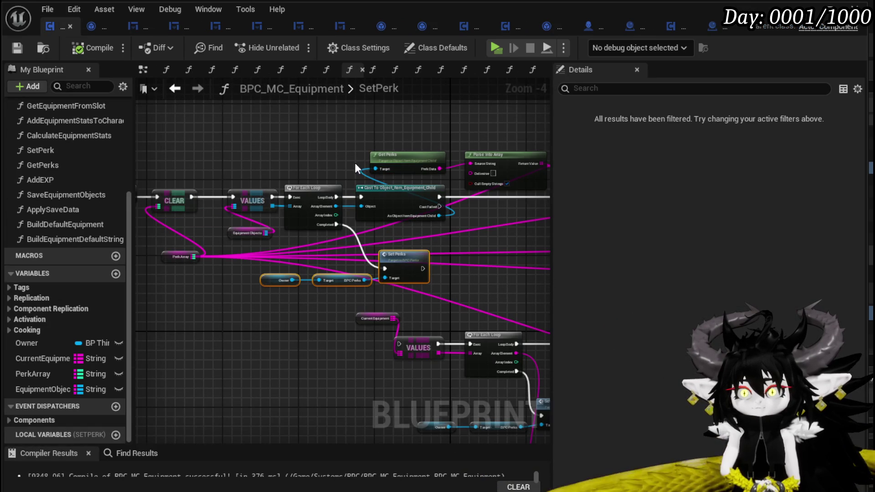
click(100, 26)
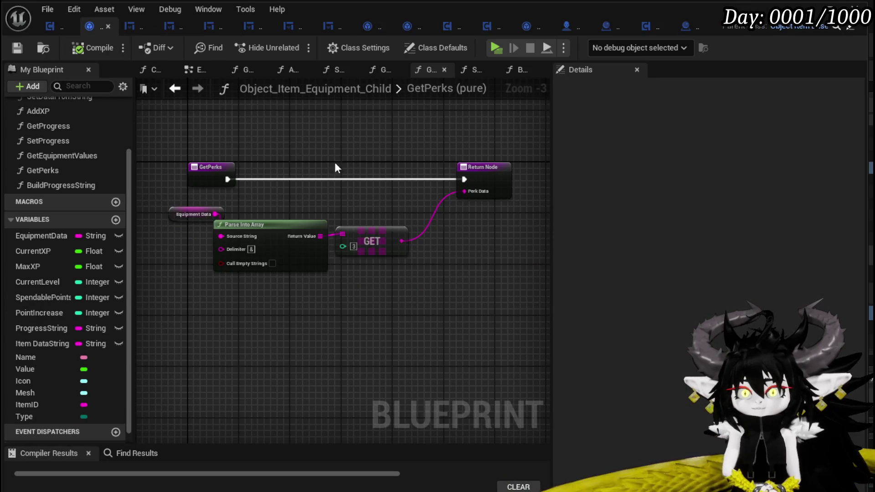
click(642, 26)
mouse_move(391, 177)
mouse_down()
mouse_move(212, 171)
mouse_move(360, 175)
mouse_up()
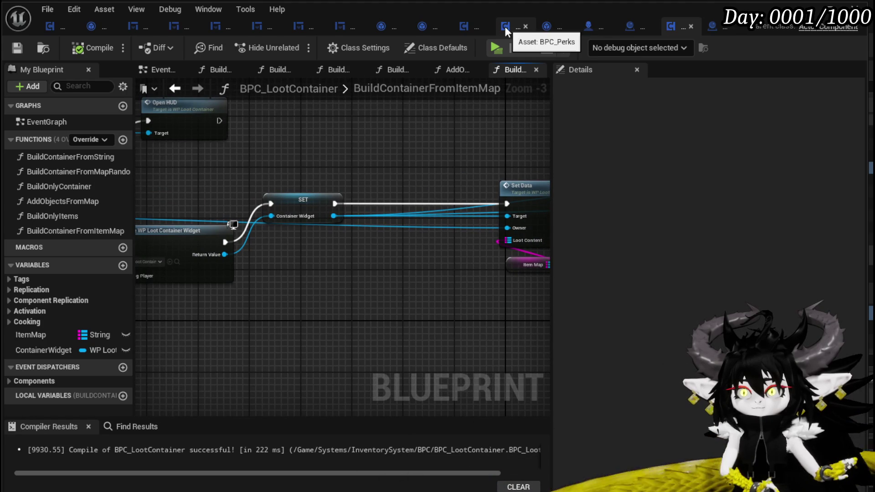
click(459, 27)
scroll(475, 168, down, 2)
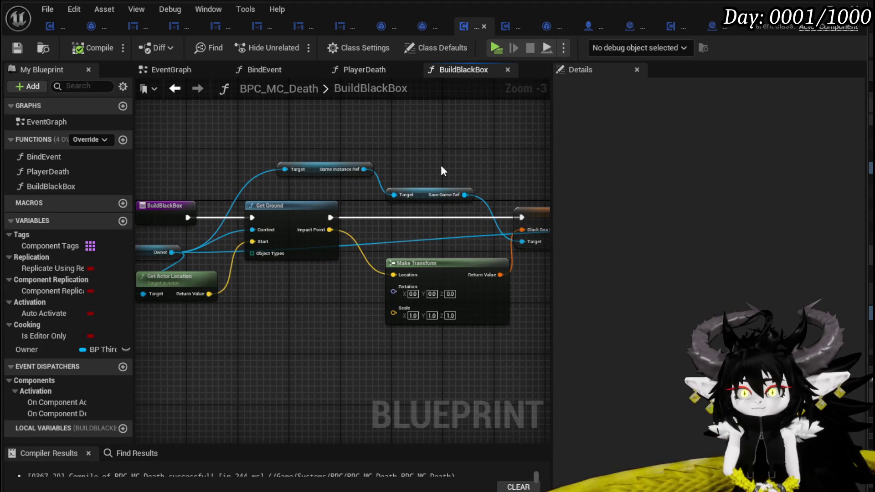
Step: Review BuildBlackBox, then go via EventGraph and BindEvent to the PlayerDeath function
drag(475, 168, 310, 150)
scroll(321, 137, up, 2)
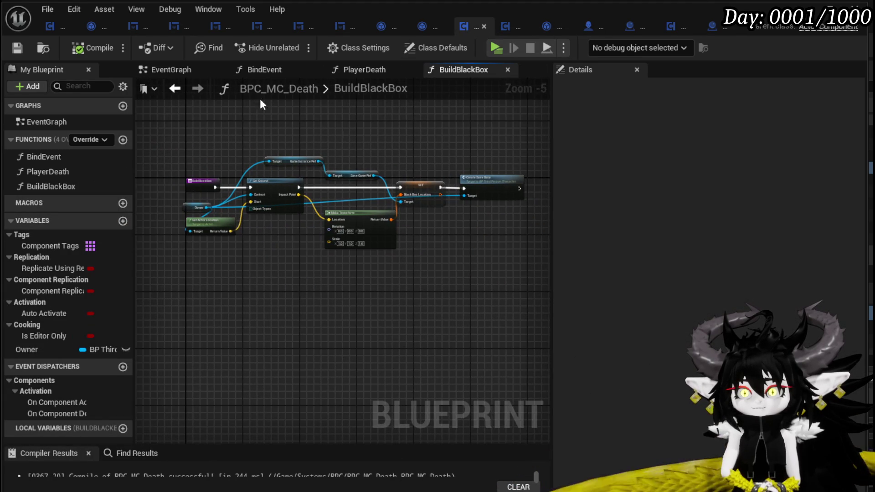
click(161, 70)
click(251, 74)
click(356, 71)
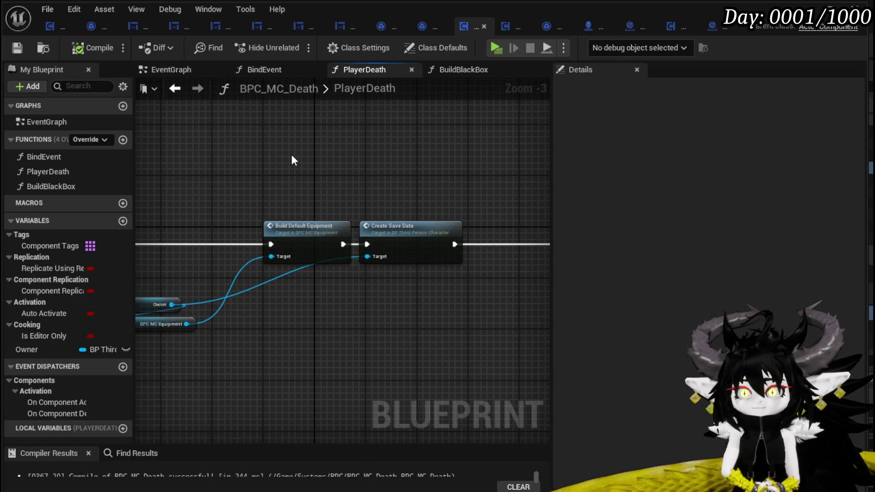
Step: Add a Build Black Box call to PlayerDeath right after its entry node
mouse_move(376, 164)
mouse_down()
mouse_move(320, 155)
mouse_move(537, 149)
mouse_up()
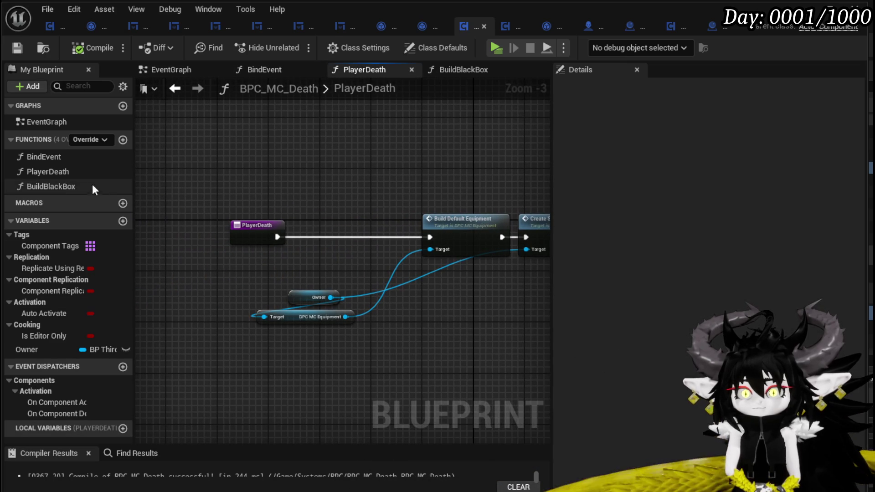
drag(65, 183, 314, 158)
drag(230, 226, 186, 213)
mouse_move(320, 170)
mouse_down()
mouse_move(204, 227)
mouse_move(206, 238)
mouse_up()
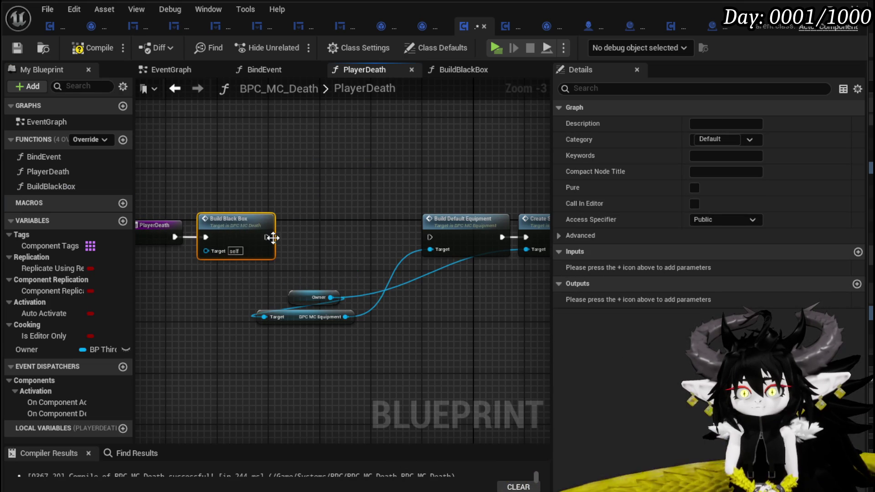
drag(266, 237, 147, 222)
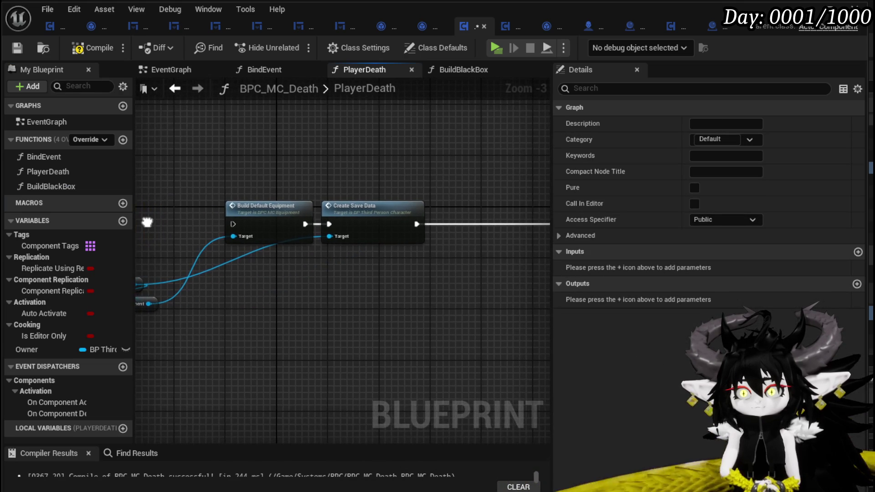
drag(340, 220, 410, 208)
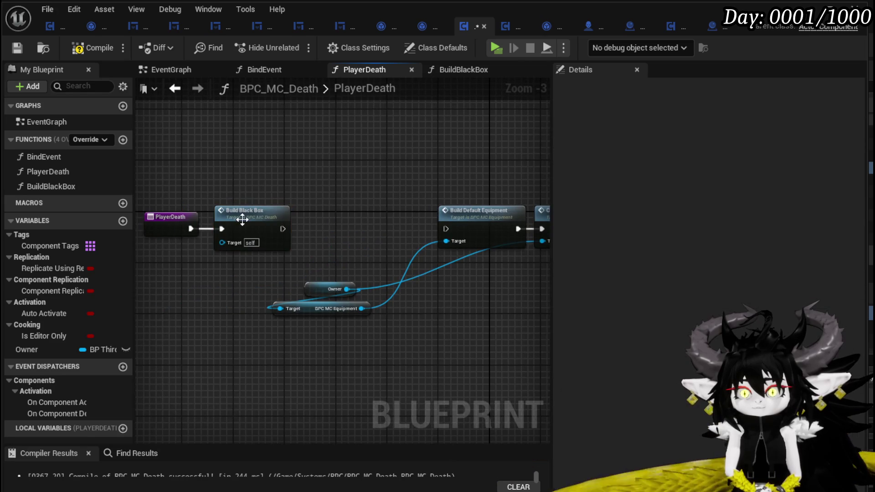
Step: Delete the Create Save Data call from BuildBlackBox, compile, and return to PlayerDeath
double_click(242, 220)
key(Delete)
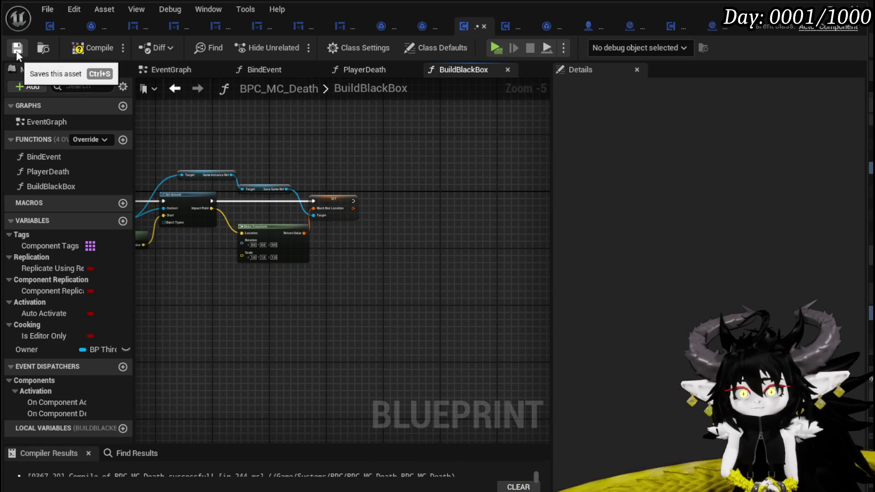
click(91, 47)
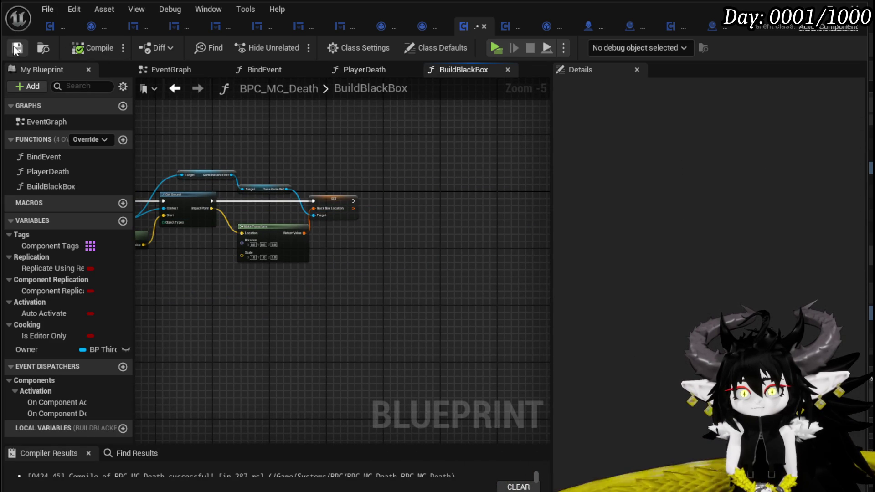
click(167, 69)
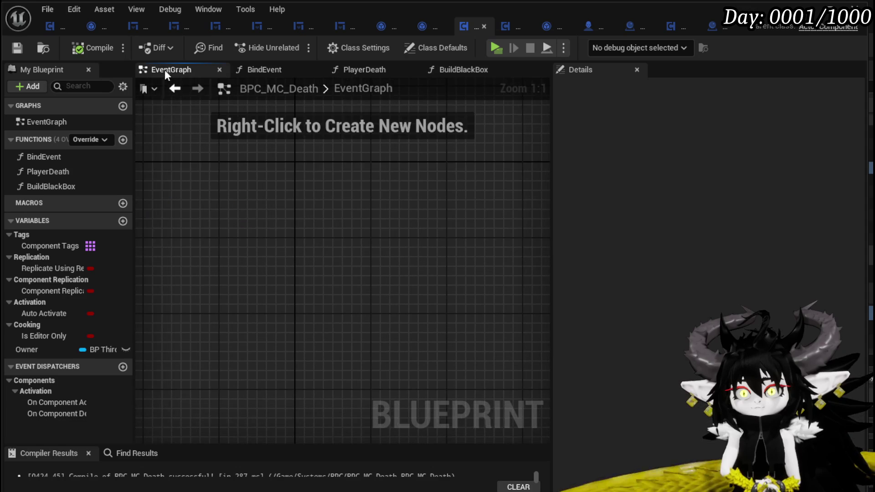
click(431, 69)
click(370, 71)
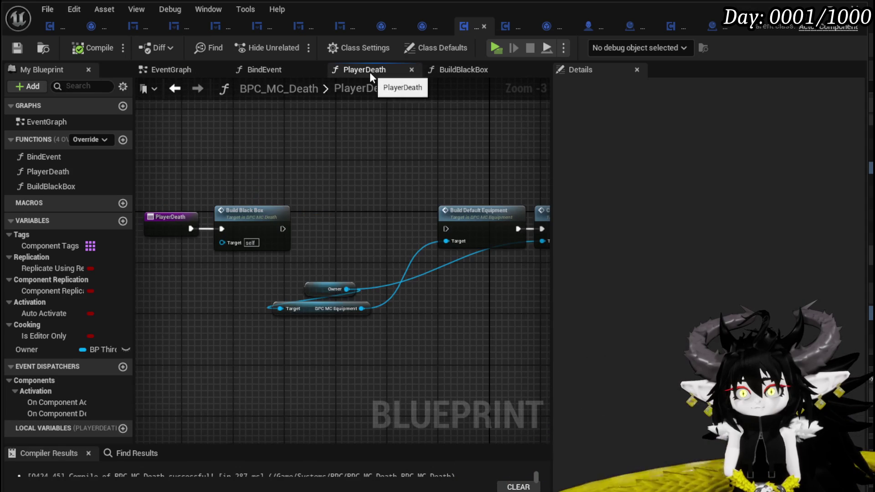
Step: Wire Build Black Box into Build Default Equipment, space it evenly, compile and review the chain
drag(283, 229, 446, 232)
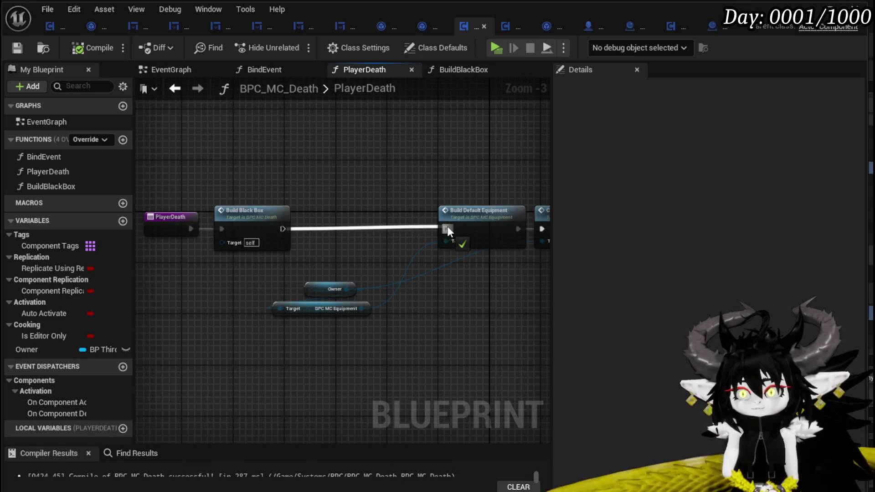
drag(247, 215, 338, 214)
click(173, 106)
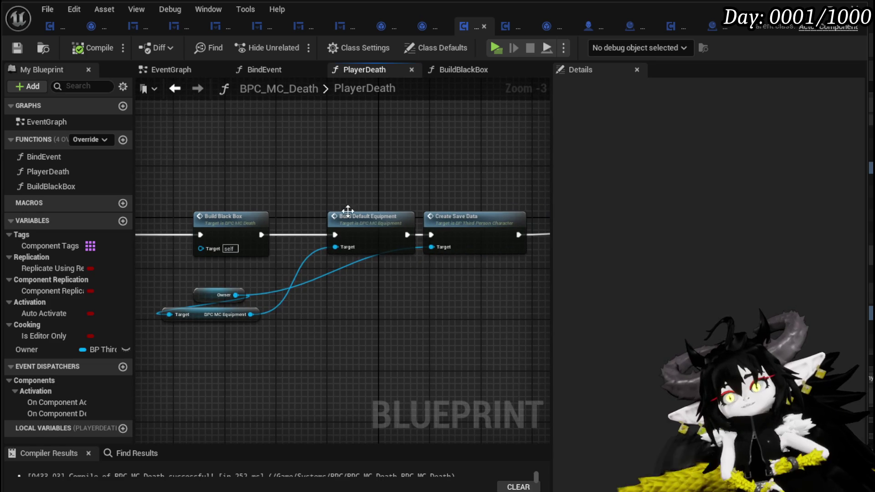
click(349, 214)
click(459, 218)
mouse_move(470, 187)
mouse_down()
mouse_move(264, 180)
mouse_move(512, 171)
mouse_up()
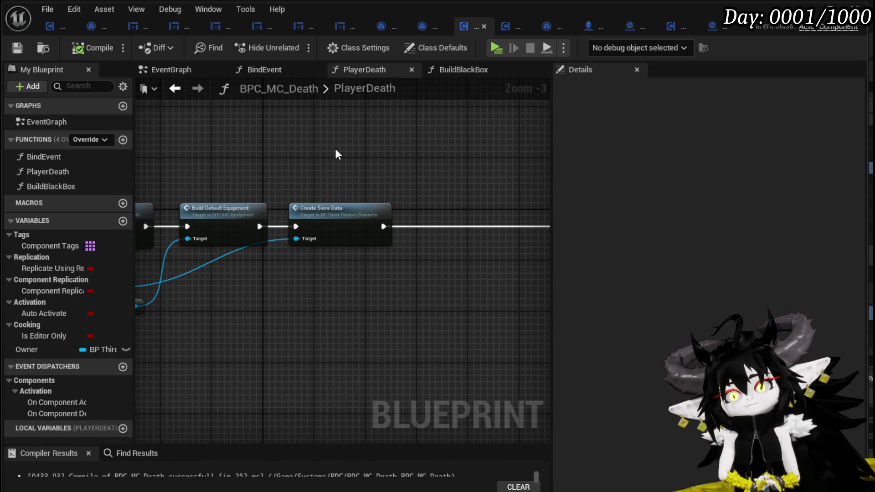
drag(335, 154, 400, 140)
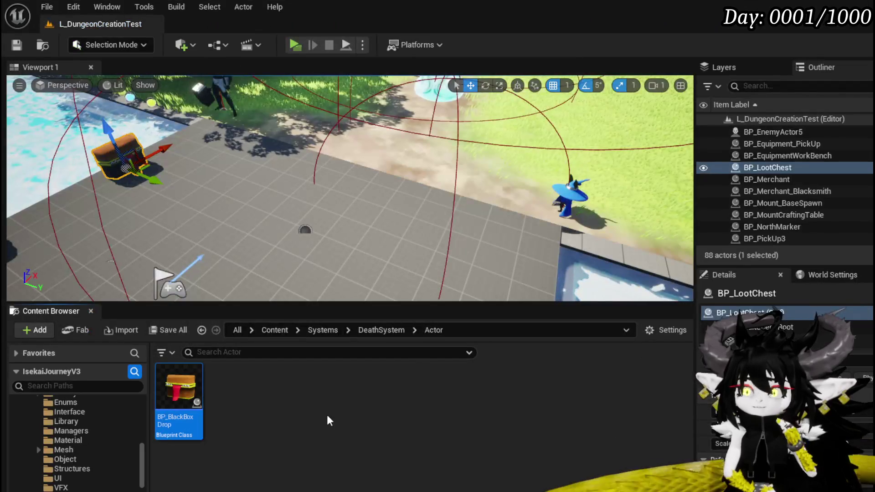
scroll(75, 441, down, 2)
scroll(75, 440, down, 3)
scroll(75, 441, down, 3)
scroll(76, 441, up, 3)
scroll(76, 440, up, 3)
scroll(75, 441, down, 4)
scroll(75, 441, down, 3)
scroll(75, 441, down, 3)
scroll(75, 440, down, 3)
scroll(75, 441, down, 2)
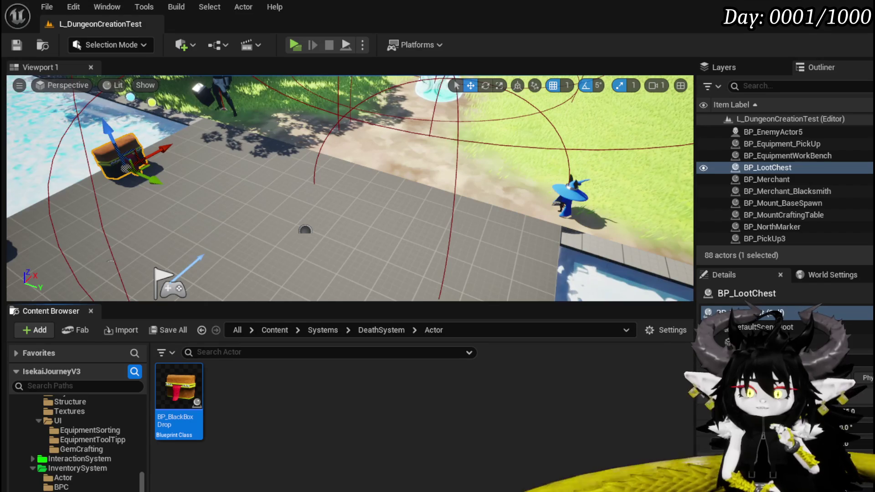
scroll(76, 441, up, 2)
scroll(76, 441, down, 2)
scroll(76, 441, down, 3)
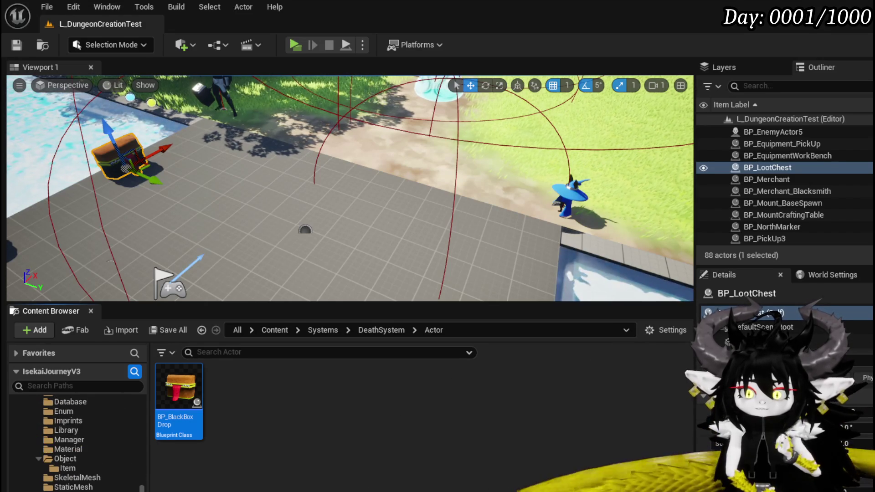
scroll(75, 442, down, 2)
scroll(75, 441, down, 1)
scroll(75, 441, down, 1)
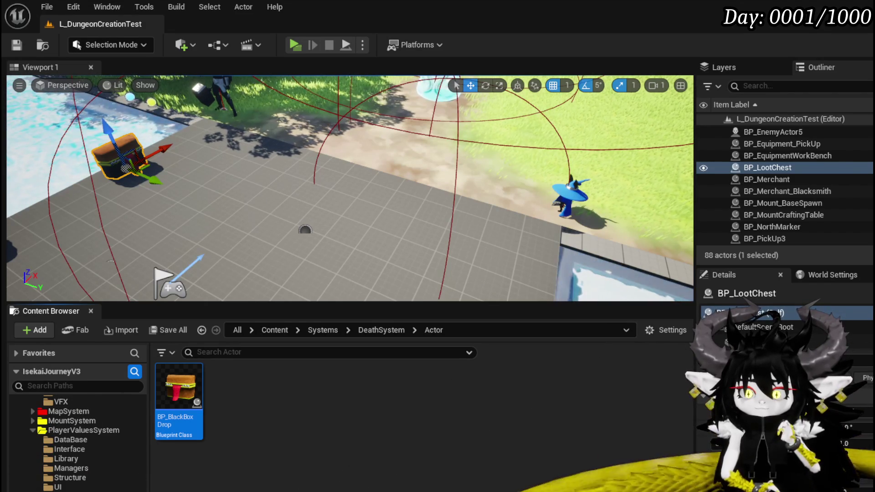
Step: Open the SaveAndLoadSystem GameInstance folder in the Content Browser
click(202, 330)
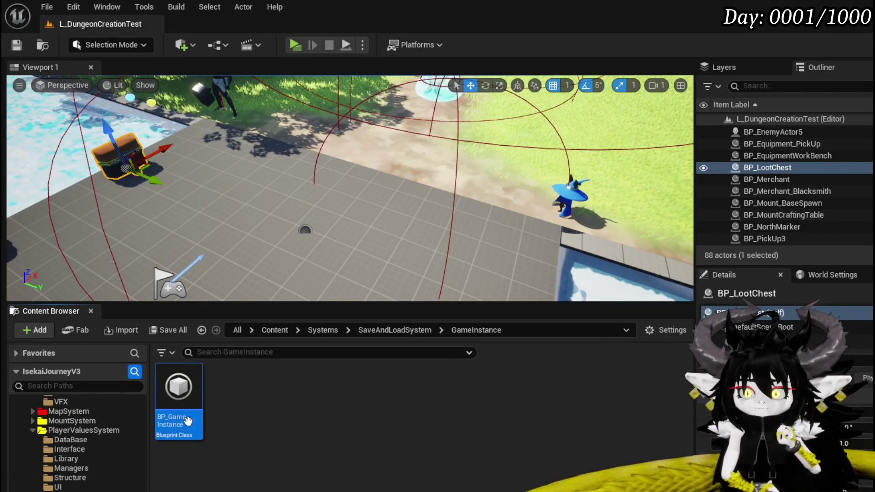
Step: Open BP_GameInstance, review its save/load events, and move Print String right of the Branch
double_click(195, 432)
scroll(309, 252, down, 2)
scroll(341, 241, down, 1)
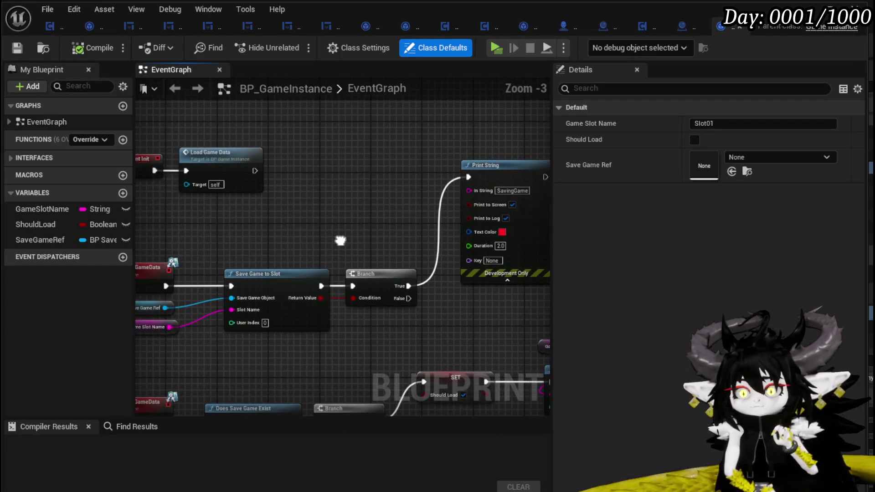
drag(341, 242, 419, 196)
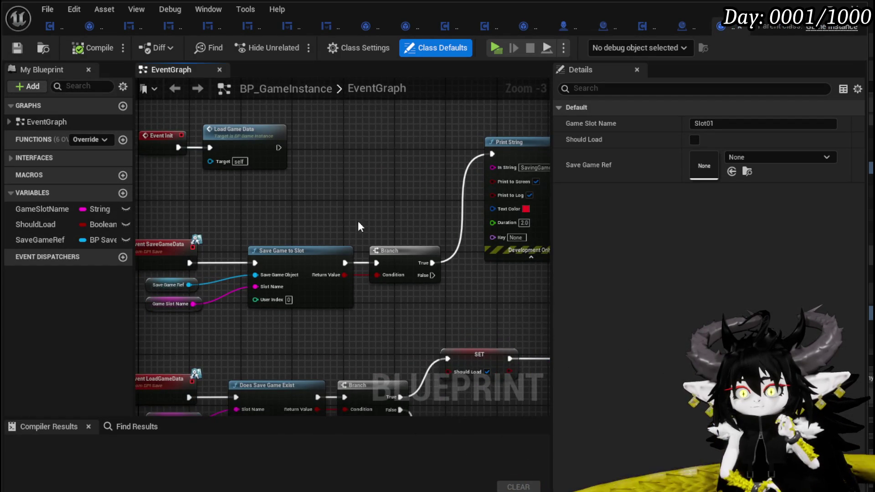
scroll(403, 195, up, 3)
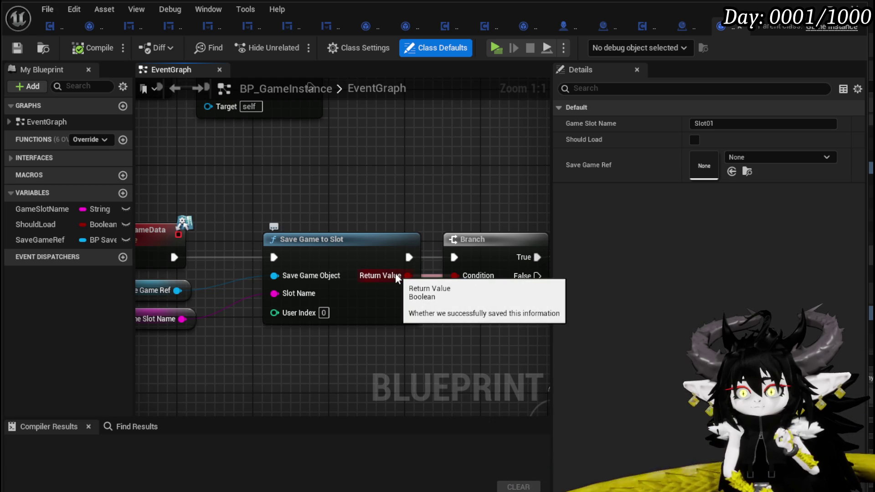
scroll(397, 187, down, 2)
mouse_move(396, 187)
mouse_down()
mouse_move(401, 319)
mouse_move(406, 244)
mouse_move(392, 191)
mouse_move(378, 329)
mouse_up()
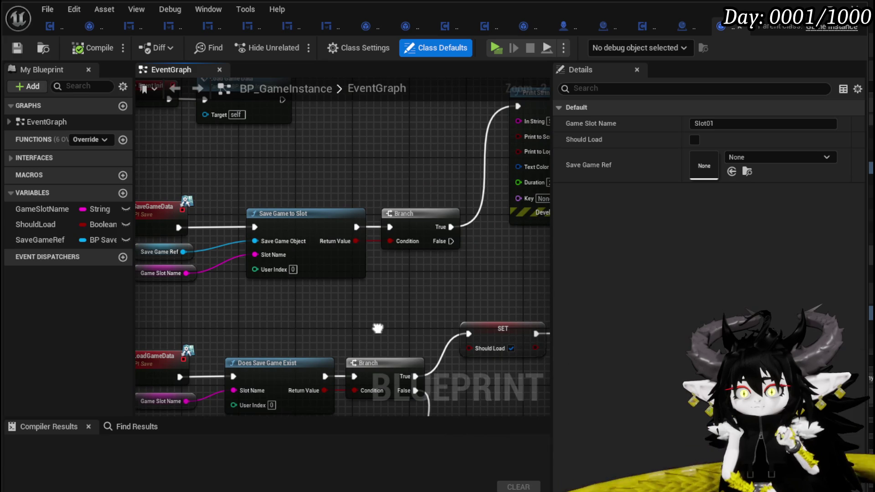
drag(378, 329, 416, 330)
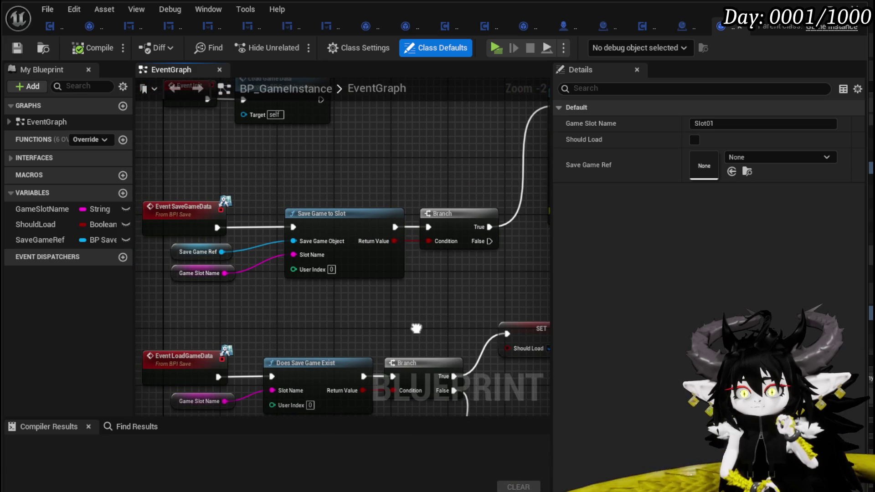
mouse_move(416, 329)
mouse_down()
mouse_move(315, 260)
mouse_move(300, 340)
mouse_up()
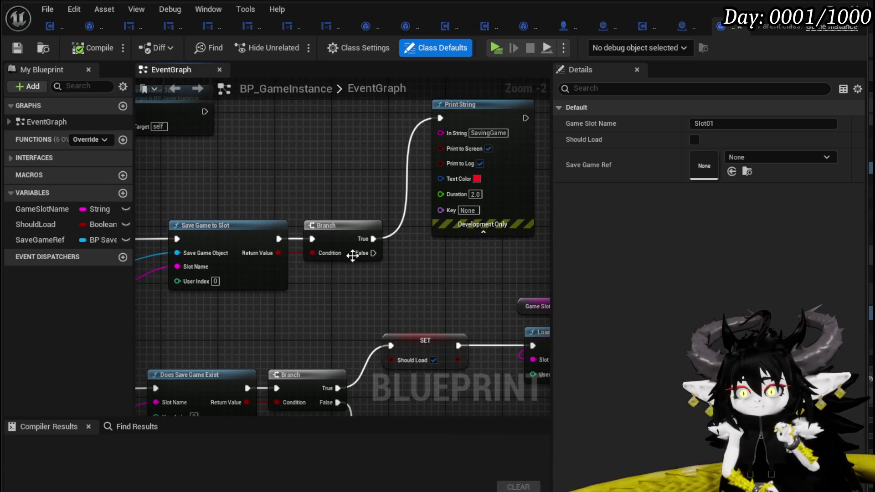
drag(501, 216, 531, 214)
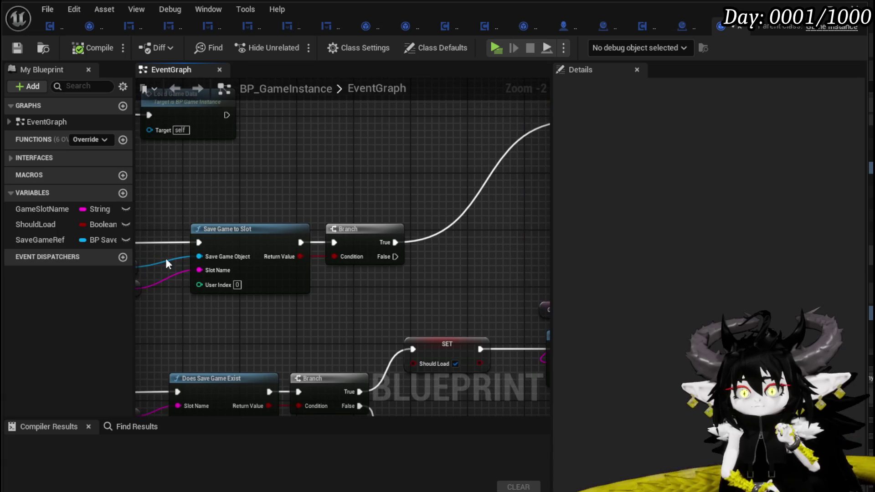
Step: Create an OnGameSaved event dispatcher and call it from the Branch True after a successful save
click(123, 257)
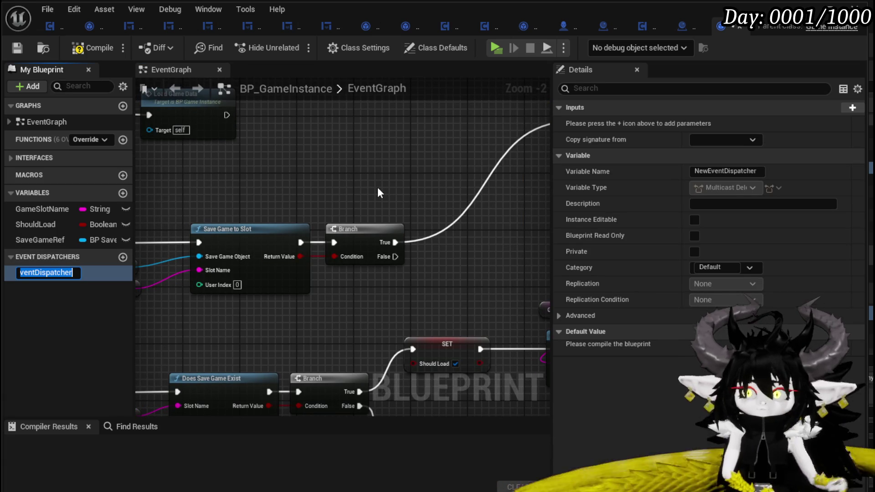
text(OnGam)
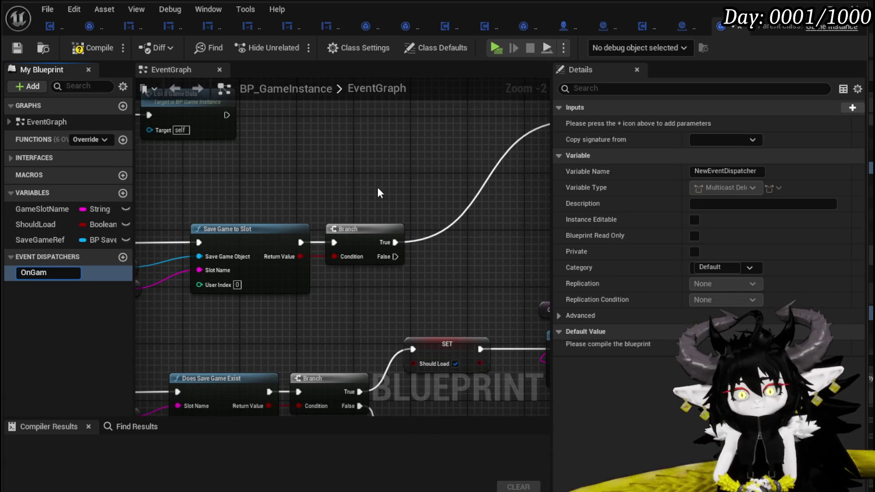
text(eSaved)
key(Return)
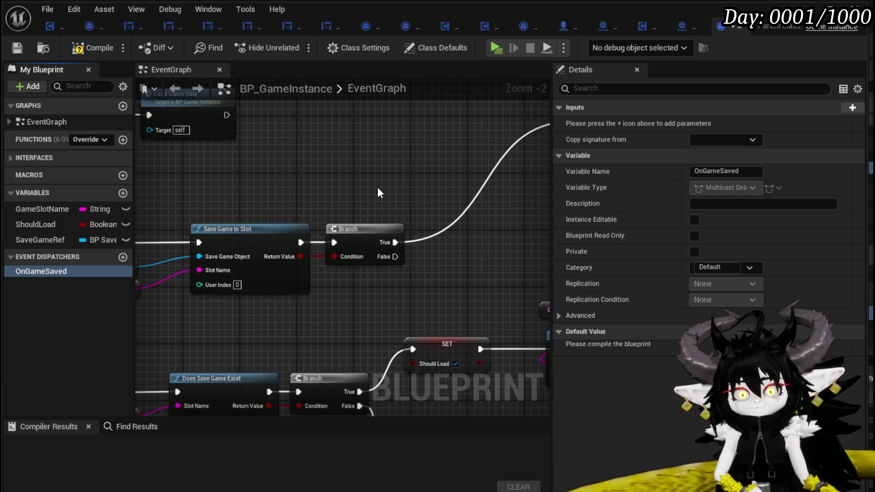
drag(63, 272, 442, 176)
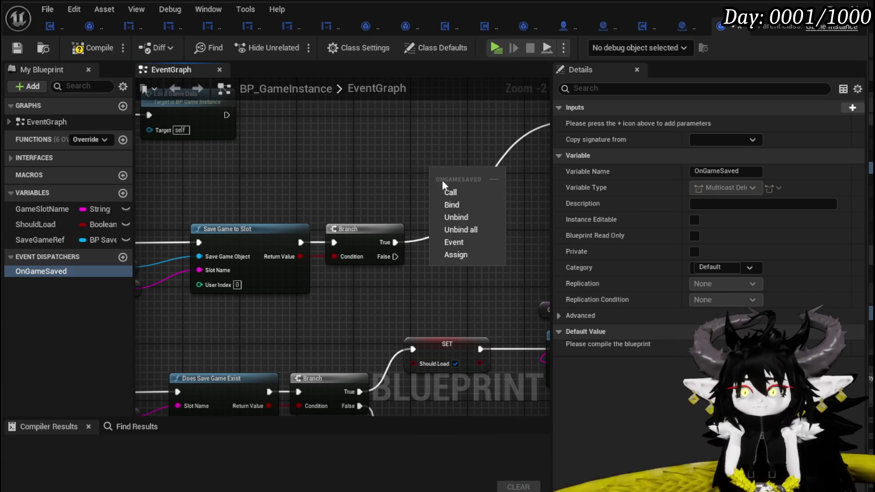
click(446, 192)
drag(386, 242, 433, 185)
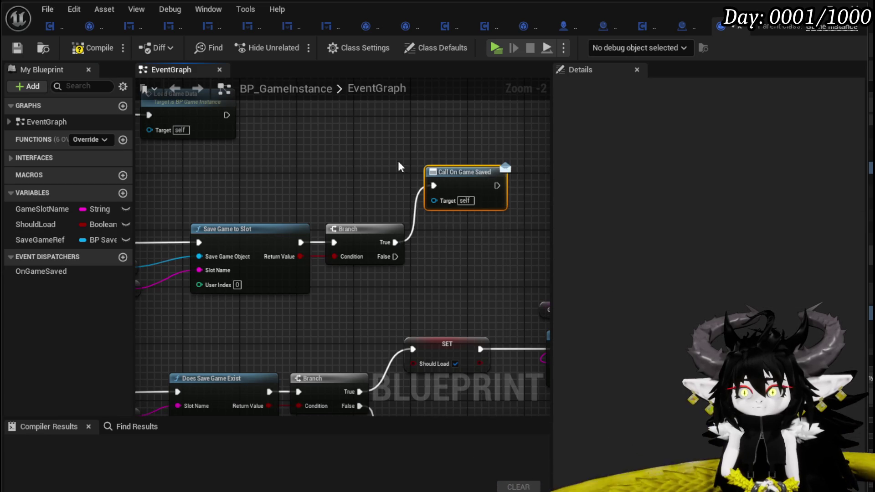
drag(404, 244, 410, 201)
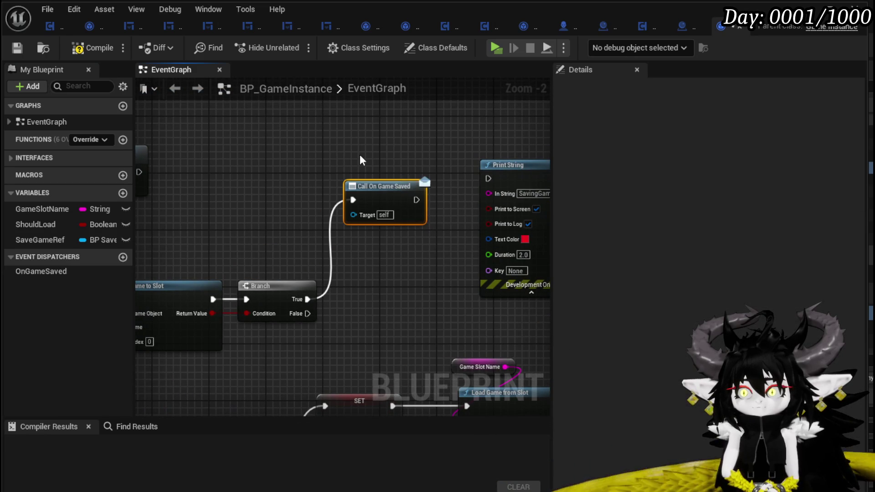
Step: Chain Call On Game Saved into Print String, tidy the nodes and compile BP_GameInstance
click(87, 50)
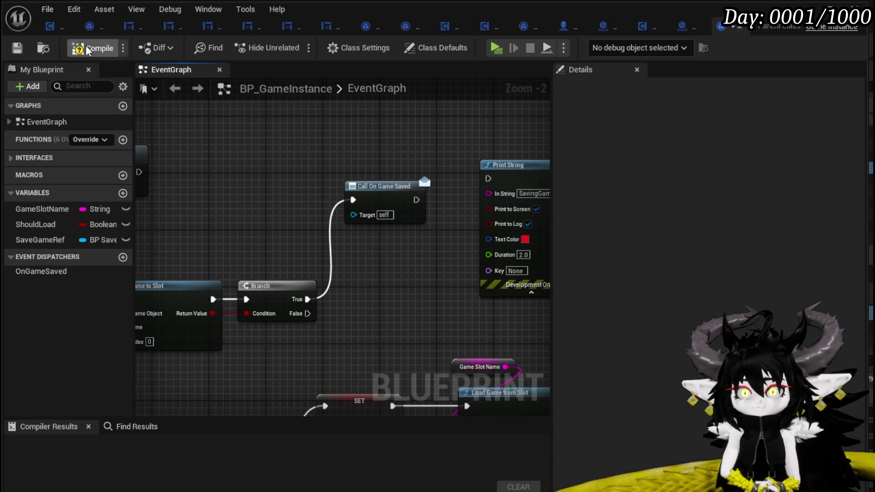
drag(417, 199, 496, 183)
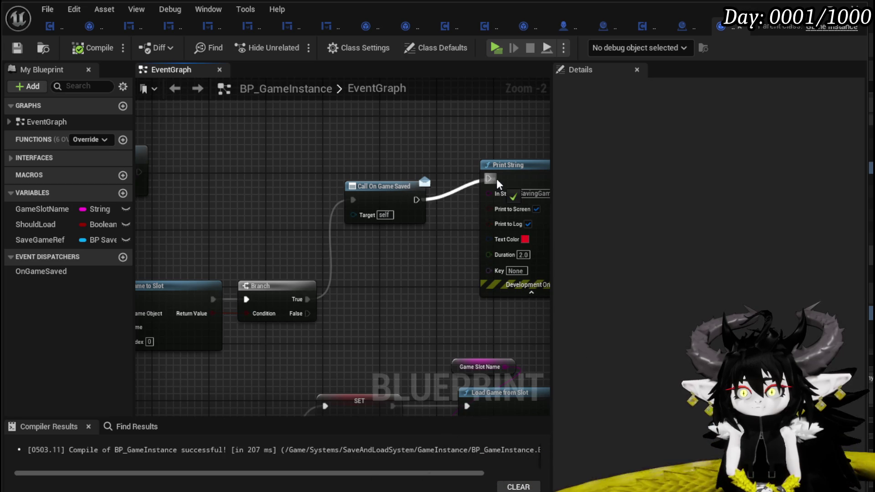
click(539, 176)
drag(394, 181, 387, 160)
drag(349, 132, 502, 114)
click(94, 41)
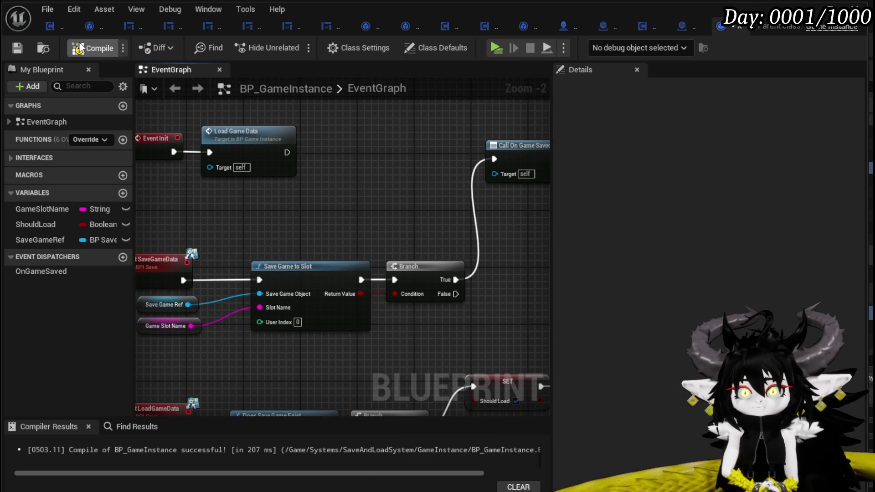
Step: Pan across the graph to review the load chain from Event Init through Cast To BP_SaveGame
drag(388, 218, 430, 150)
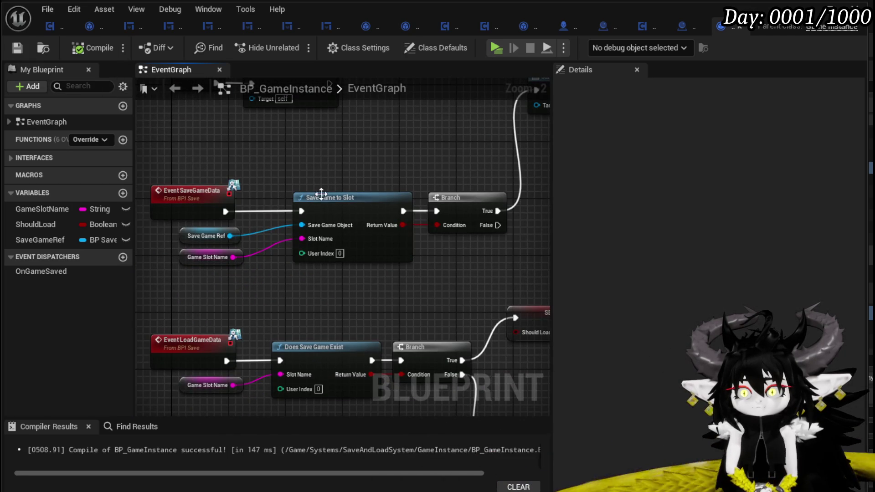
scroll(365, 166, down, 1)
drag(365, 166, 154, 117)
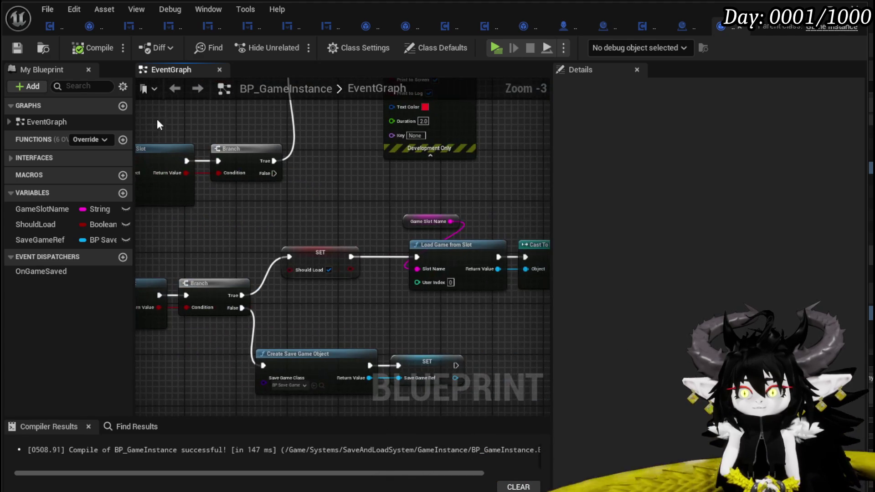
mouse_move(371, 228)
mouse_down()
mouse_move(196, 195)
mouse_move(539, 243)
mouse_up()
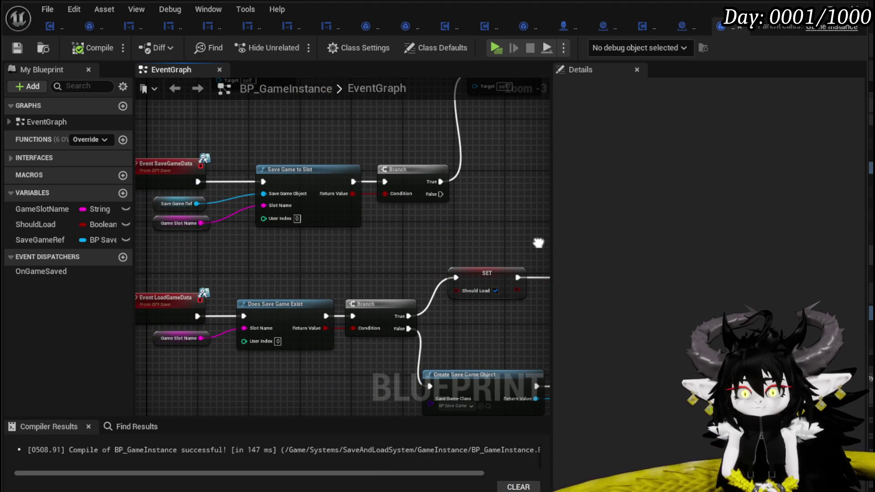
drag(298, 114, 349, 178)
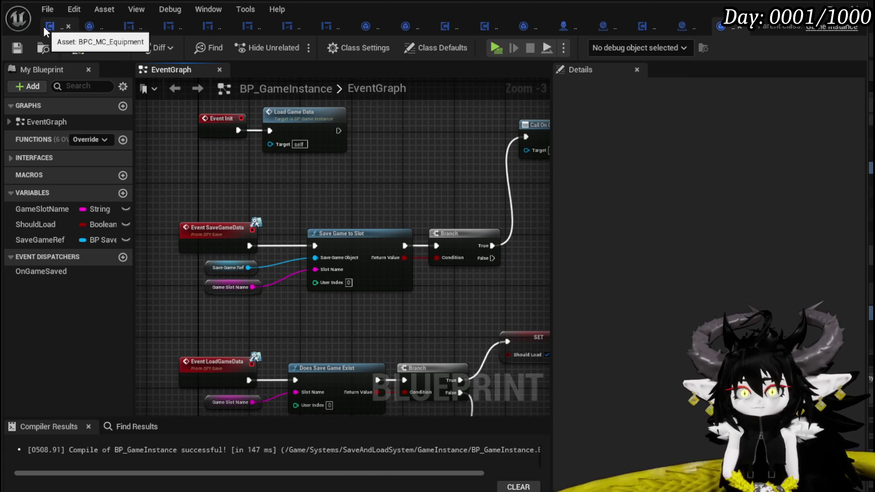
Step: Return to BPC_MC_Death's BindEvent function and pull a Game Instance Ref getter off Owner
click(455, 25)
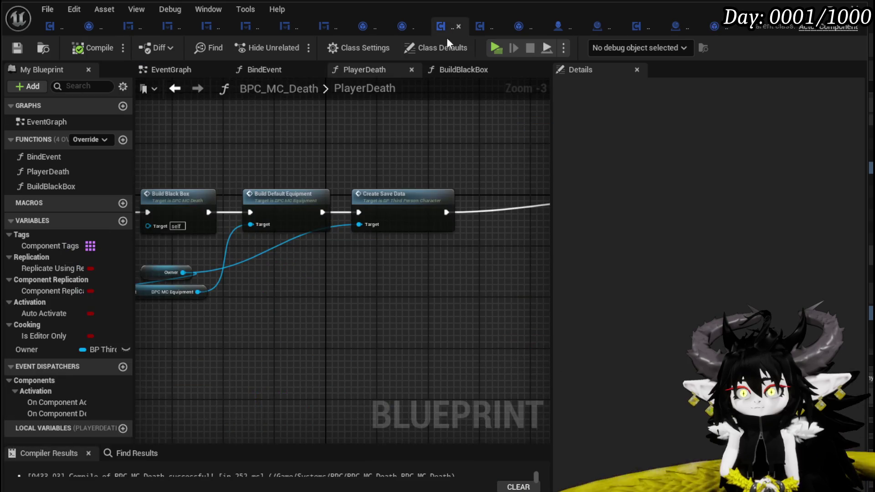
mouse_move(376, 167)
mouse_down()
mouse_move(476, 154)
mouse_move(395, 148)
mouse_up()
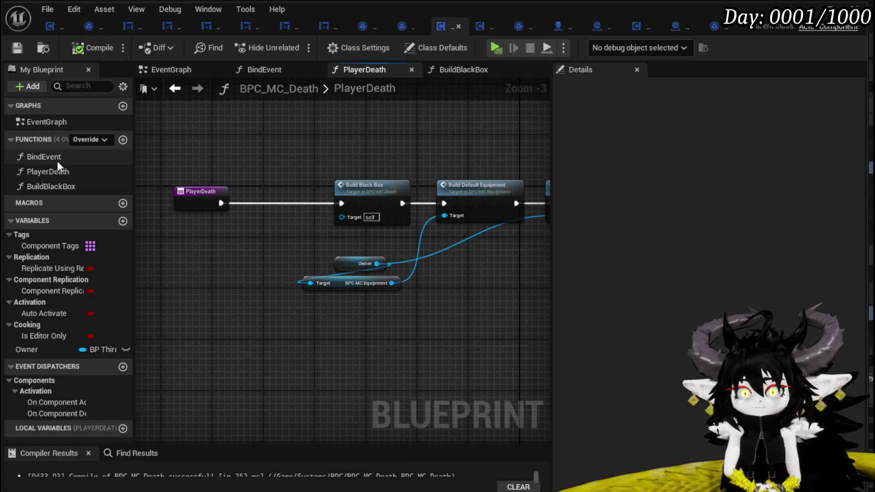
double_click(48, 157)
drag(306, 221, 442, 267)
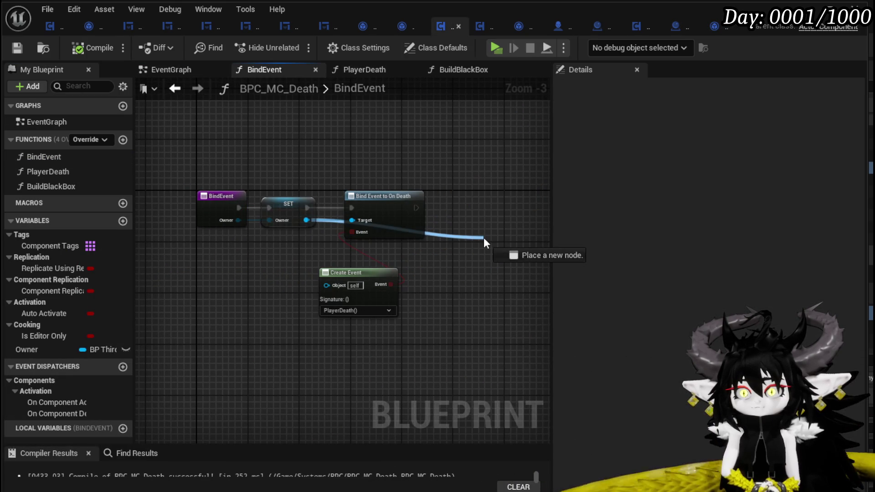
text(game insta)
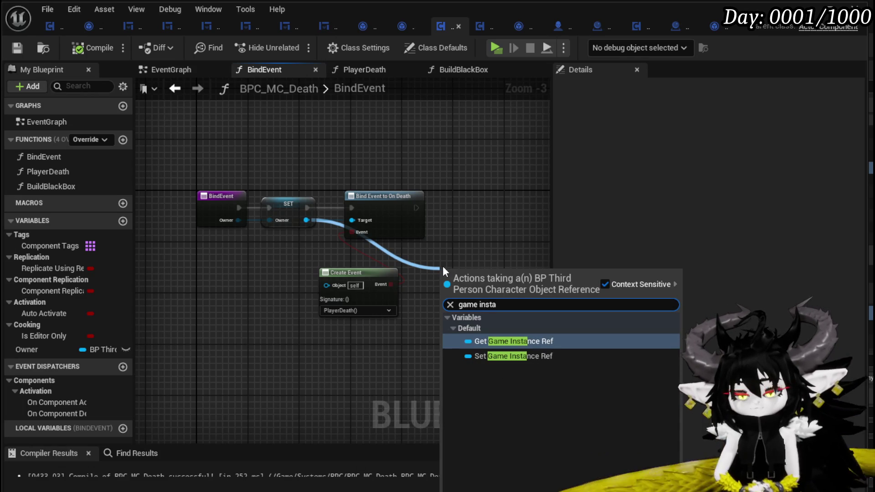
click(488, 340)
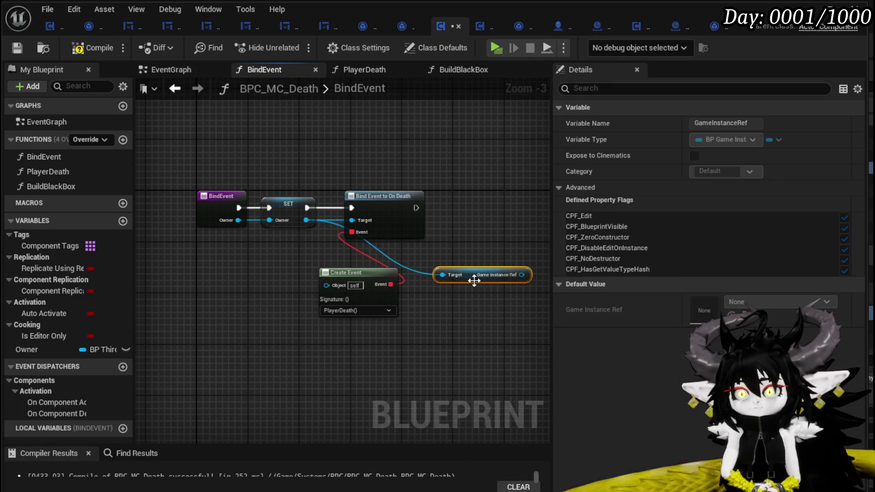
scroll(443, 197, up, 2)
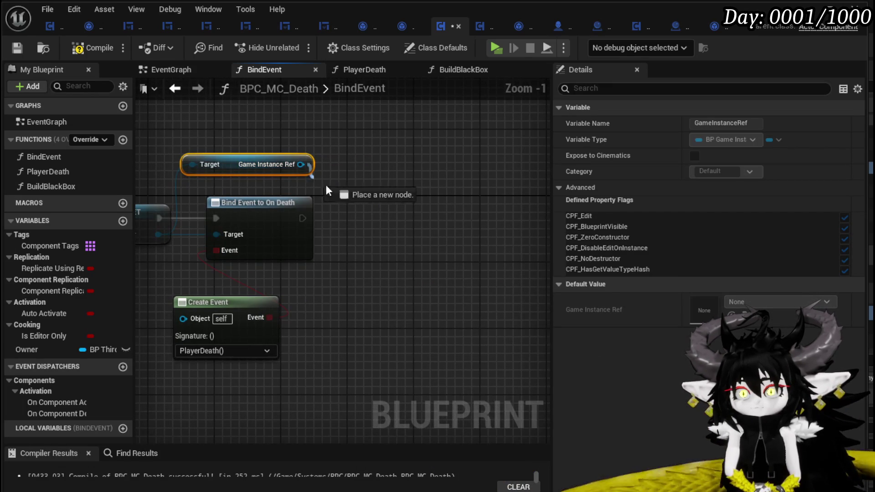
Step: Abandon binding to the save event, delete the Game Instance Ref node and compile BPC_MC_Death
drag(301, 164, 371, 205)
text(Bin)
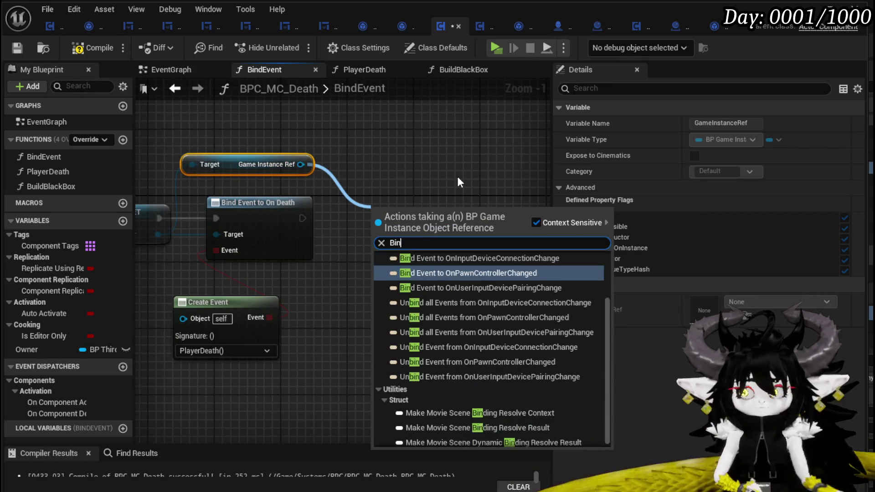
text(d on Save)
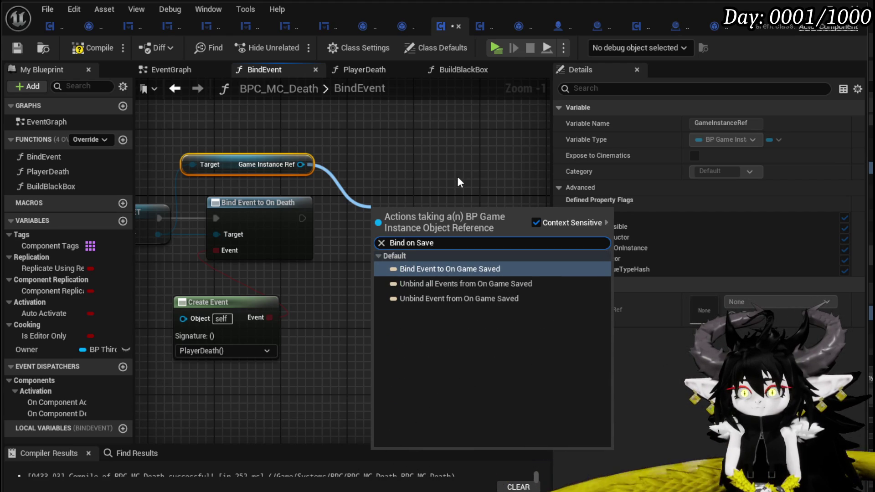
click(454, 165)
click(340, 159)
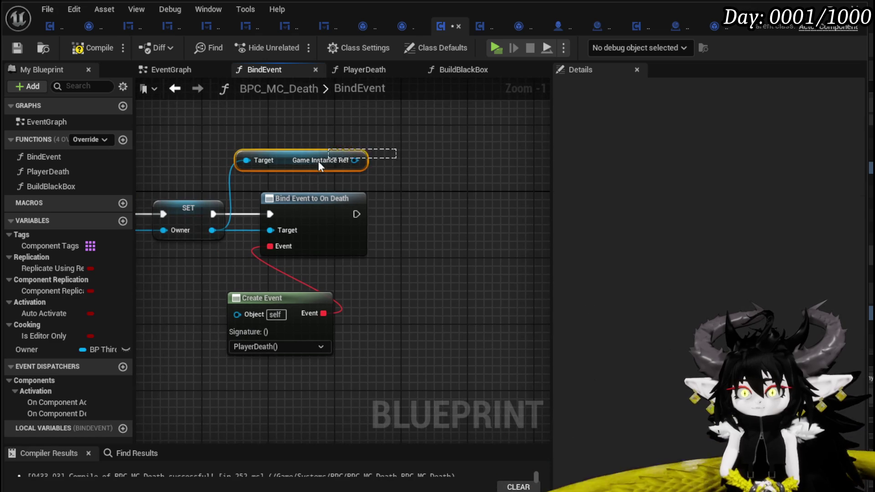
key(Delete)
click(77, 49)
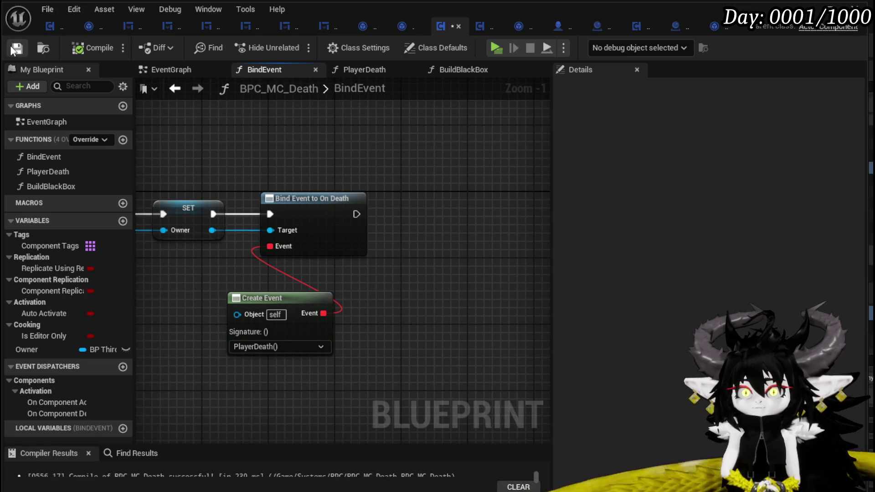
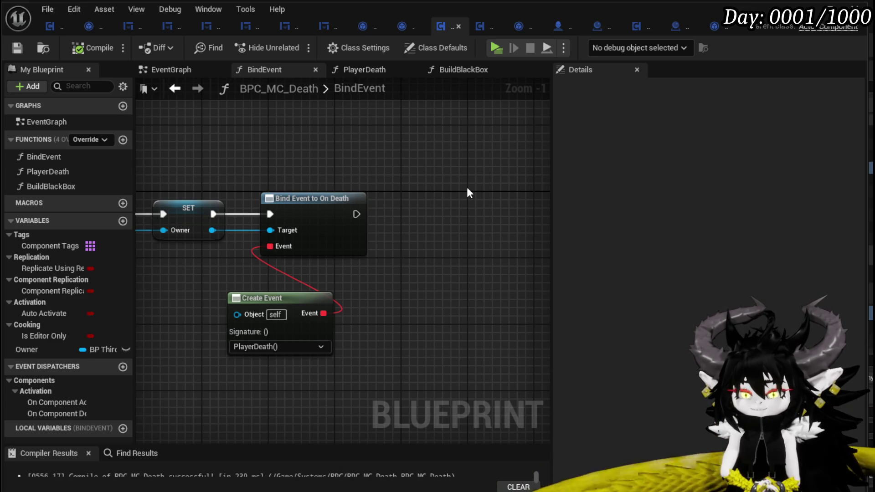
Step: Select the Get Current Level Name and Open Level nodes inside the PlayerDeath graph
double_click(50, 170)
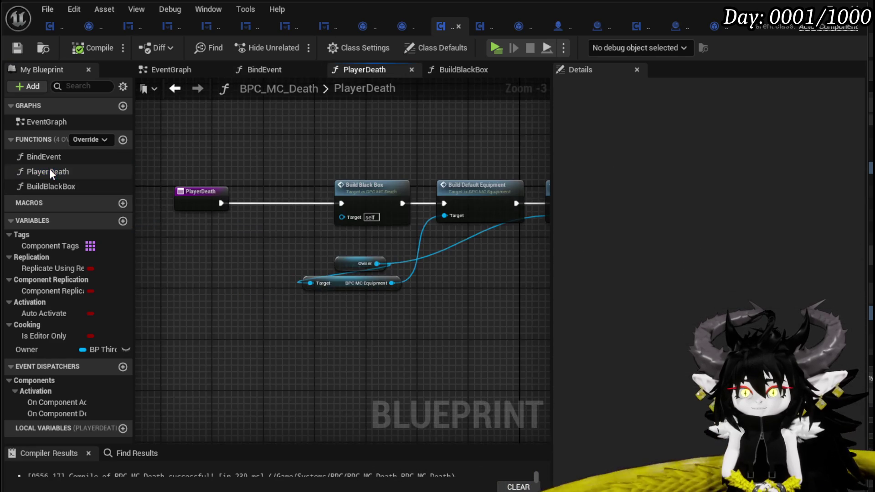
mouse_move(261, 241)
mouse_down()
mouse_move(269, 239)
mouse_move(267, 262)
mouse_move(512, 166)
mouse_up()
drag(362, 148, 327, 274)
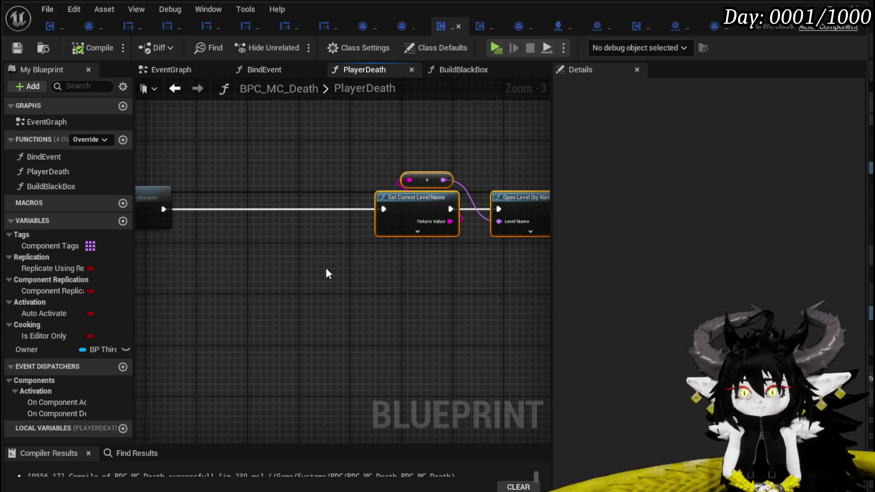
Step: Collapse the selected level-loading nodes into a new function named ReloadLevel
right_click(417, 198)
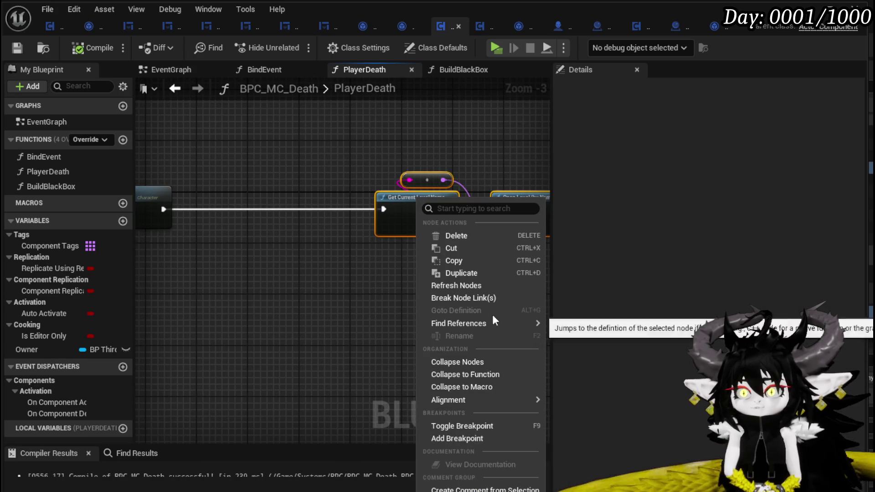
click(465, 374)
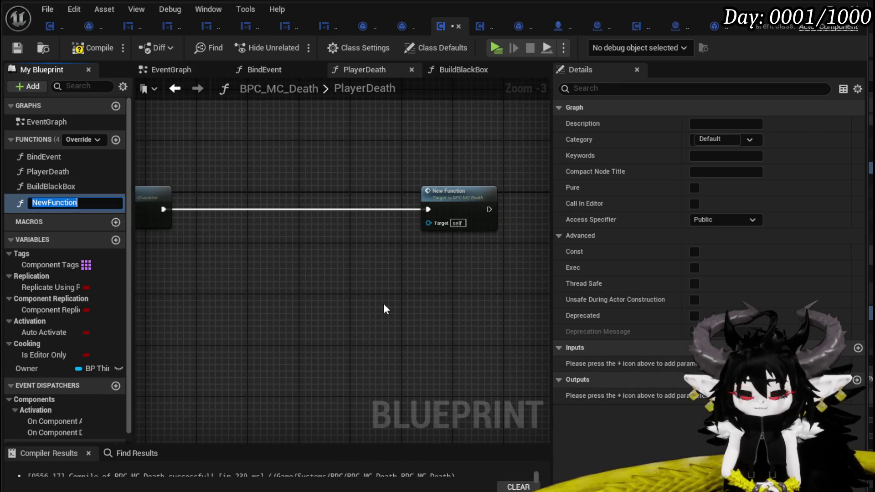
text(Reload)
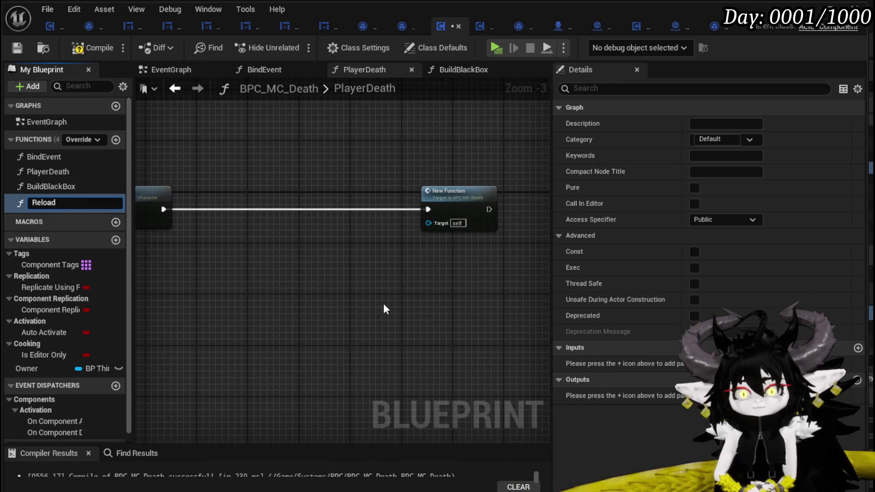
text(Level)
key(Return)
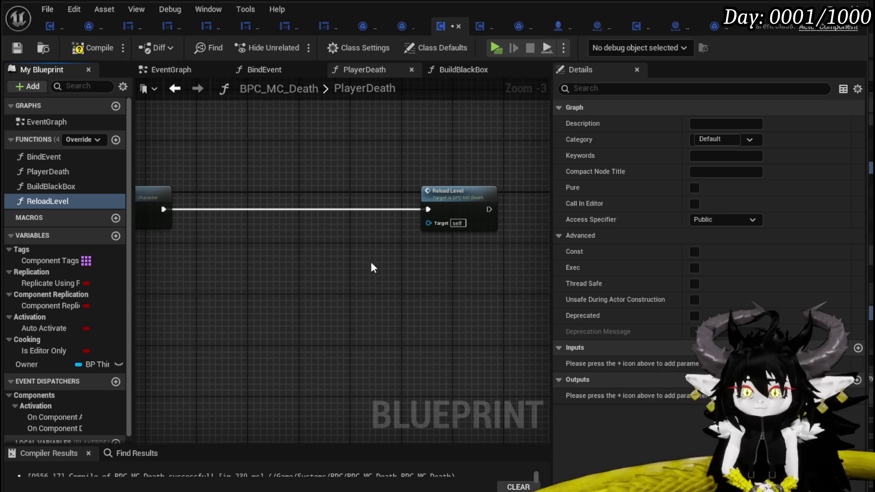
Step: Compile and save the blueprint, then bring the save-data and Build Black Box nodes into view
click(72, 48)
click(14, 48)
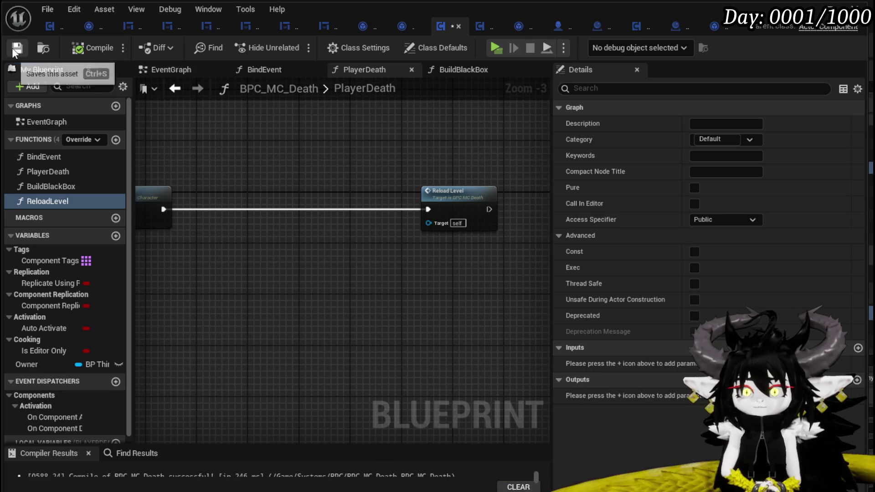
drag(309, 148, 511, 155)
mouse_move(274, 307)
mouse_down()
mouse_move(373, 279)
mouse_move(254, 263)
mouse_move(370, 261)
mouse_up()
Step: Add Get Game Instance Ref from Owner and a Bind Event to On Game Saved after Build Default Equipment
click(212, 251)
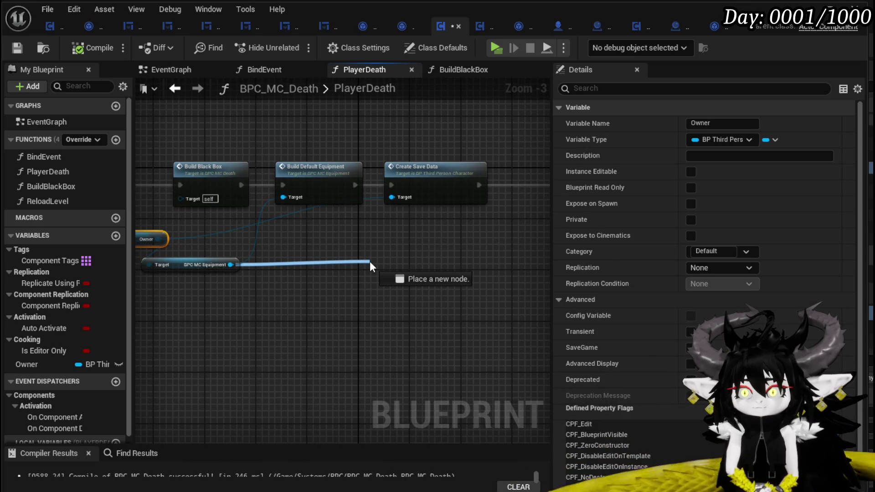
text(Bind on)
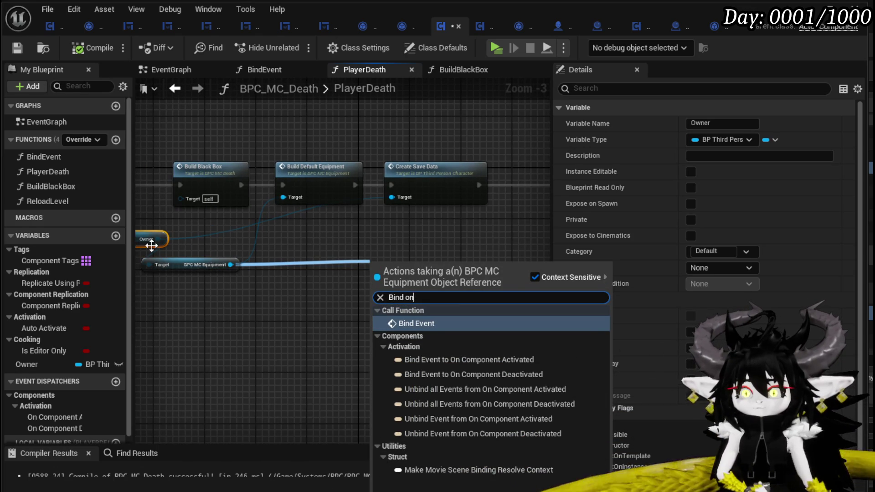
drag(157, 239, 299, 237)
text(game instan)
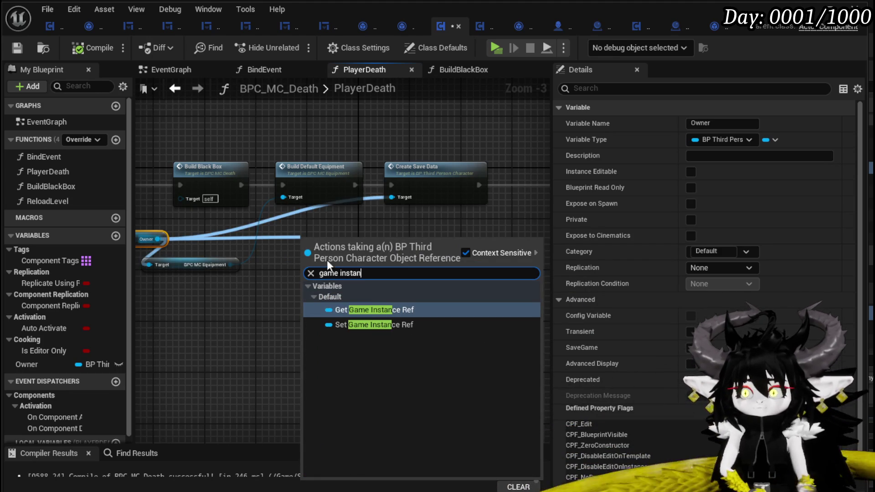
click(389, 310)
drag(383, 251, 387, 265)
text(Bind on Gam)
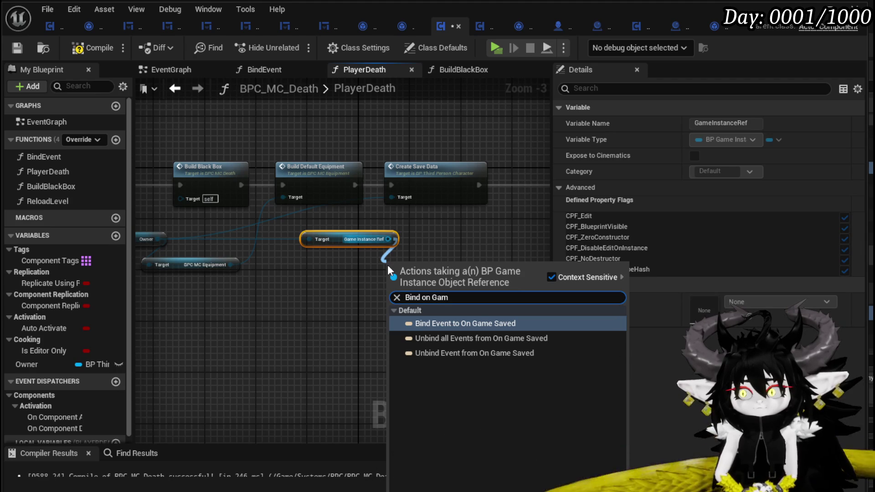
key(Return)
mouse_move(389, 264)
mouse_down()
mouse_move(282, 280)
mouse_move(312, 189)
mouse_up()
click(411, 188)
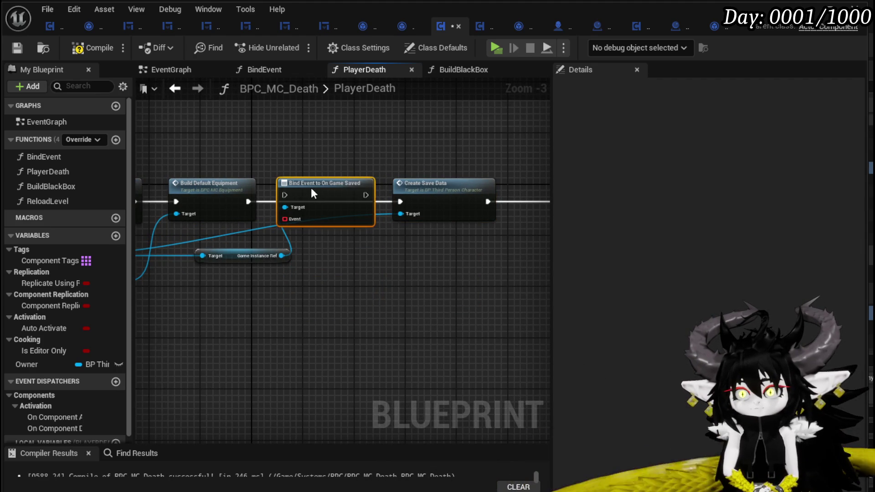
drag(247, 201, 326, 198)
Step: Feed the bind node's Event pin with a Create Event set to ReloadLevel
mouse_move(258, 257)
mouse_down()
mouse_move(354, 244)
mouse_move(274, 237)
mouse_up()
drag(387, 211, 400, 244)
text(Crea)
click(456, 306)
click(392, 284)
text(Re)
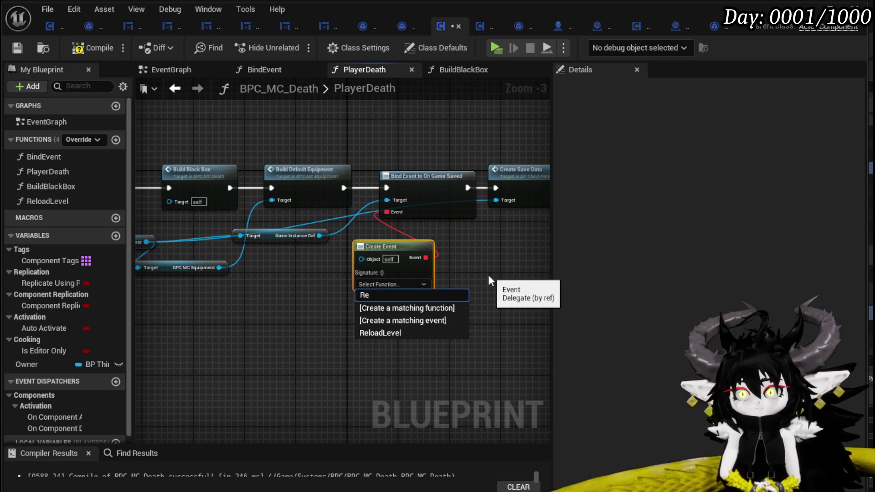
click(394, 333)
Step: Insert a Call On Game Saved node from Game Instance Ref after Create Save Data
mouse_move(344, 242)
mouse_down()
mouse_move(282, 270)
mouse_move(492, 259)
mouse_up()
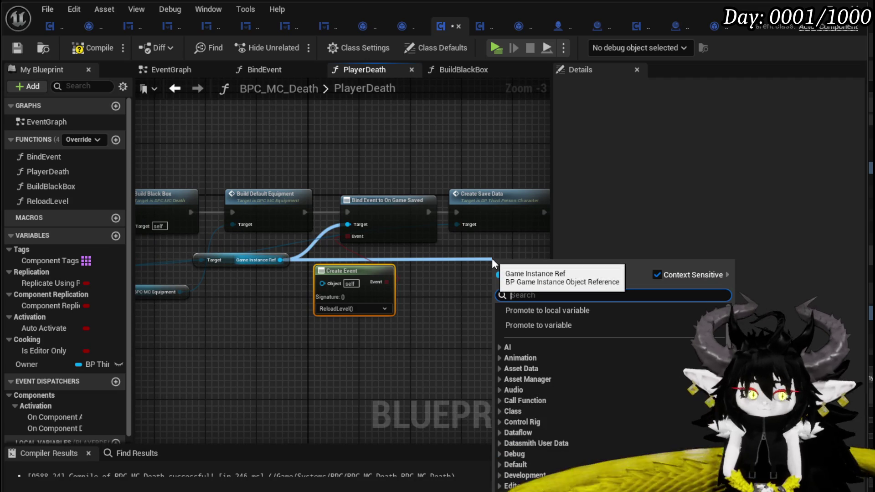
text(on)
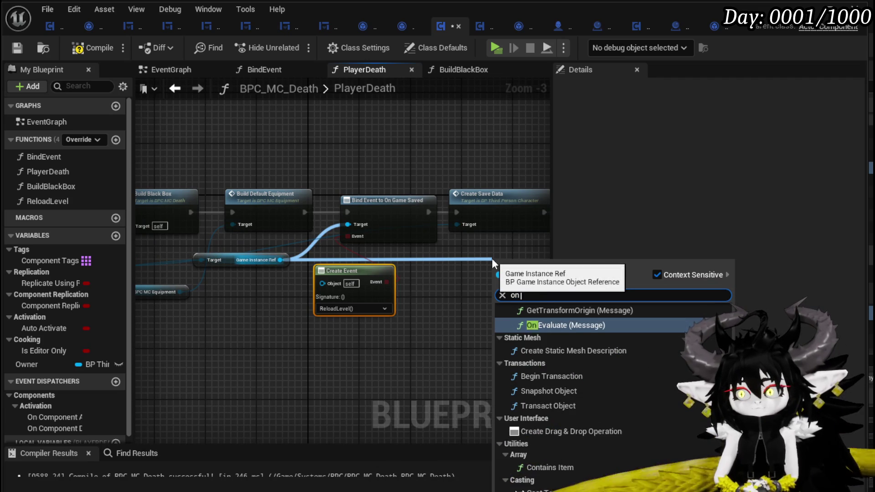
text( game)
scroll(607, 448, up, 1)
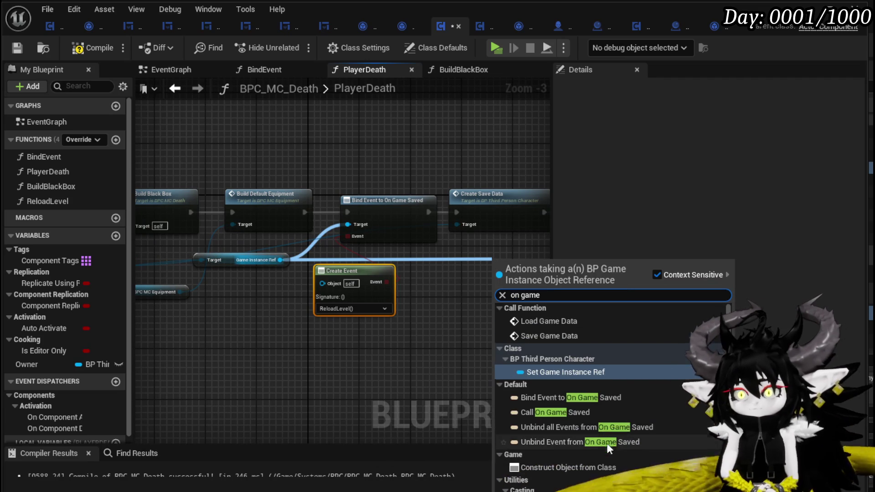
click(551, 413)
mouse_move(507, 310)
mouse_down()
mouse_move(292, 300)
mouse_move(375, 244)
mouse_up()
click(455, 298)
scroll(455, 298, down, 2)
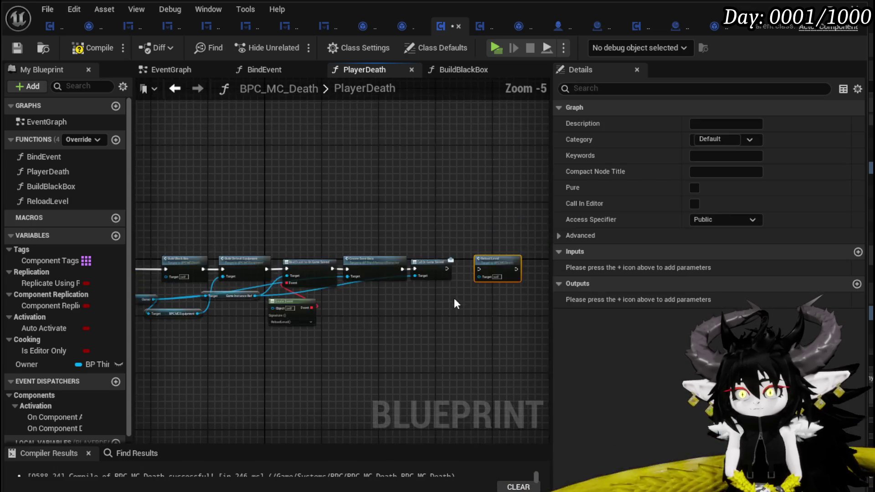
scroll(479, 280, up, 2)
mouse_move(395, 285)
mouse_down()
mouse_move(322, 288)
mouse_move(402, 291)
mouse_up()
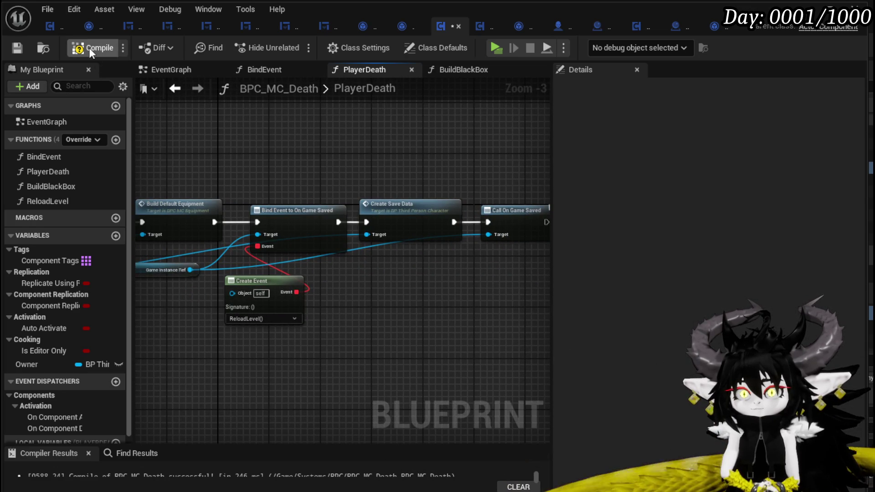
Step: Compile the blueprint, reposition Build Black Box, and start a play test of the level
drag(217, 195, 392, 224)
mouse_move(245, 233)
mouse_down()
mouse_move(251, 186)
mouse_move(402, 171)
mouse_up()
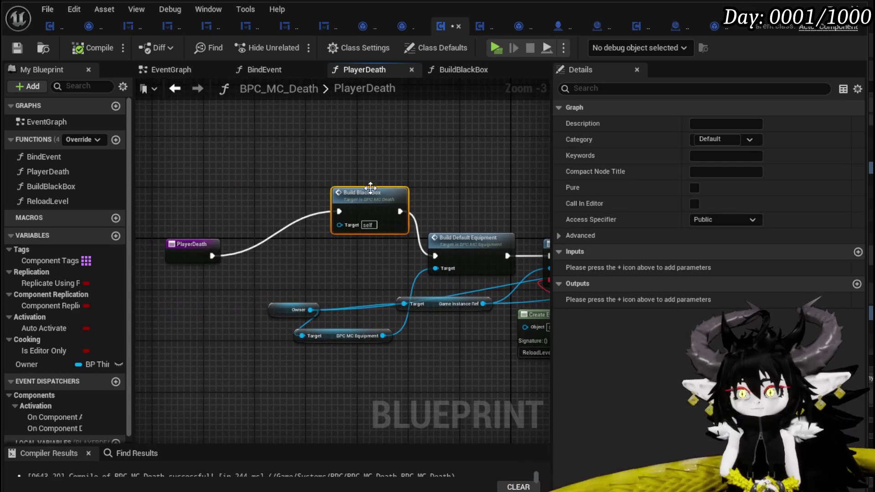
drag(372, 199, 346, 214)
click(372, 180)
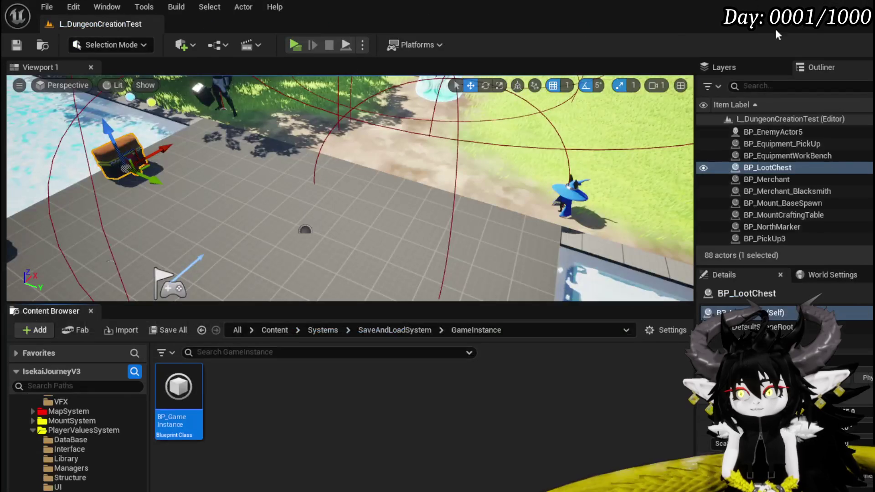
click(303, 45)
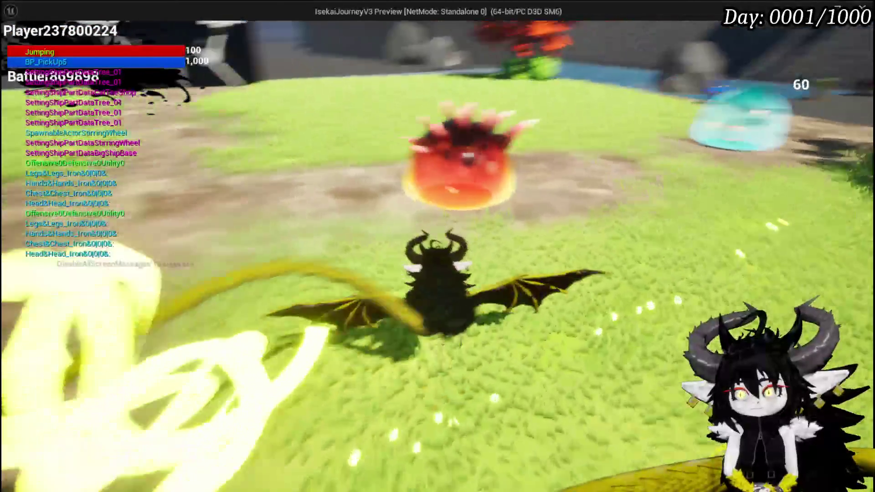
Step: Run the character across the level to the chest and check its loot grid
key(space)
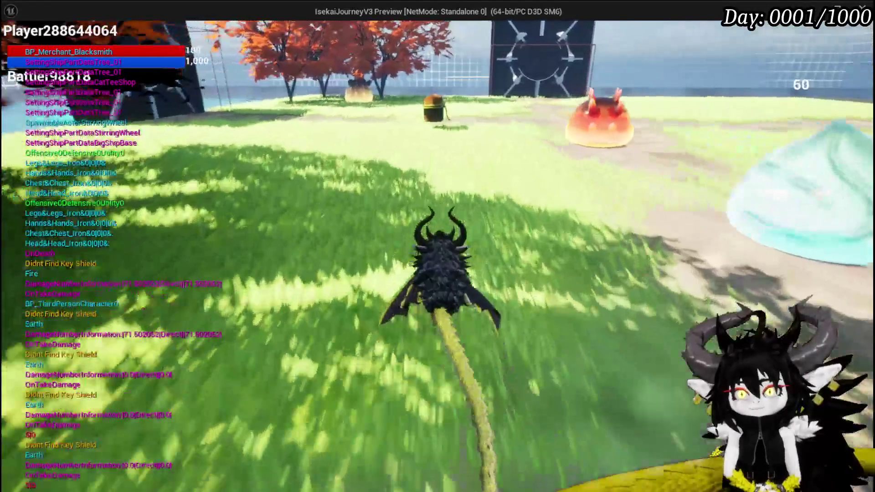
key(space)
key(w)
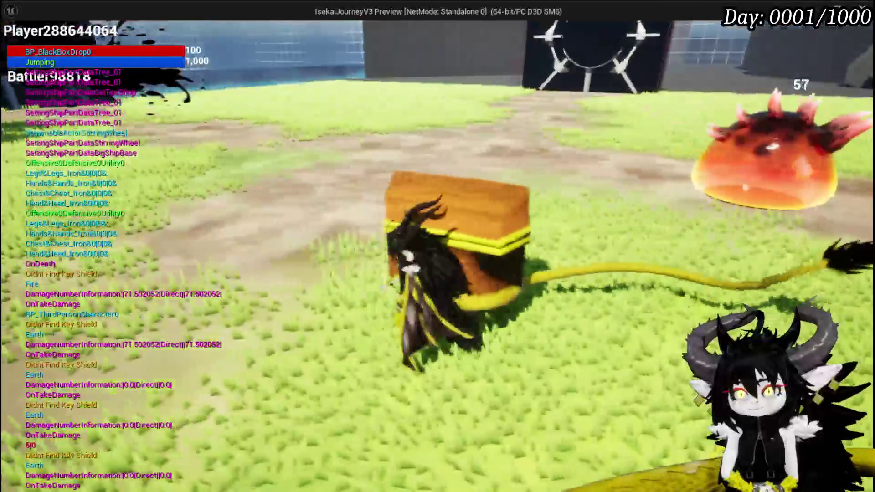
key(space)
key(e)
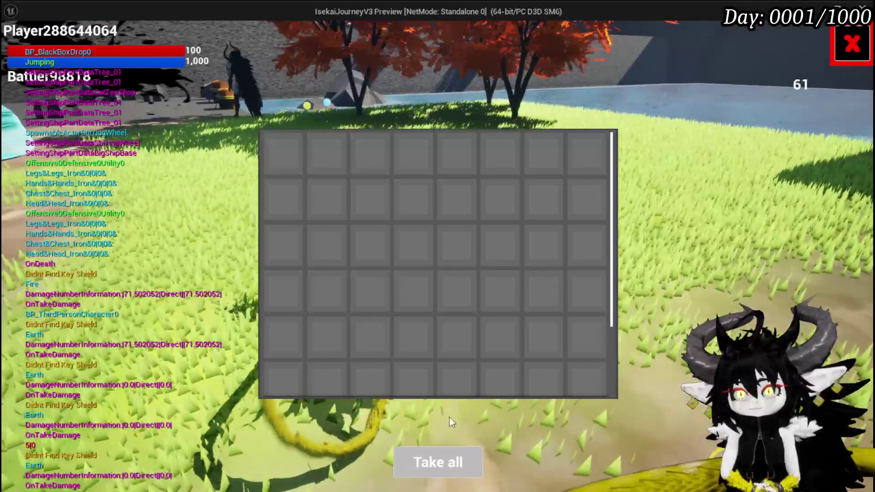
key(e)
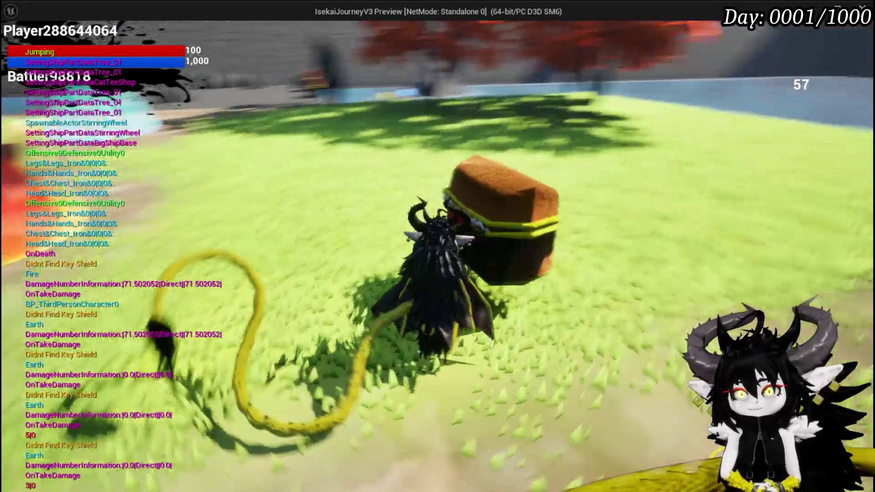
Step: Run and jump around the chest toward the slime, end the session, and save the level
key(w)
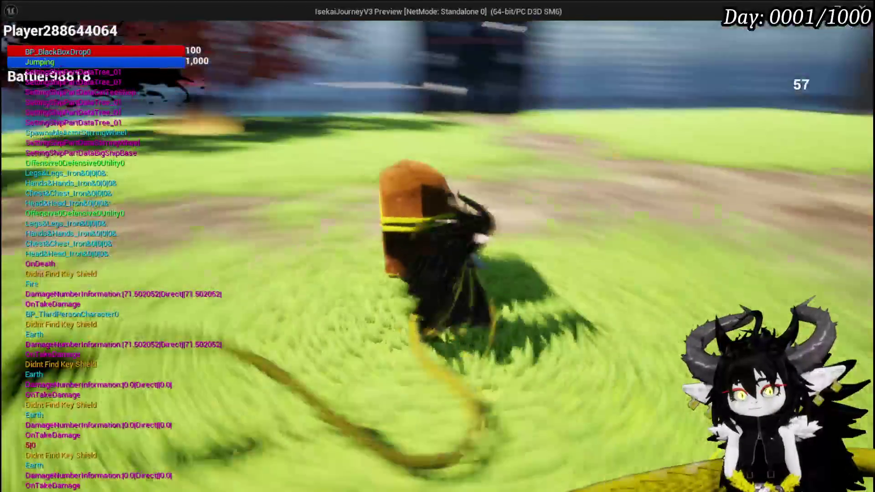
key(space)
key(w)
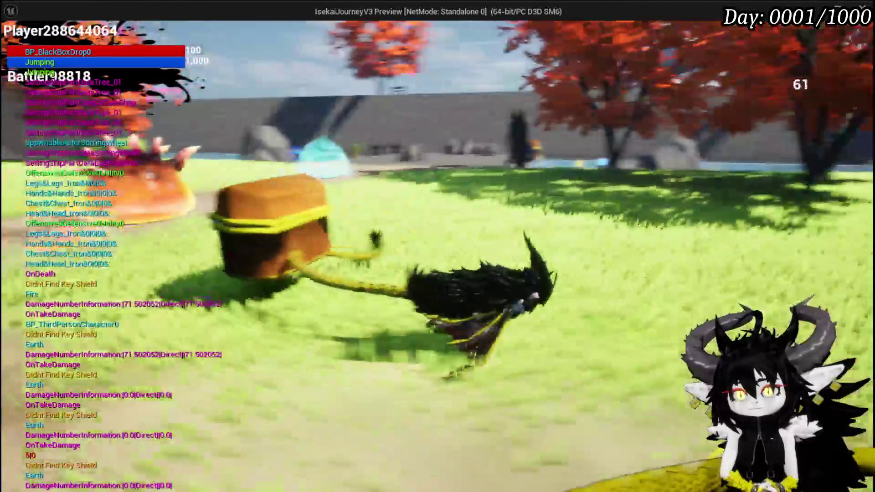
key(space)
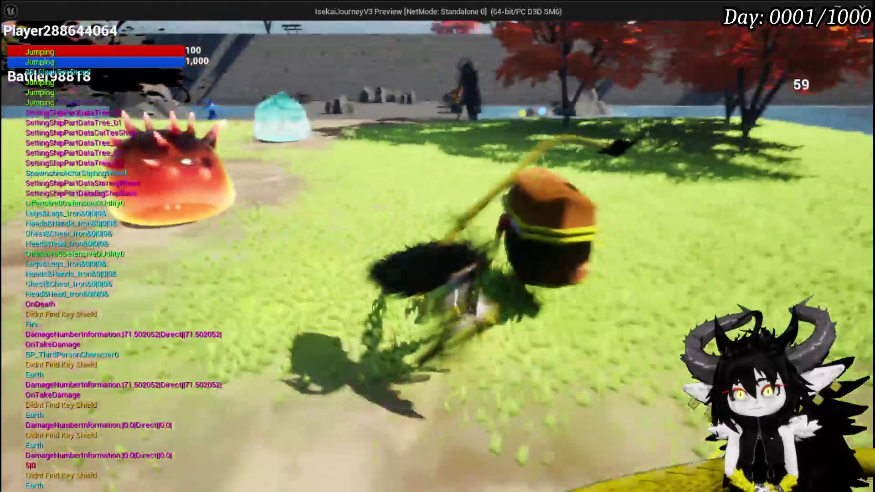
key(space)
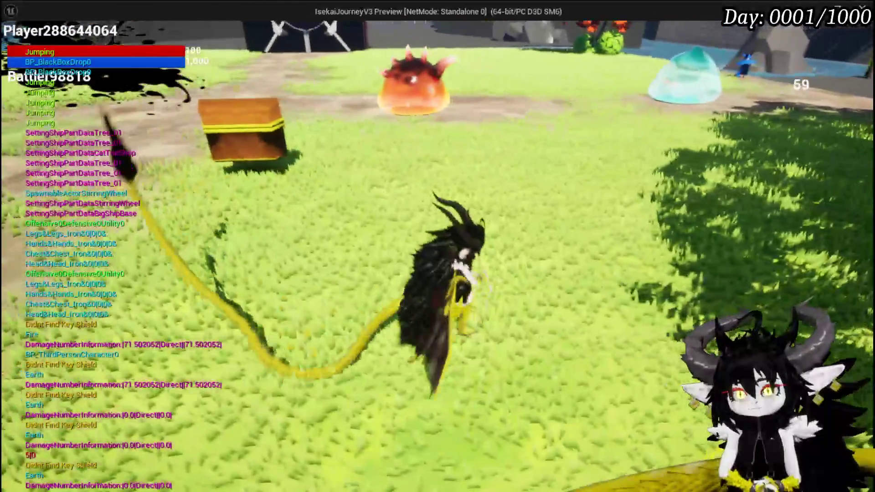
key(Escape)
key(ctrl+s)
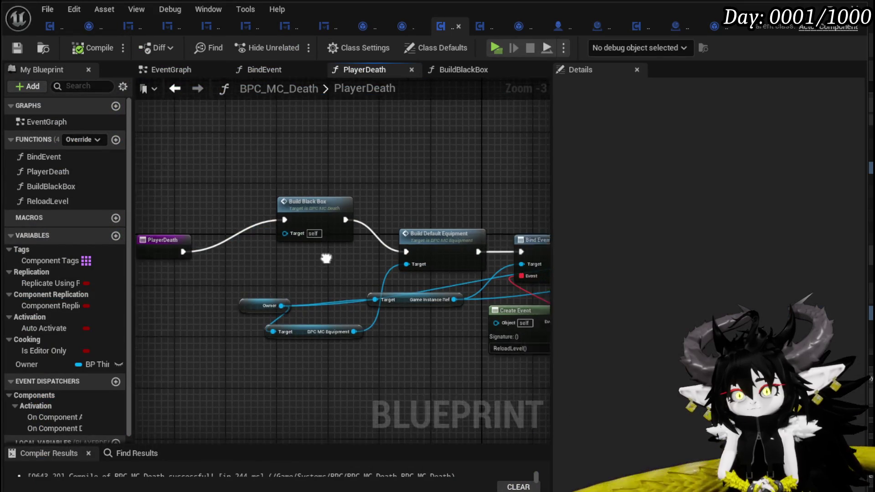
Step: Open the Build Black Box function's graph from the PlayerDeath entry
mouse_move(465, 338)
mouse_down()
mouse_move(197, 303)
mouse_move(466, 311)
mouse_up()
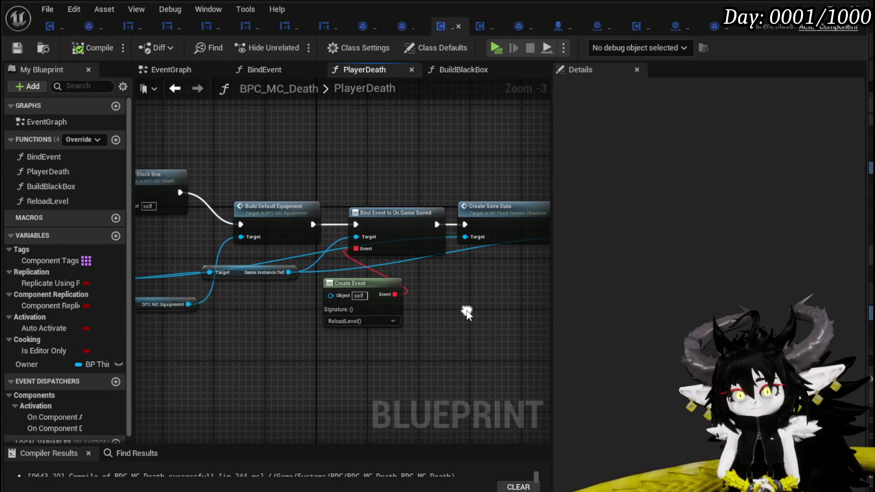
drag(251, 322, 293, 266)
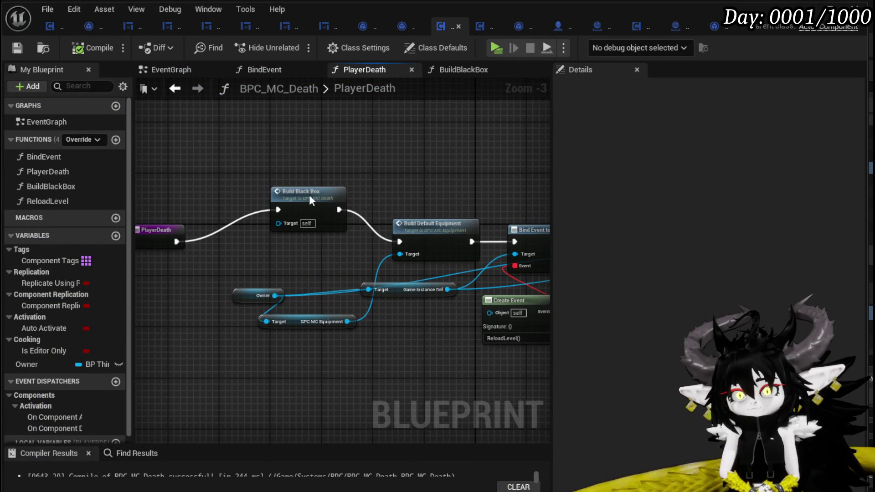
double_click(309, 195)
scroll(301, 288, up, 4)
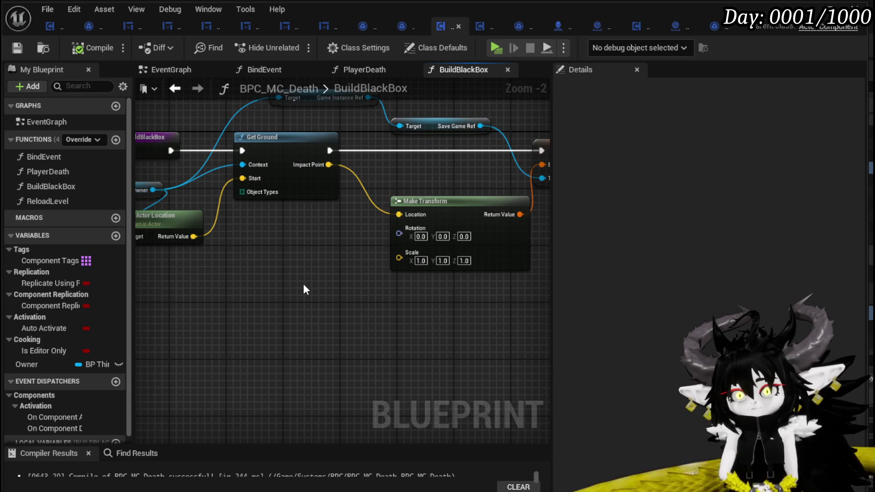
Step: Move the Owner node up and left, clear of Get Actor Location
mouse_move(303, 284)
mouse_down()
mouse_move(348, 283)
mouse_move(352, 297)
mouse_move(208, 272)
mouse_move(247, 279)
mouse_move(376, 219)
mouse_up()
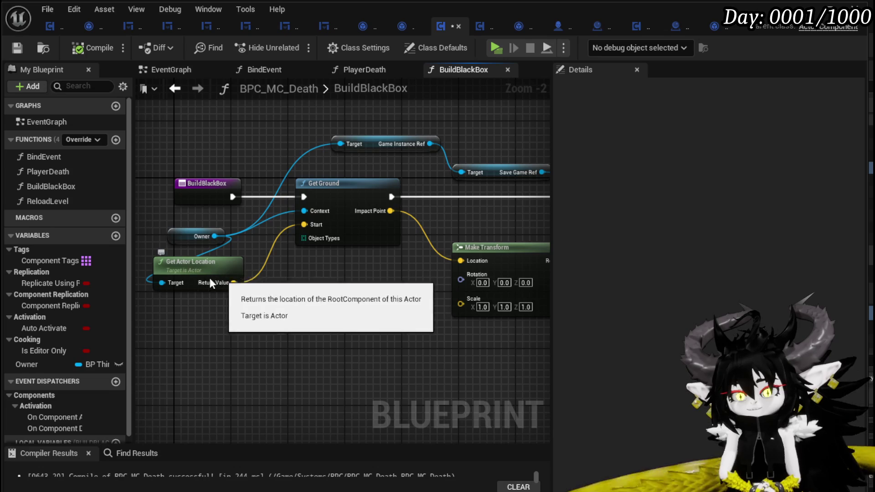
drag(269, 284, 374, 289)
click(301, 239)
drag(301, 240, 244, 218)
Step: Review Make Transform and the SET Black Box Location node, then switch to BP_BlackBoxDrop
mouse_move(411, 290)
mouse_down()
mouse_move(281, 329)
mouse_move(383, 188)
mouse_up()
drag(263, 230, 378, 258)
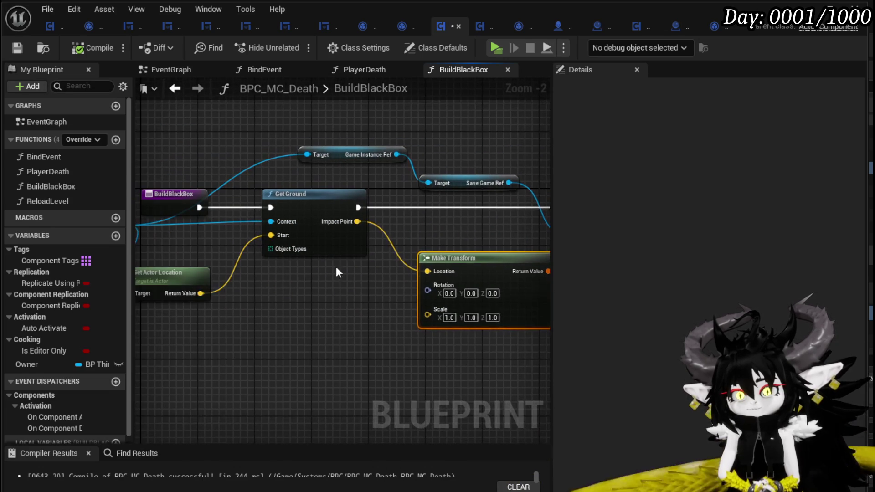
drag(327, 336, 412, 326)
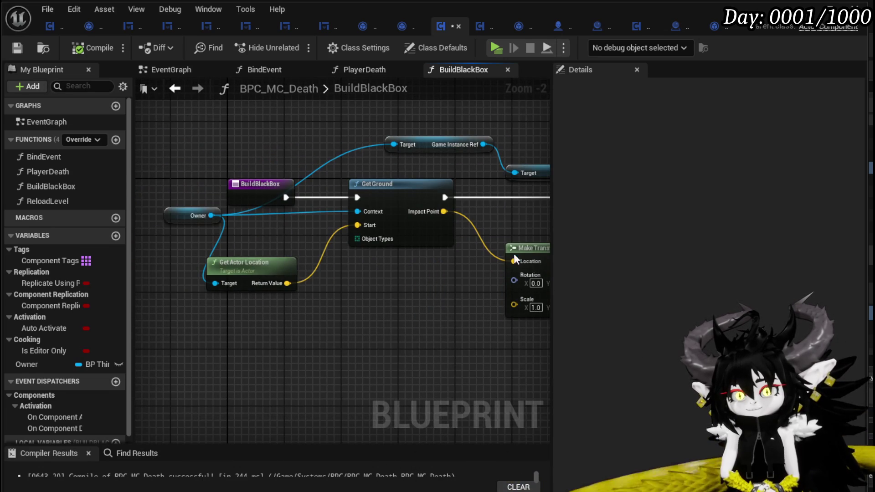
drag(415, 296, 245, 302)
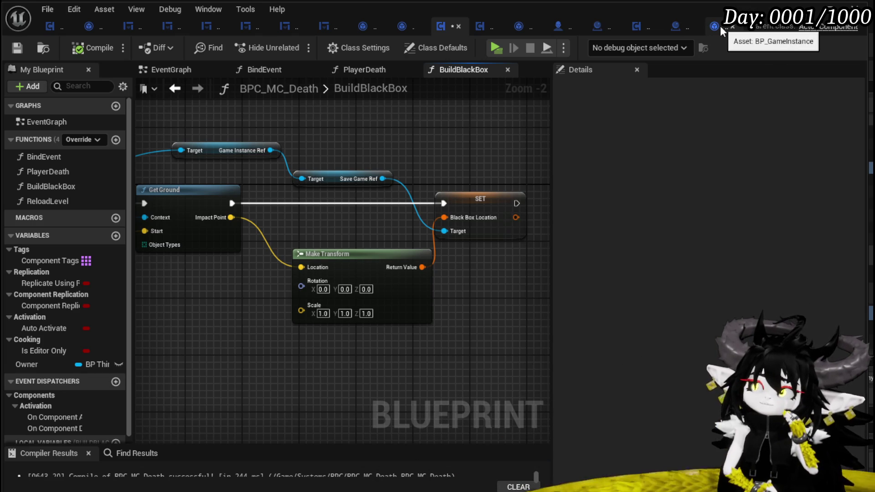
click(683, 25)
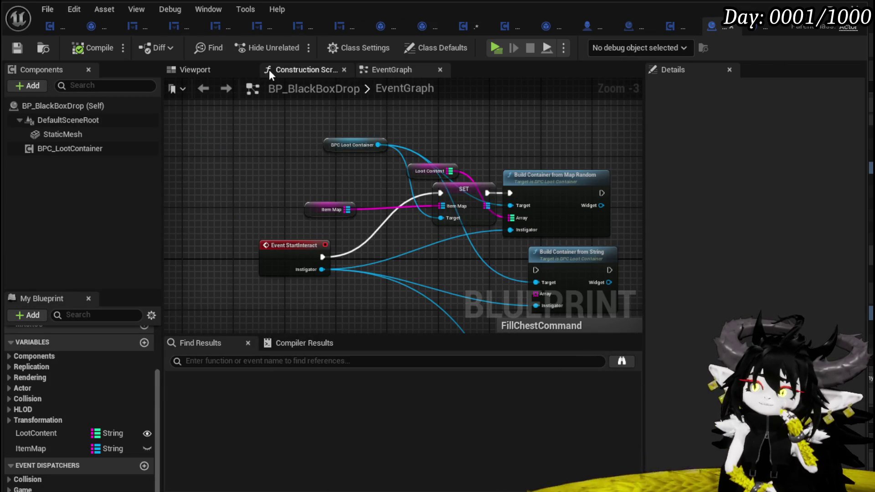
Step: View the chest's StaticMesh in BP_BlackBoxDrop and save the modified BPC_MC_Death asset
click(185, 71)
click(72, 135)
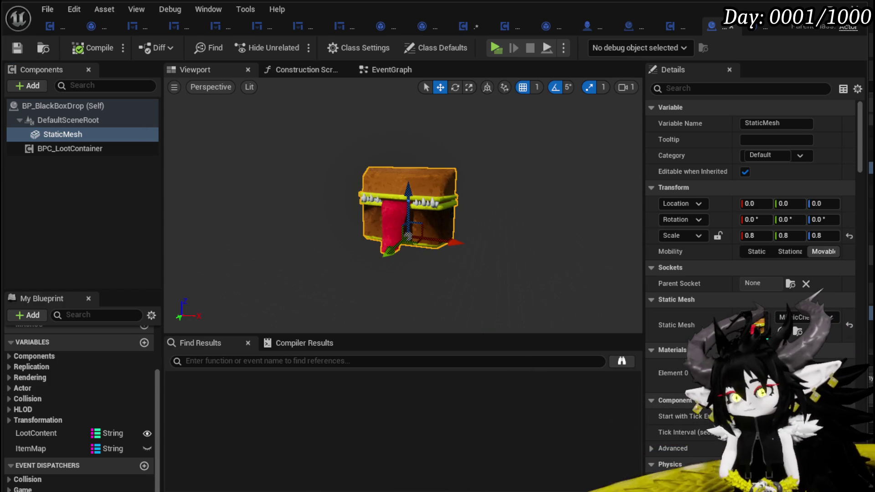
key(ctrl+shift+s)
key(Return)
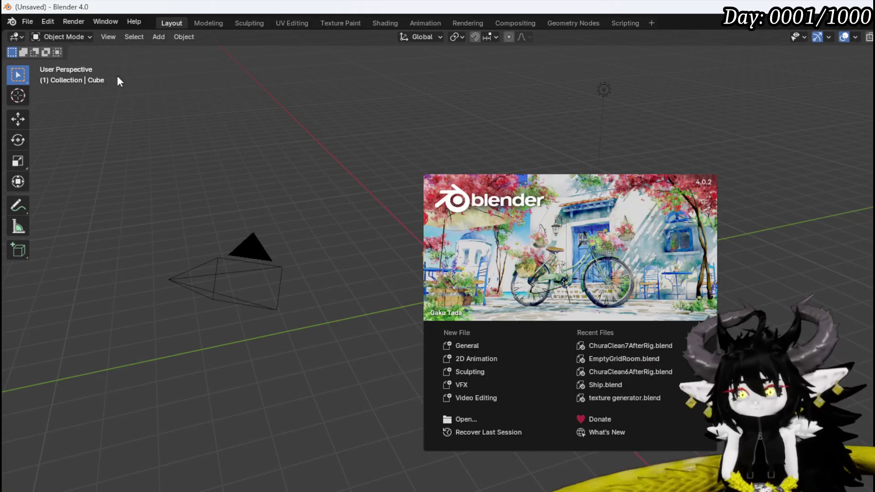
Step: Open the recent ChuraClean7AfterRig.blend file
click(33, 26)
mouse_move(49, 82)
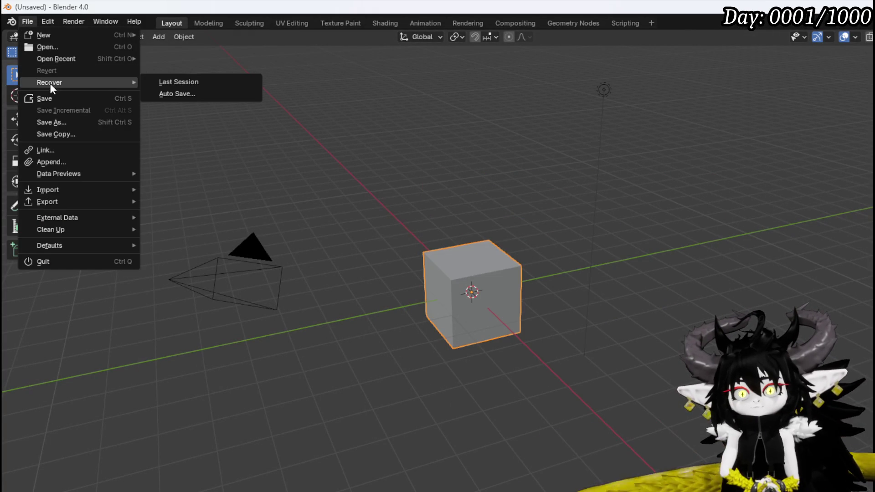
click(185, 59)
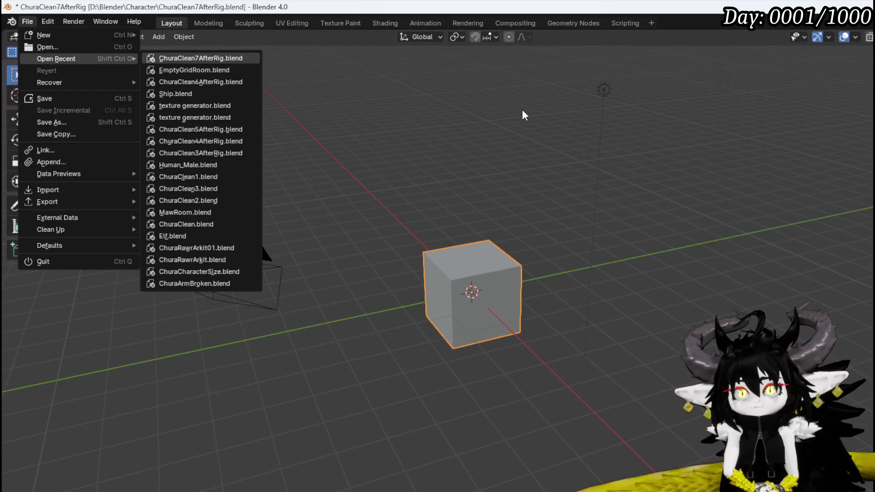
scroll(324, 215, down, 5)
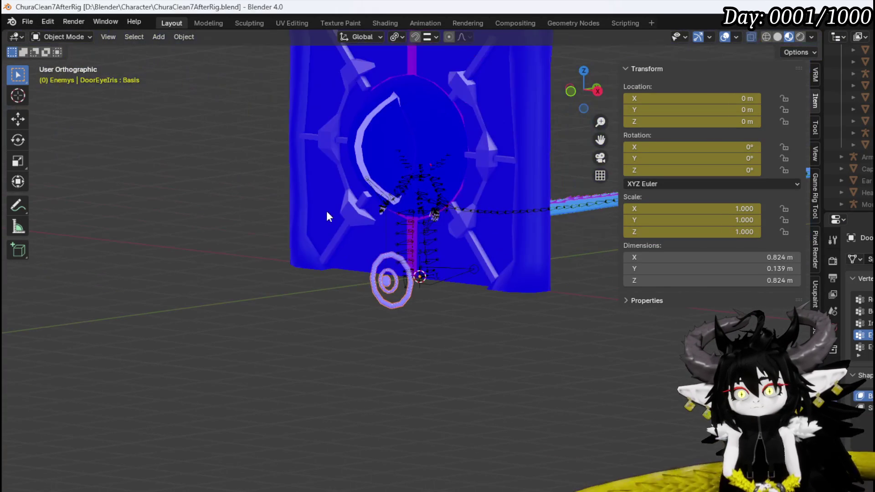
Step: Hide the Door and DoorFrame objects so the character is unobstructed
click(367, 179)
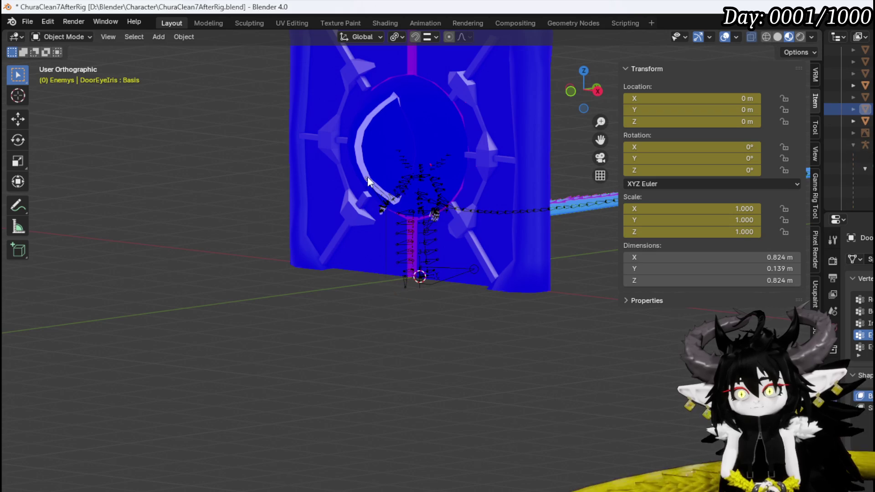
key(h)
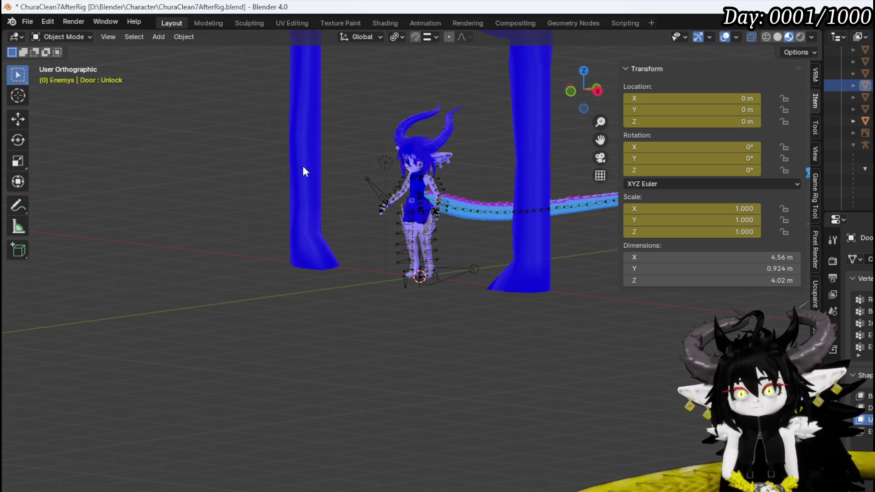
click(303, 165)
key(h)
scroll(376, 263, up, 3)
scroll(395, 309, up, 2)
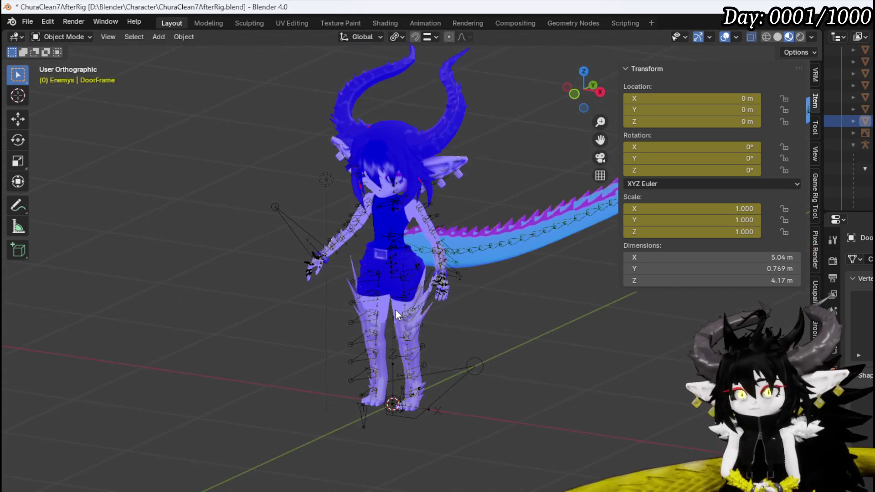
Step: Add a cube, move it into the Assets collection, rename it BlackBox, and view it from the front
click(159, 37)
mouse_move(289, 60)
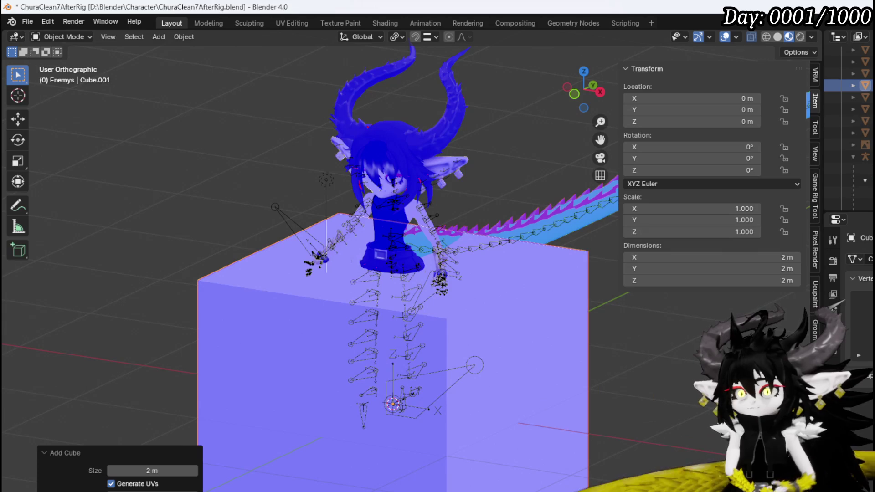
scroll(848, 117, down, 3)
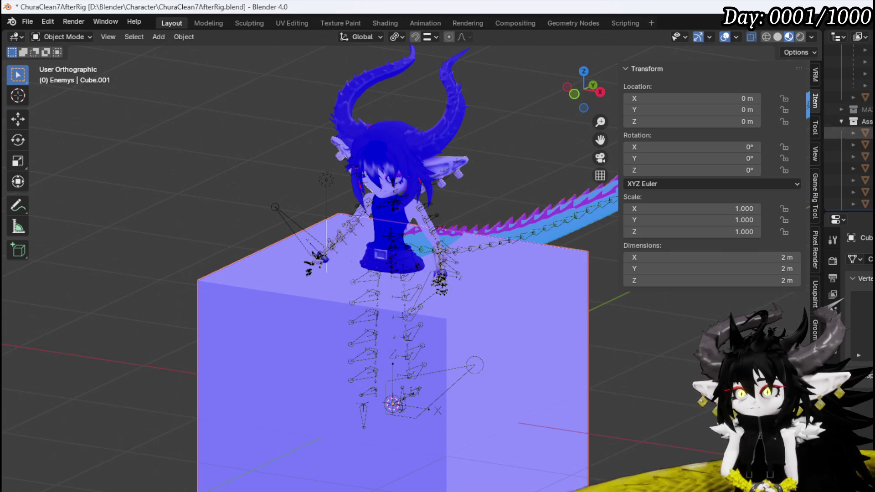
click(866, 121)
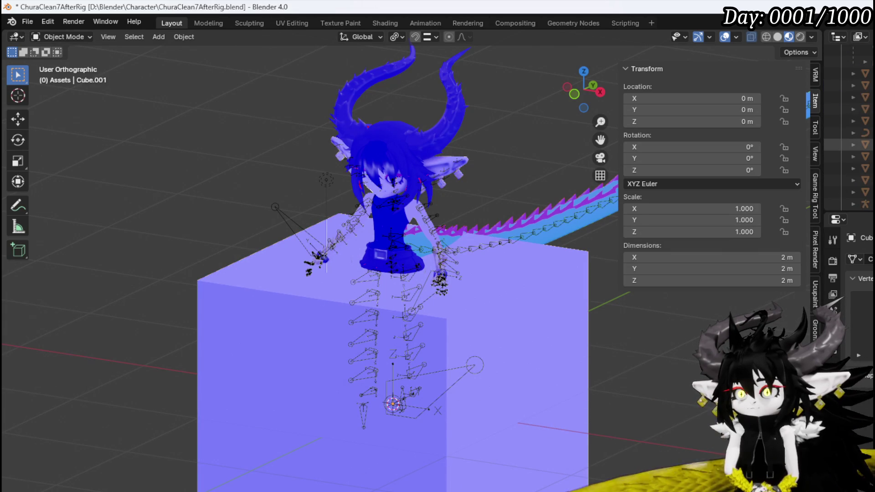
key(Return)
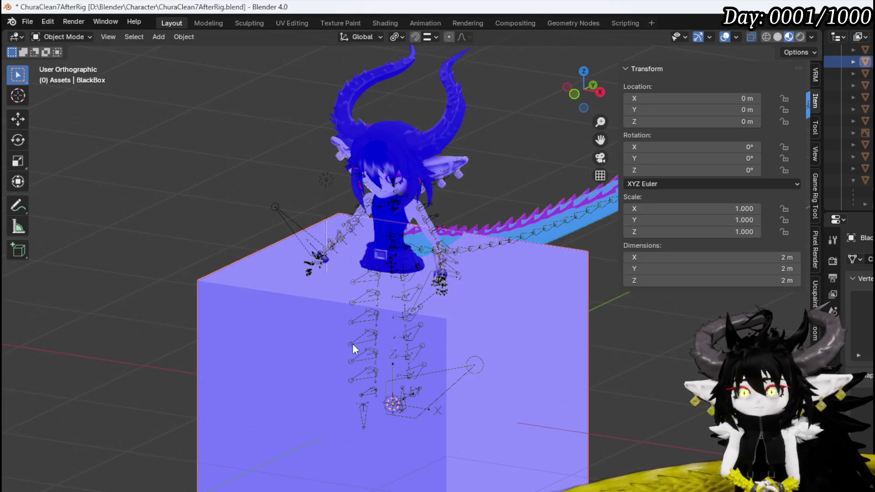
key(KP_1)
scroll(384, 346, down, 3)
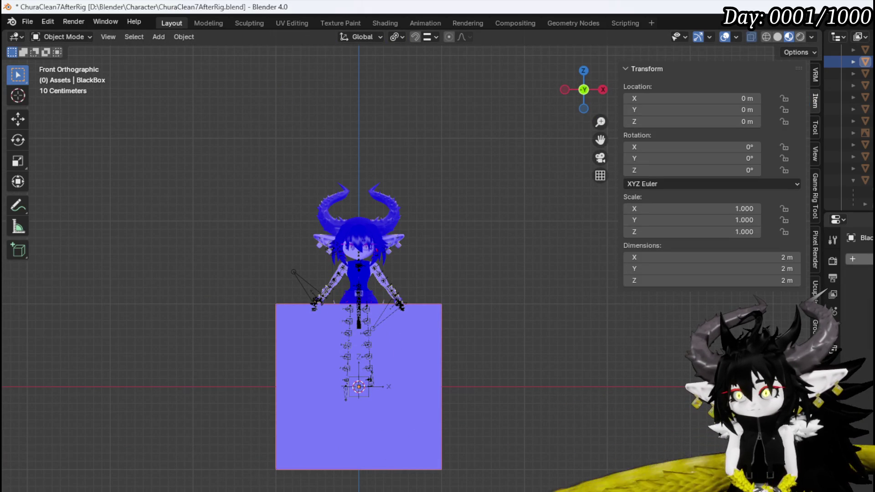
Step: Add a modifier to BlackBox and switch into Edit Mode for the loop cut
key(shift+a)
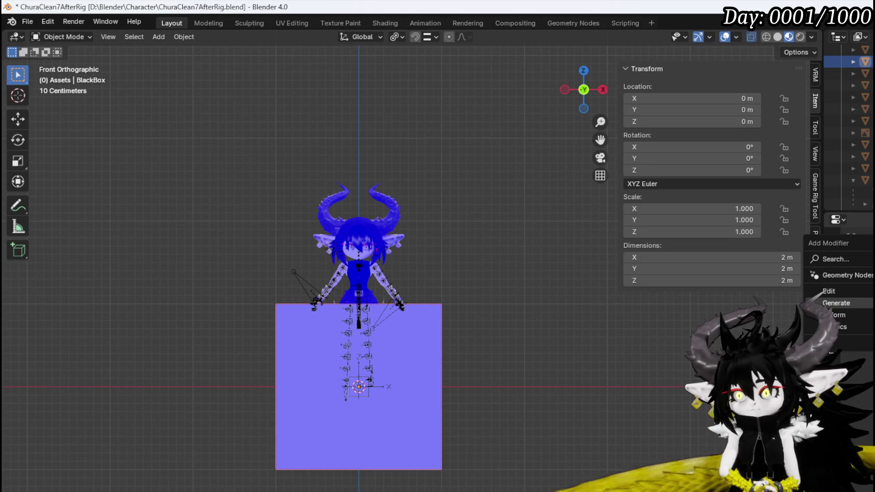
key(Escape)
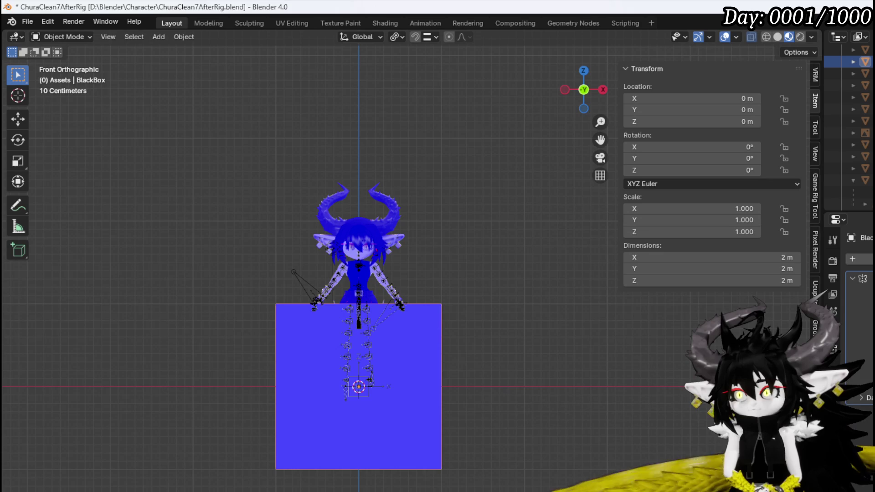
click(62, 36)
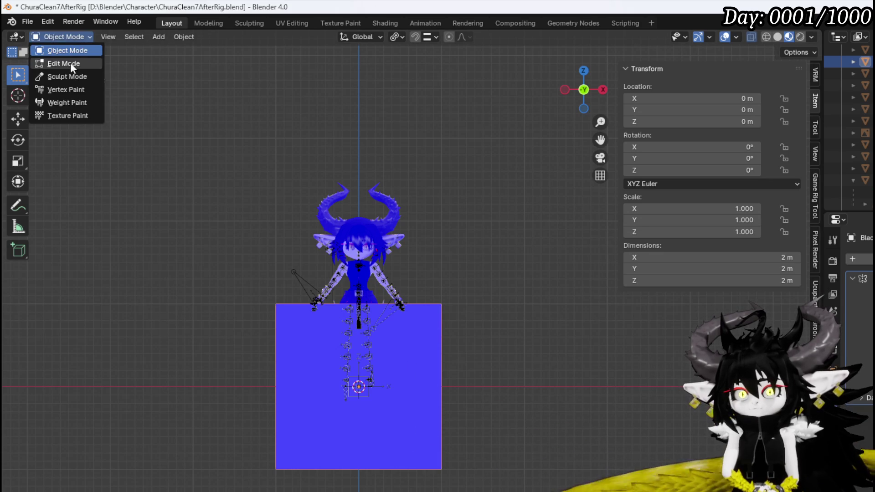
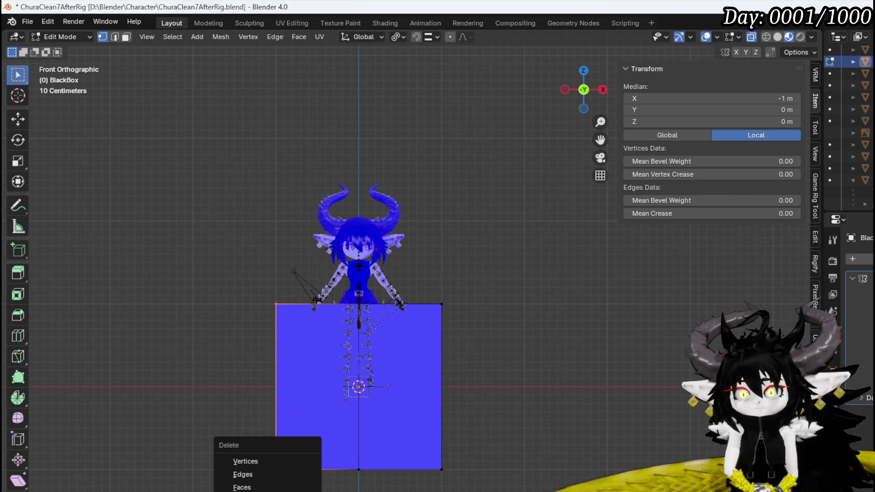
Step: Delete the selected vertices and abandon a vertical move of the box's centre edge
click(246, 461)
drag(273, 482, 384, 274)
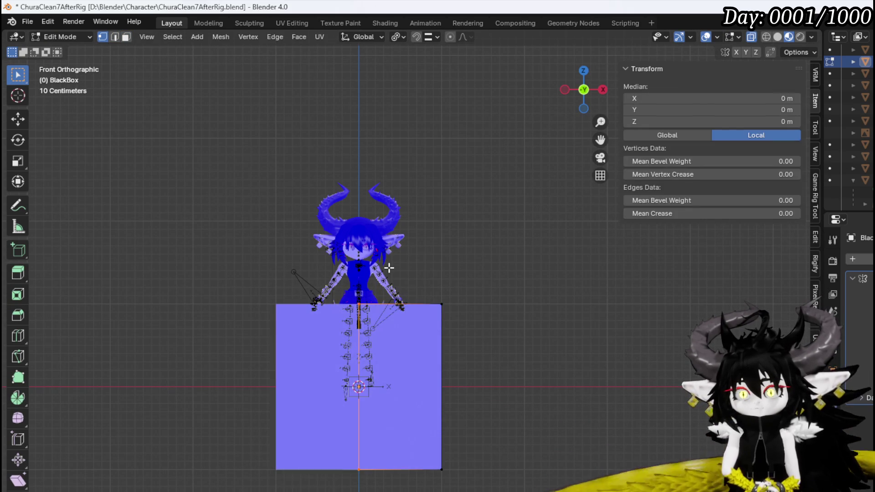
key(g)
key(z)
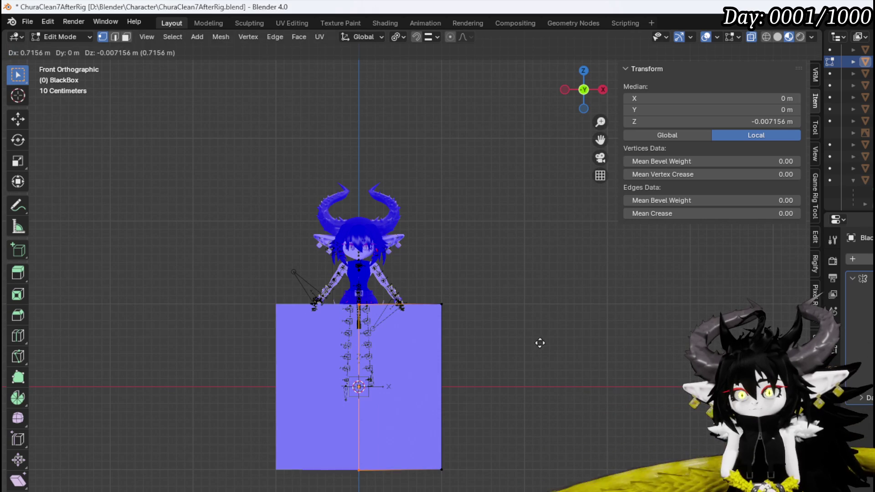
key(Escape)
Step: Move the box's bottom edge straight up to about Z 0, shortening the box
drag(238, 436, 567, 486)
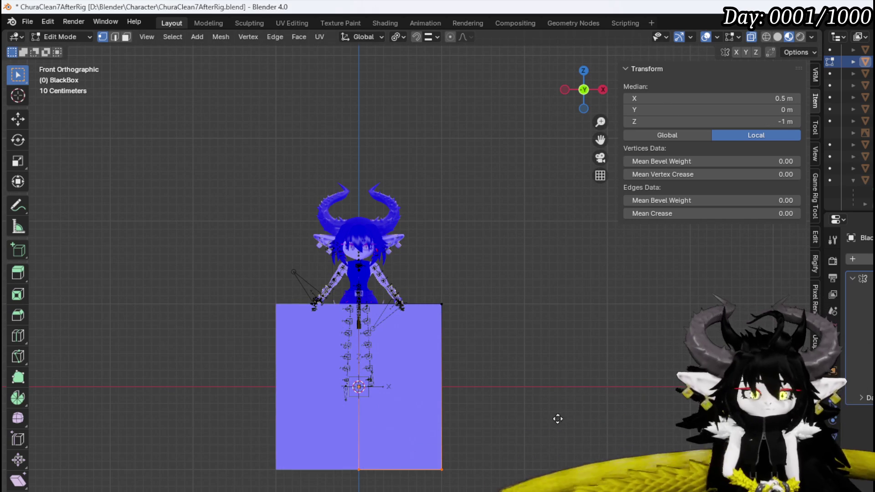
key(g)
key(z)
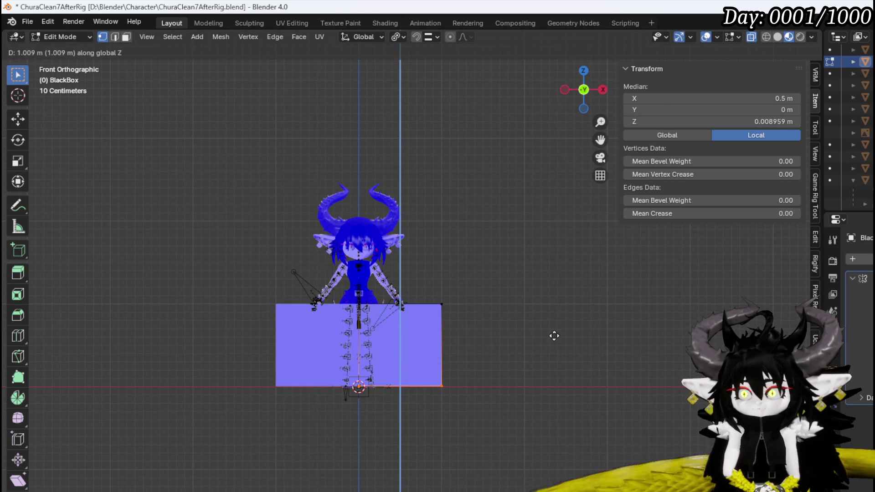
click(554, 335)
scroll(392, 365, up, 3)
scroll(343, 384, down, 2)
scroll(342, 383, left, 2)
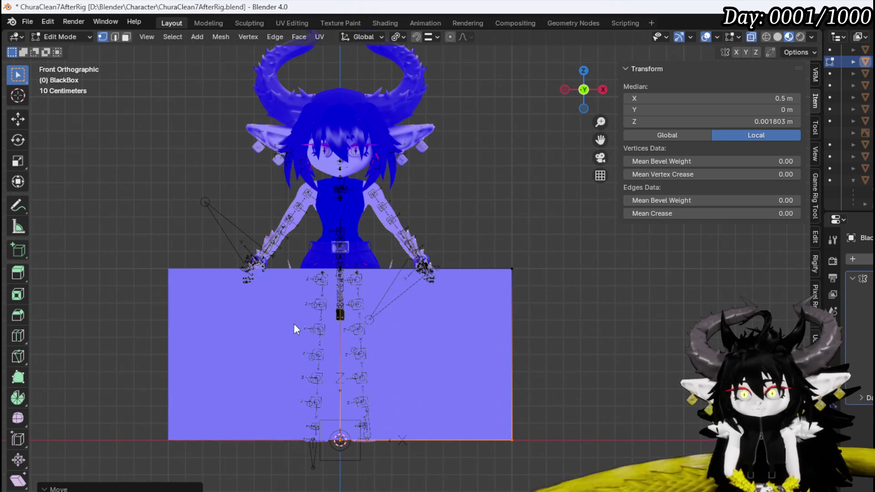
scroll(513, 348, up, 1)
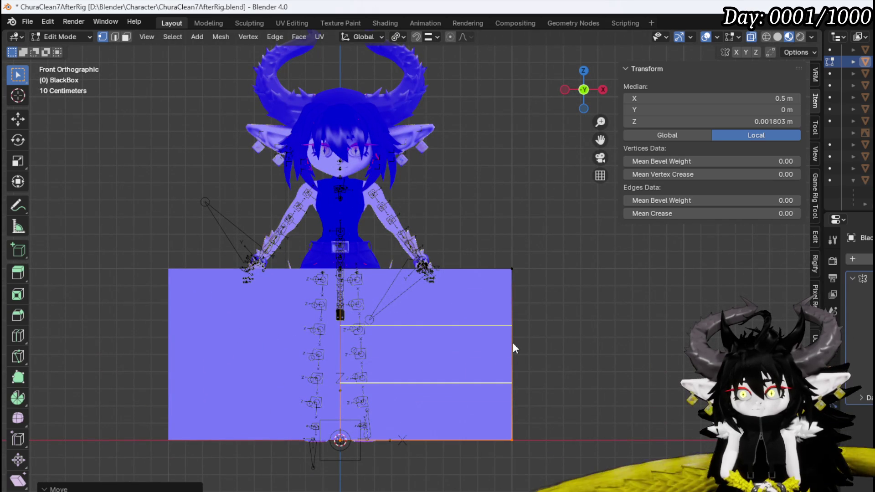
Step: Add two evenly spaced loop cuts and scale them inward to inset a middle groove
click(513, 342)
right_click(479, 334)
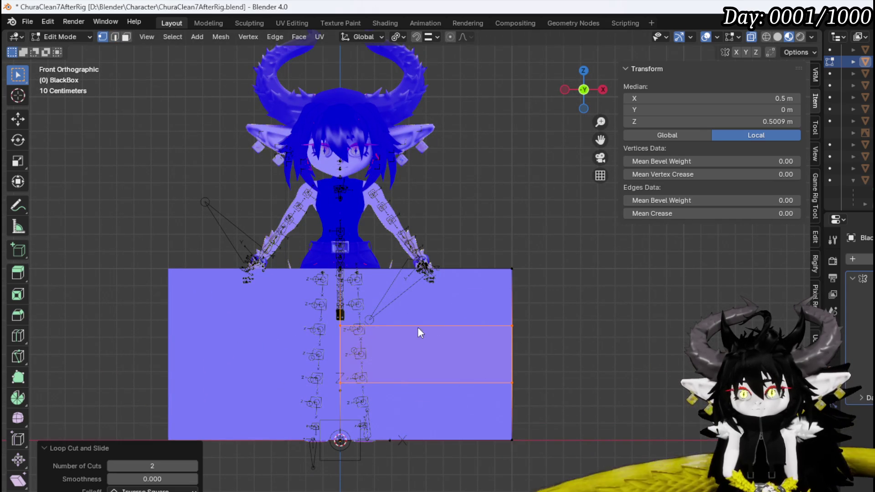
key(s)
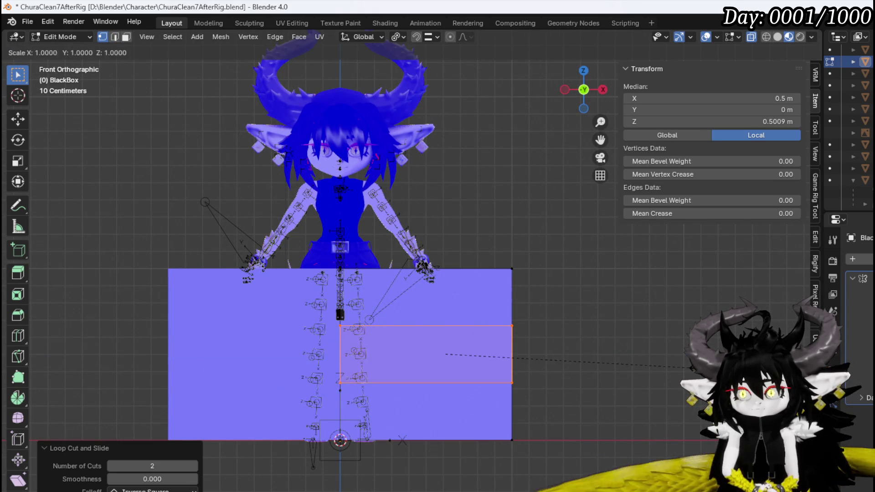
click(639, 361)
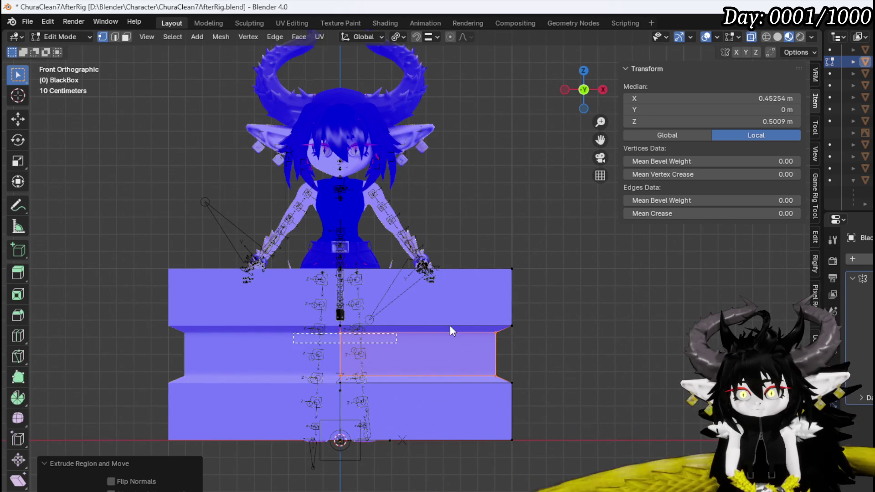
Step: Lower the groove's upper loop and raise its lower loop to narrow the recess
alt+click(437, 327)
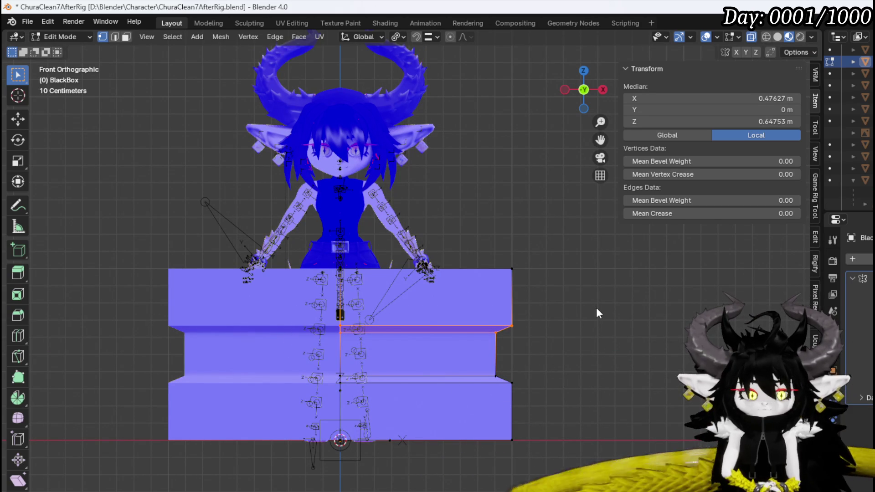
key(g)
key(z)
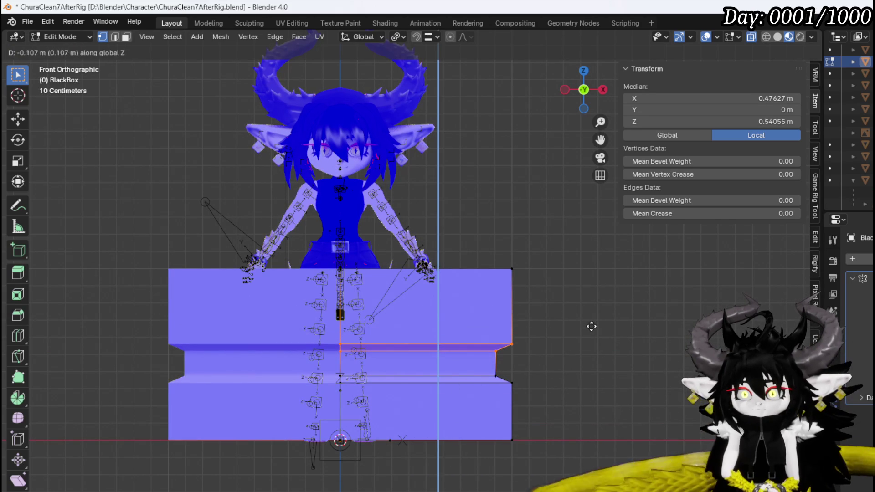
click(592, 335)
alt+click(495, 373)
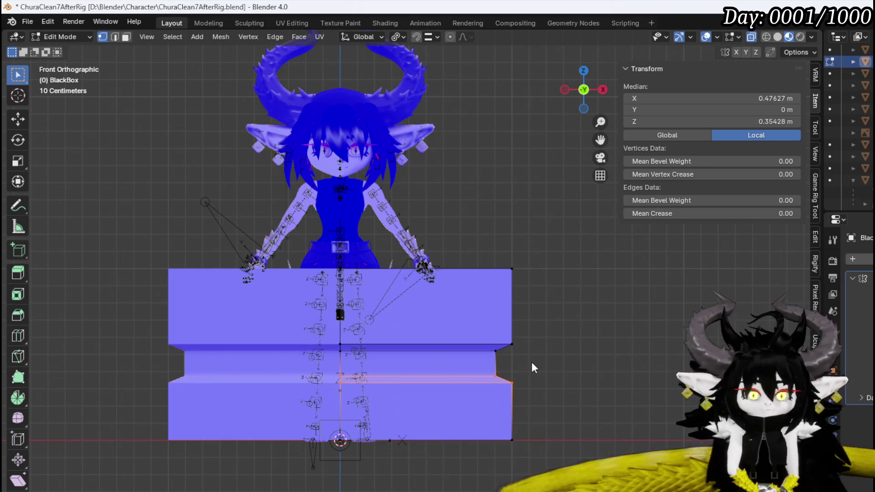
key(g)
key(z)
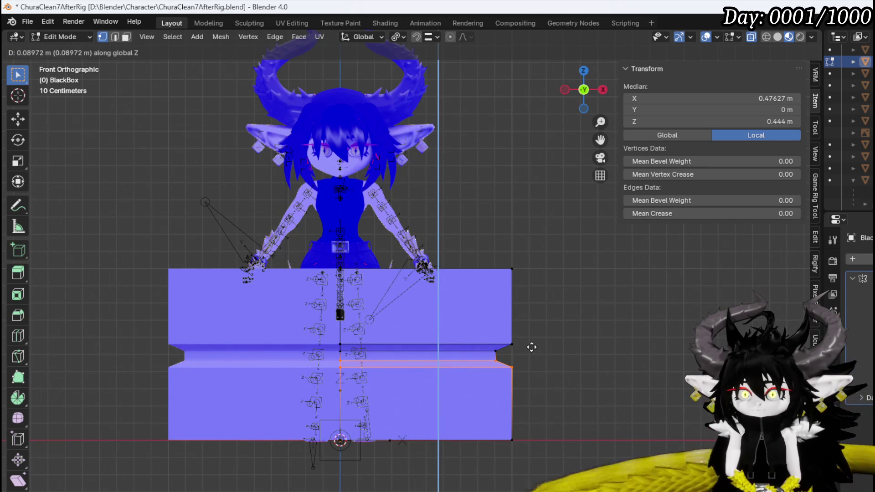
click(531, 348)
right_click(499, 335)
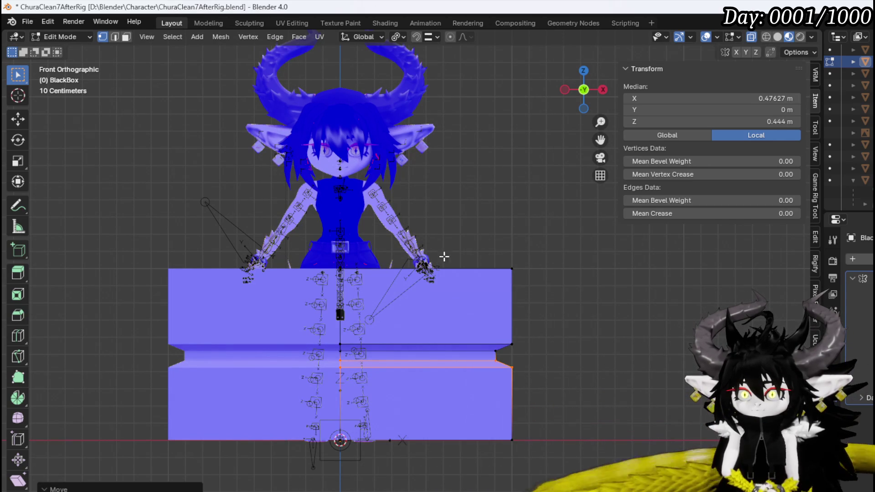
key(g)
key(g)
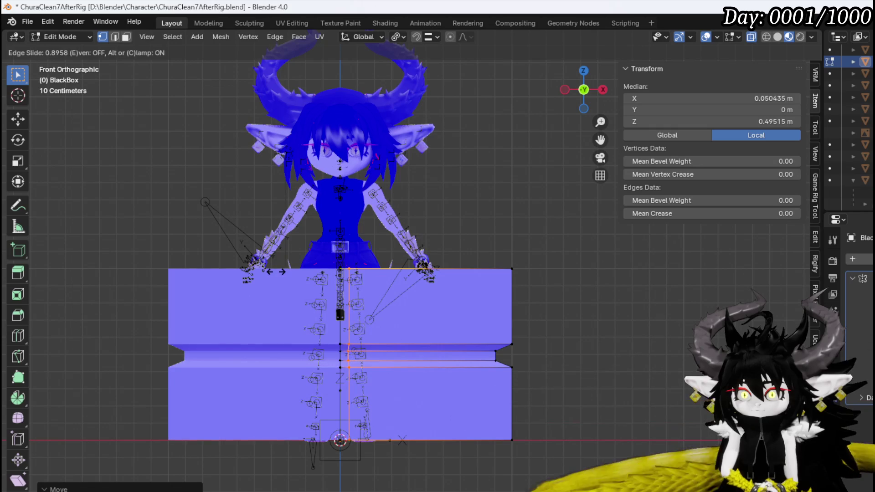
Step: In edge select, slide a thin vertical edge loop close to the box's centre line from front view
click(279, 271)
drag(278, 272, 345, 293)
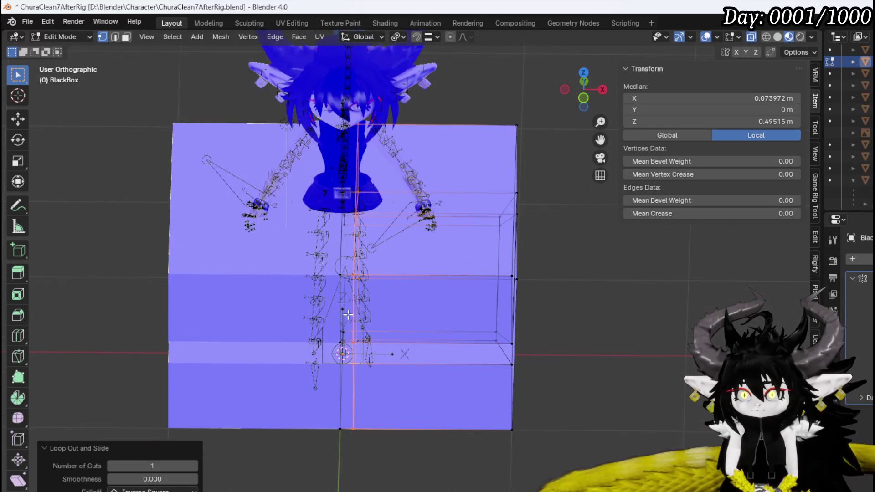
key(2)
key(alt+a)
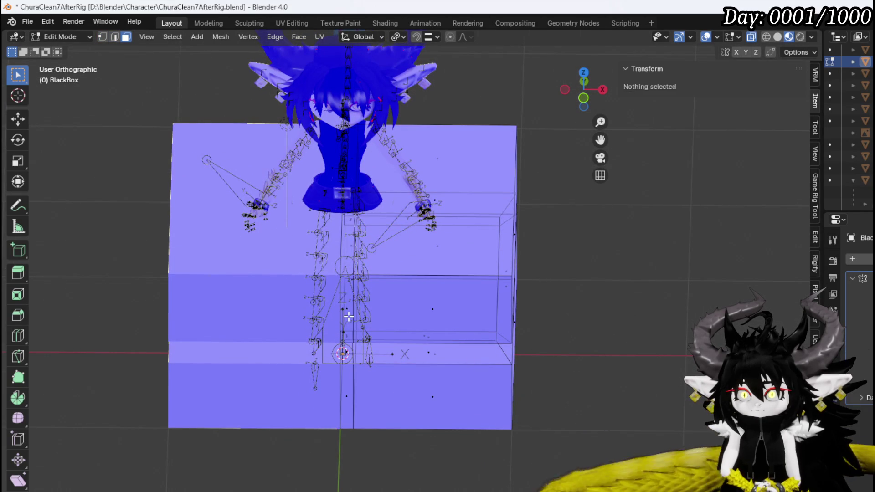
alt+click(346, 305)
mouse_move(347, 255)
mouse_down()
mouse_move(303, 289)
mouse_move(343, 402)
mouse_up()
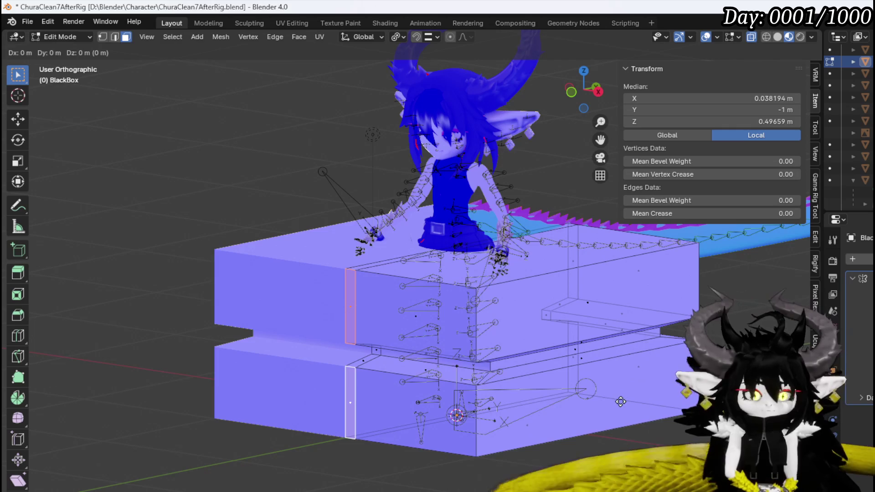
scroll(350, 338, up, 5)
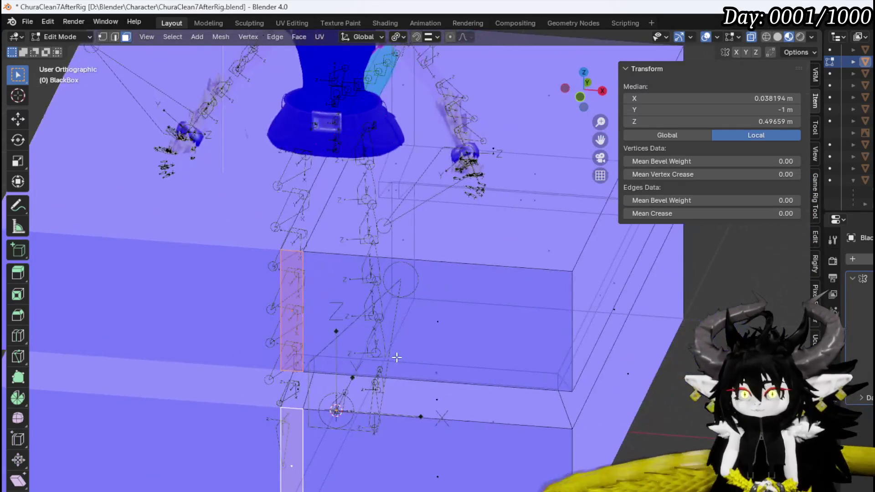
drag(400, 355, 387, 322)
key(KP_1)
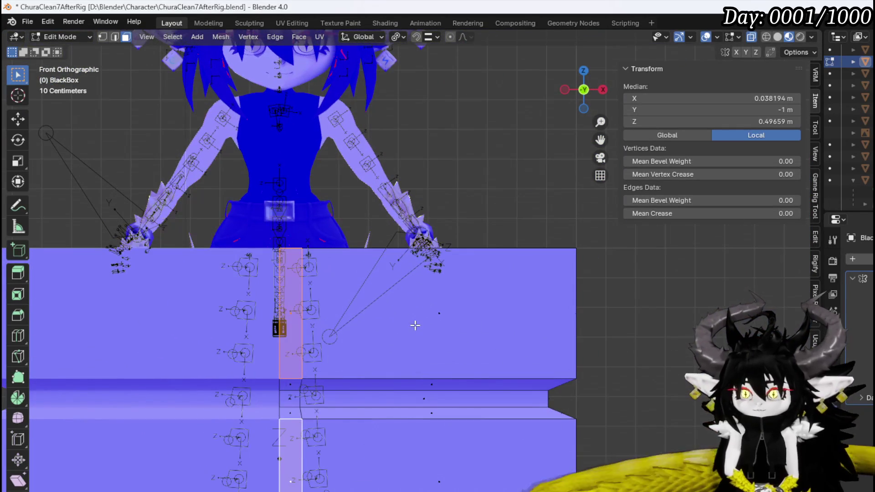
key(g)
key(g)
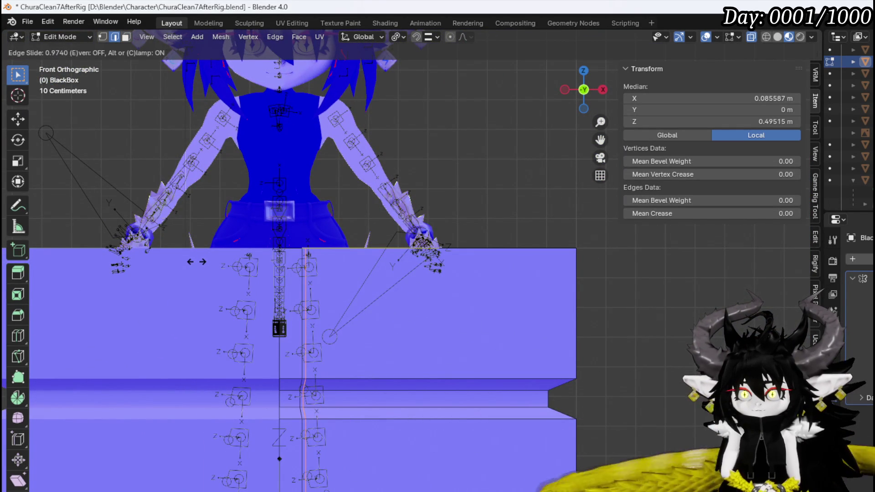
click(204, 263)
Step: In face select, pick the thin strip faces and begin another loop cut from the side view
key(3)
click(293, 307)
key(KP_8)
key(KP_4)
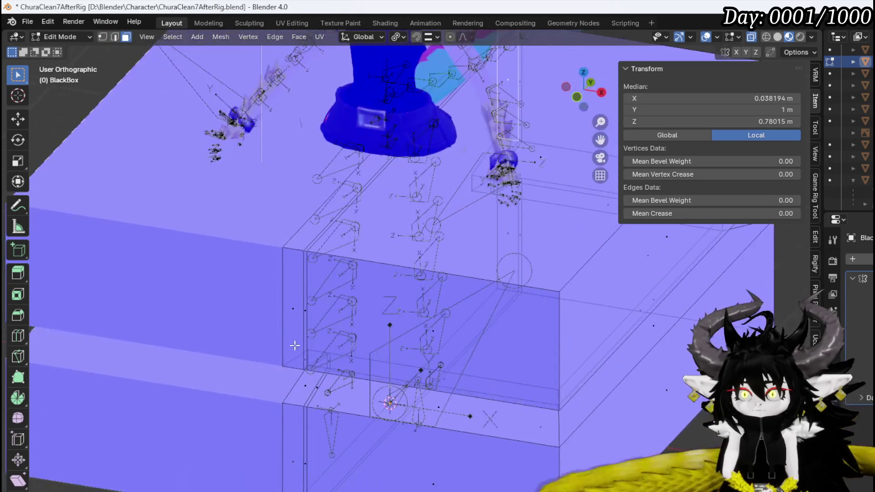
click(291, 459)
key(KP_3)
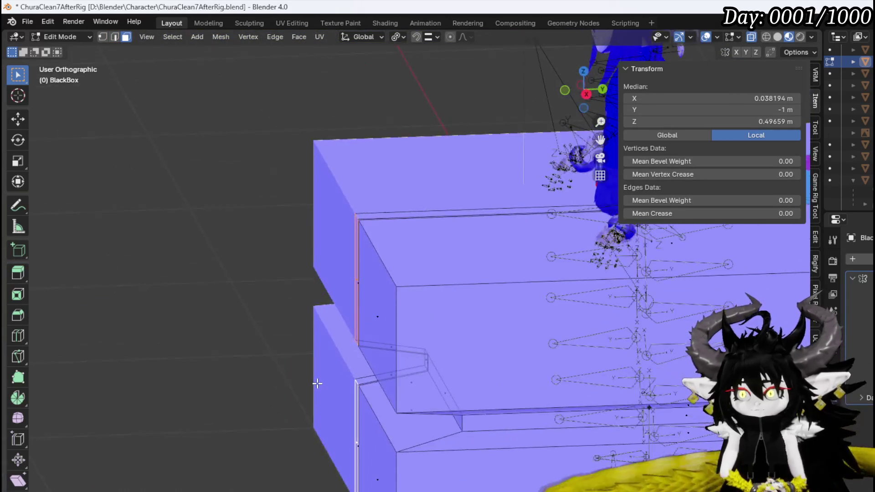
key(ctrl+r)
click(531, 266)
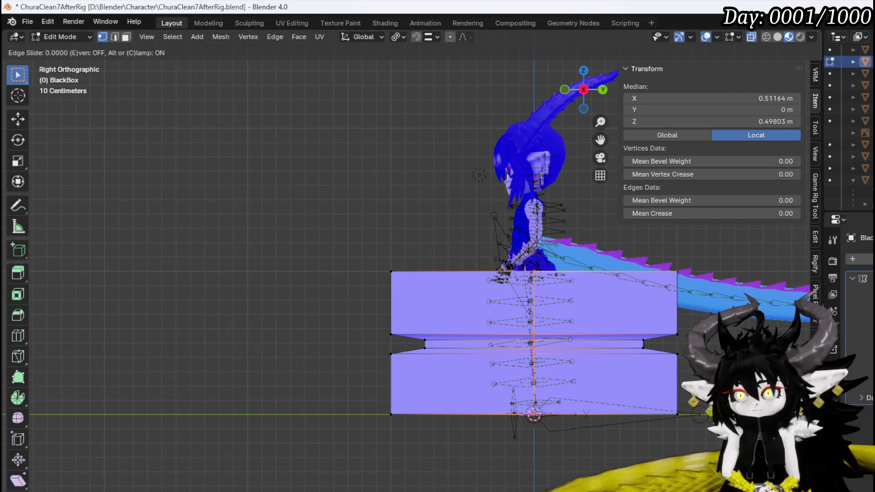
Step: Centre the new cut, then delete the vertices at the box's far end
right_click(530, 267)
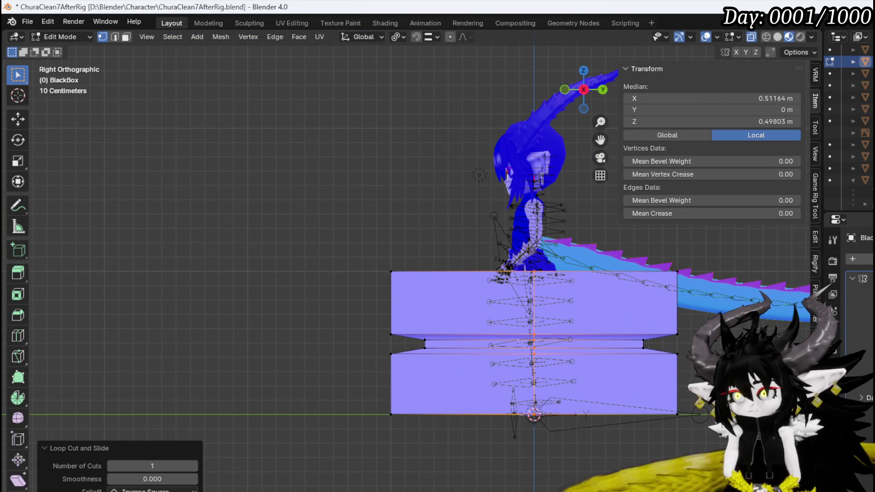
drag(457, 253, 592, 414)
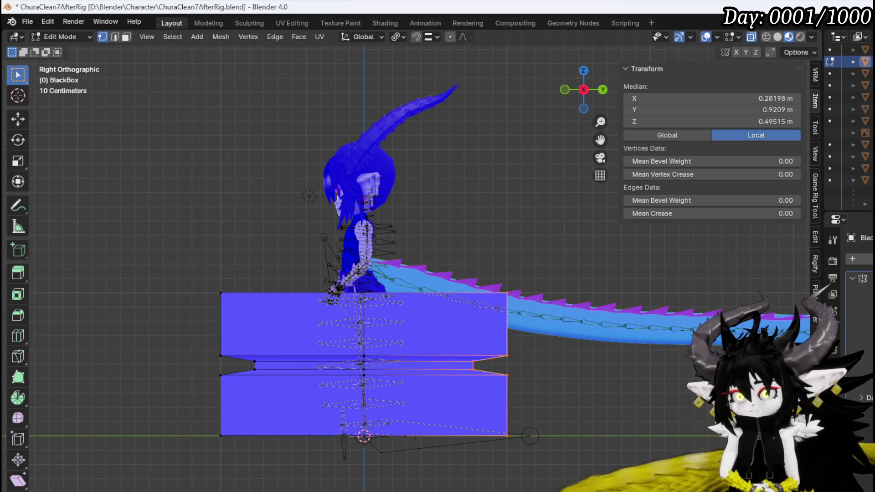
click(537, 462)
Step: Duplicate the thin vertical strip edge and place the copy further out along Y
drag(537, 462, 134, 406)
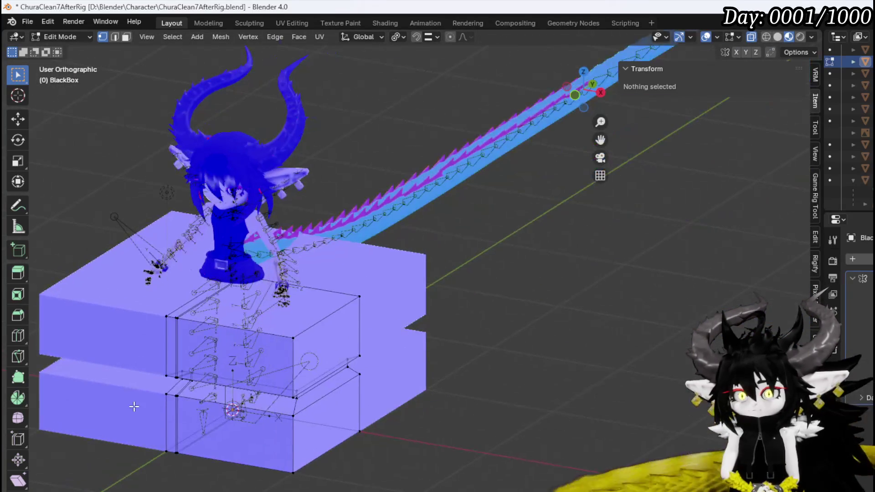
click(167, 349)
key(shift+d)
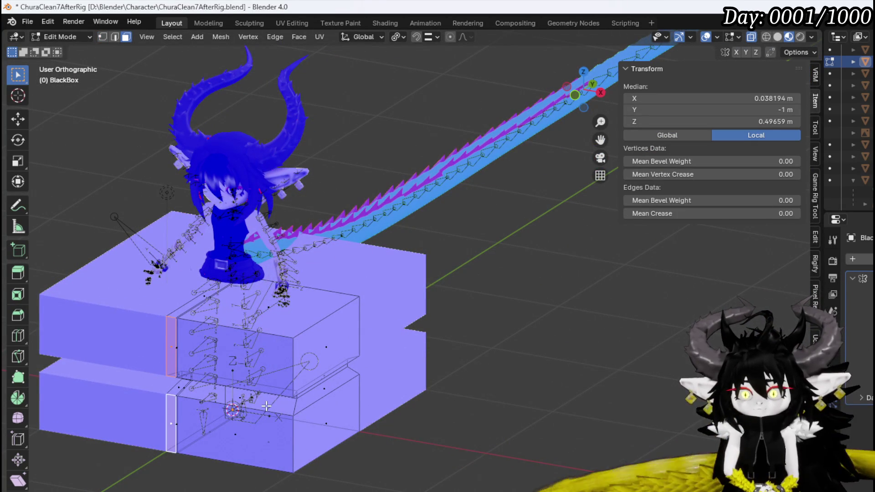
key(y)
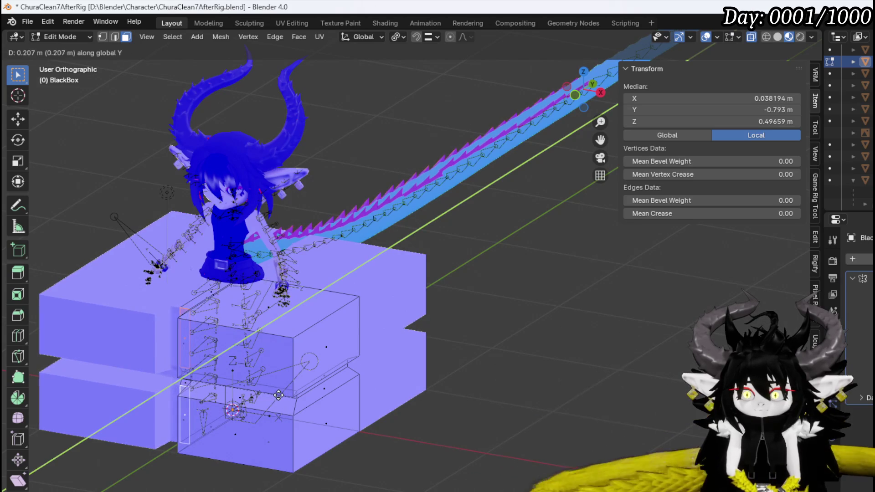
click(277, 395)
scroll(278, 395, up, 3)
scroll(417, 364, up, 2)
scroll(397, 363, up, 1)
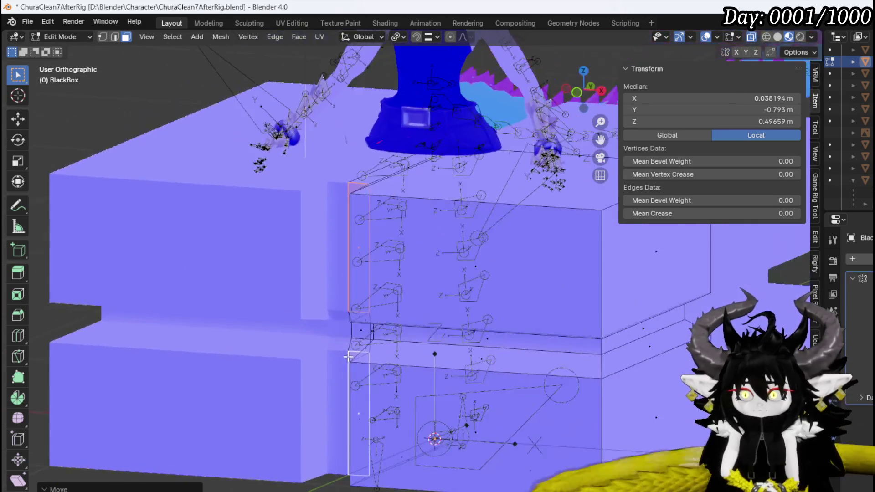
scroll(362, 361, up, 2)
scroll(333, 357, up, 1)
scroll(349, 360, up, 1)
Step: Shift the selection along Y from -0.793 m to -0.76098 m
key(g)
key(y)
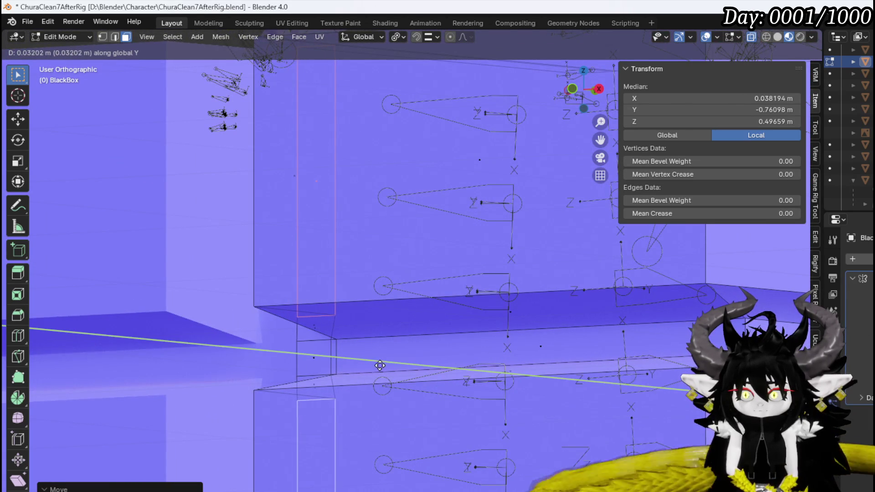
click(386, 365)
scroll(356, 382, down, 1)
scroll(369, 391, down, 3)
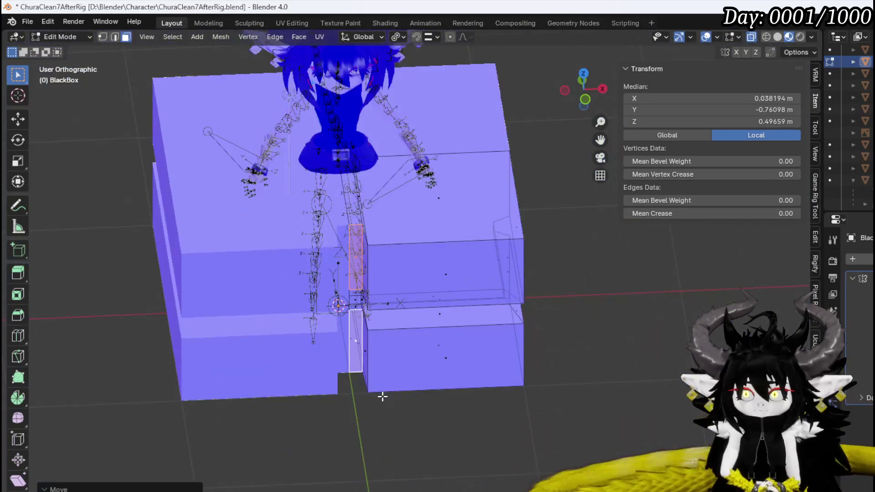
scroll(381, 396, down, 2)
scroll(411, 383, down, 2)
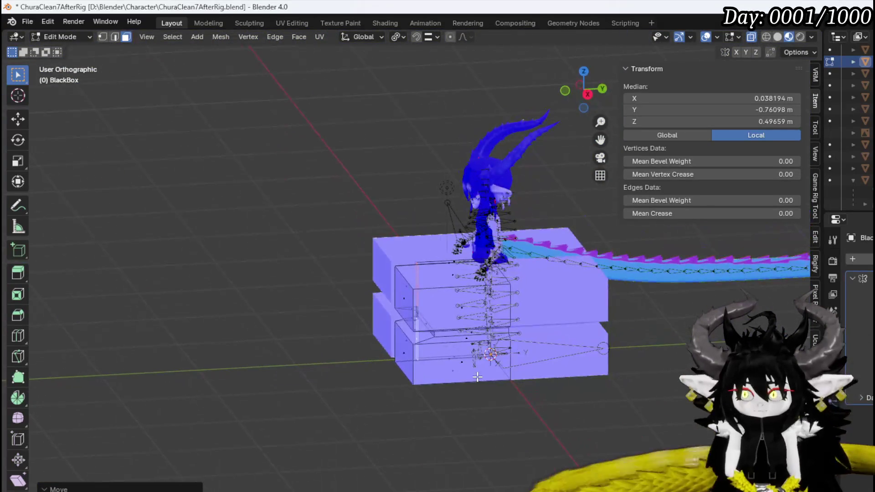
scroll(366, 376, up, 3)
drag(325, 361, 395, 262)
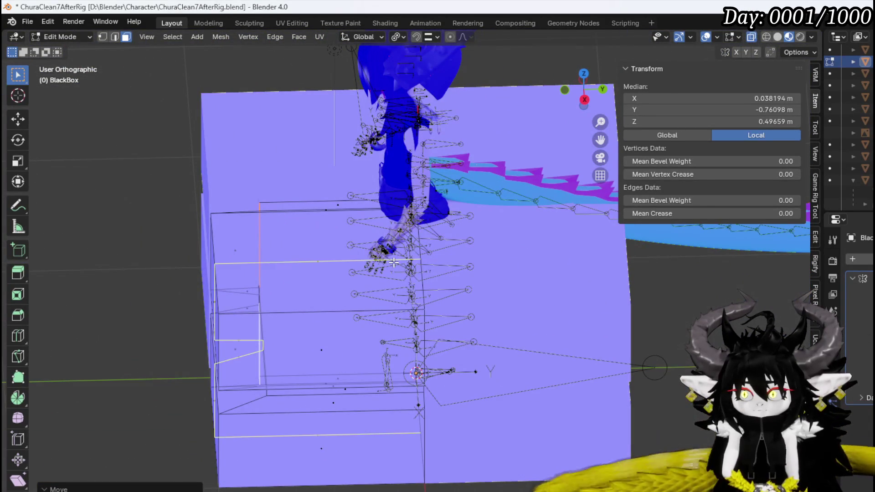
Step: Place a new edge loop on the box and slide it into position
key(2)
key(g)
key(g)
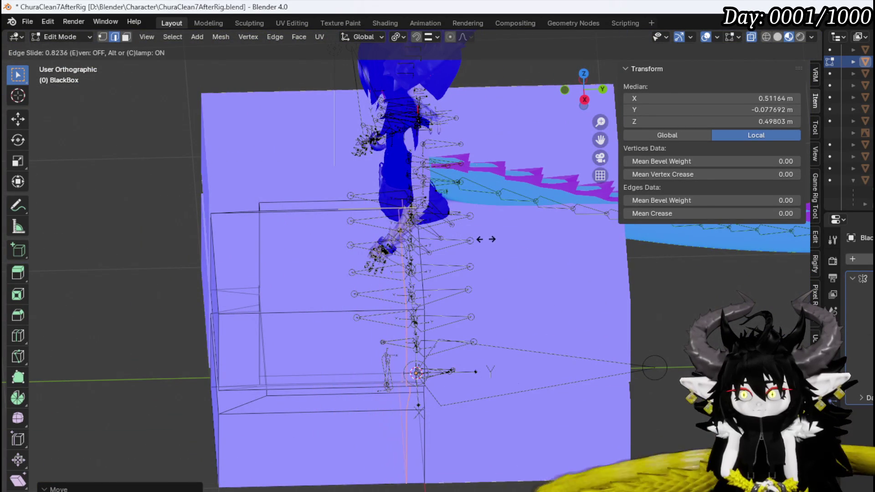
click(489, 240)
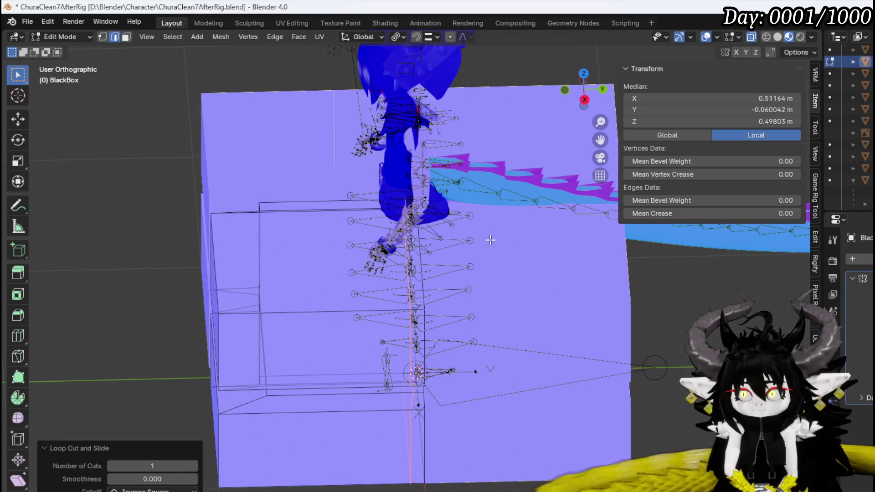
key(g)
key(g)
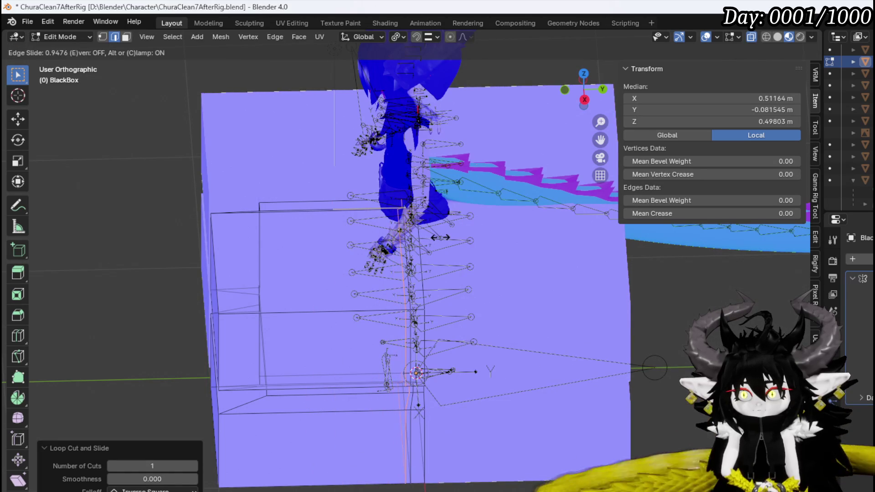
click(439, 238)
Step: Select the thin cut faces, discarding an extra loop-cut preview
key(3)
click(417, 438)
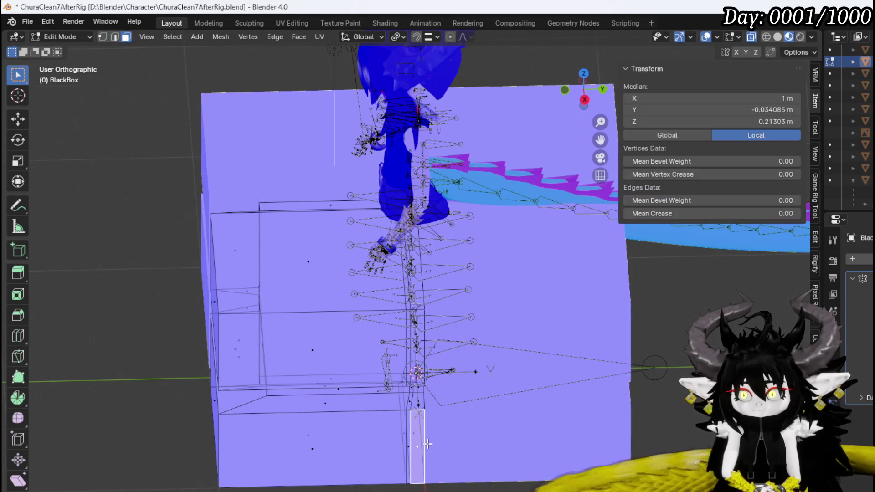
drag(452, 342, 440, 402)
click(423, 342)
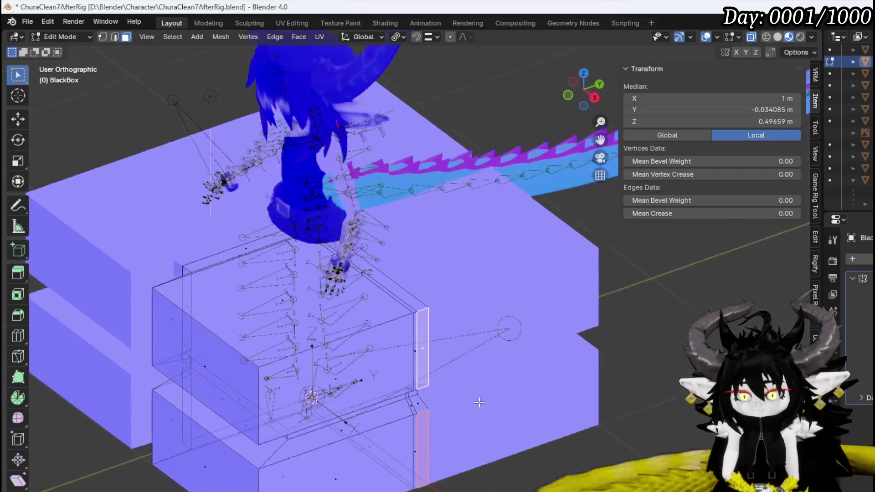
key(ctrl+r)
key(Escape)
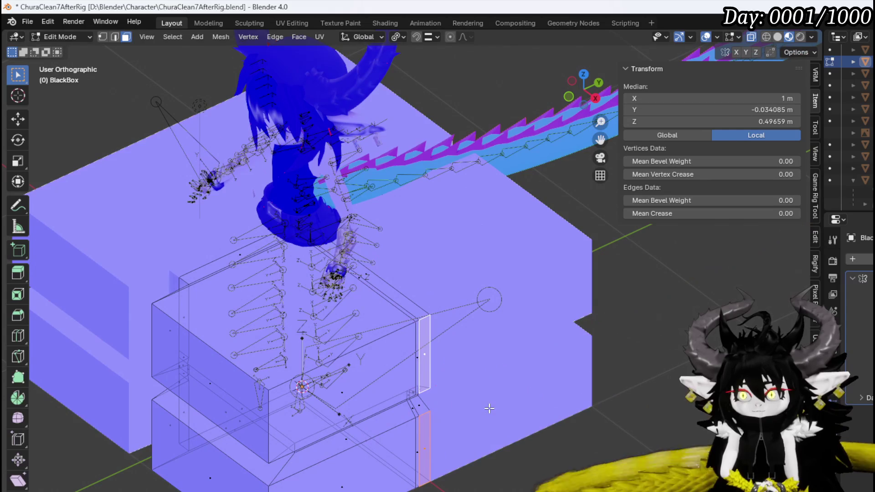
click(424, 445)
mouse_move(424, 445)
mouse_down()
mouse_move(417, 342)
mouse_move(483, 384)
mouse_up()
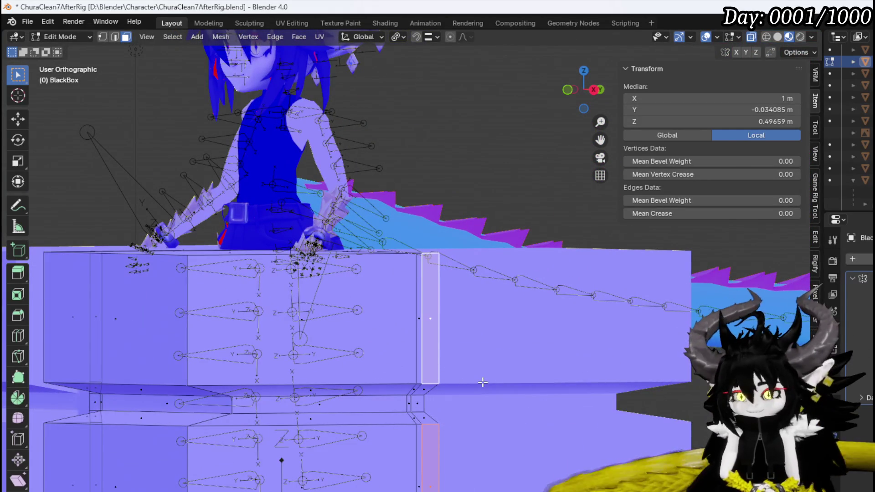
Step: Move the thin face about 0.09 m along X to 0.914 m, widening the front notch
key(x)
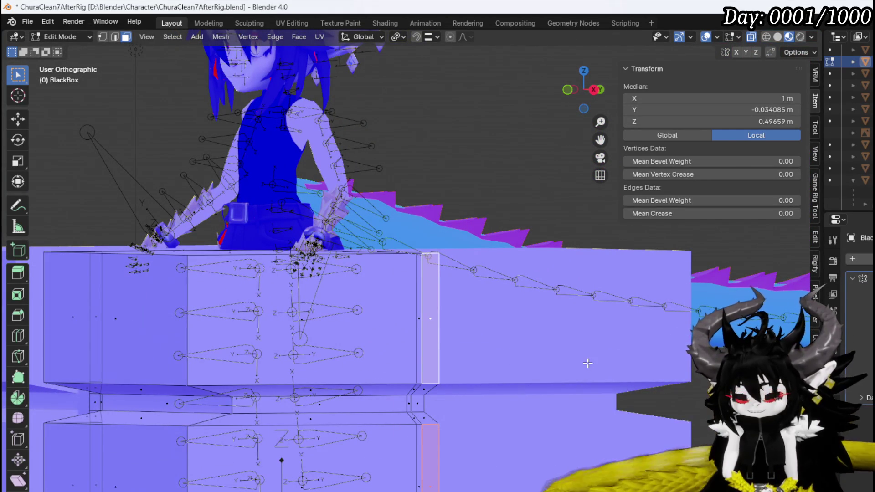
key(g)
key(x)
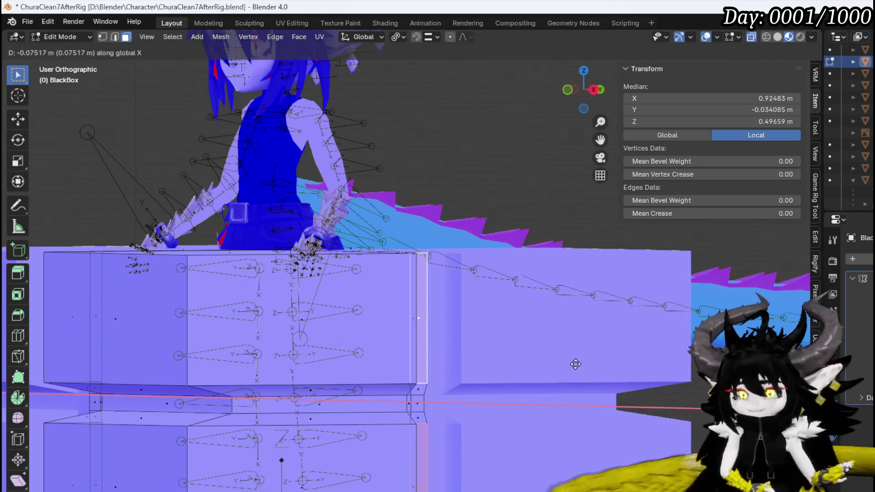
click(573, 365)
mouse_move(573, 364)
mouse_down()
mouse_move(437, 385)
mouse_move(371, 439)
mouse_move(359, 373)
mouse_move(300, 371)
mouse_up()
Step: Clear the mesh selection and save the BlackBox file via File > Save
key(KP_7)
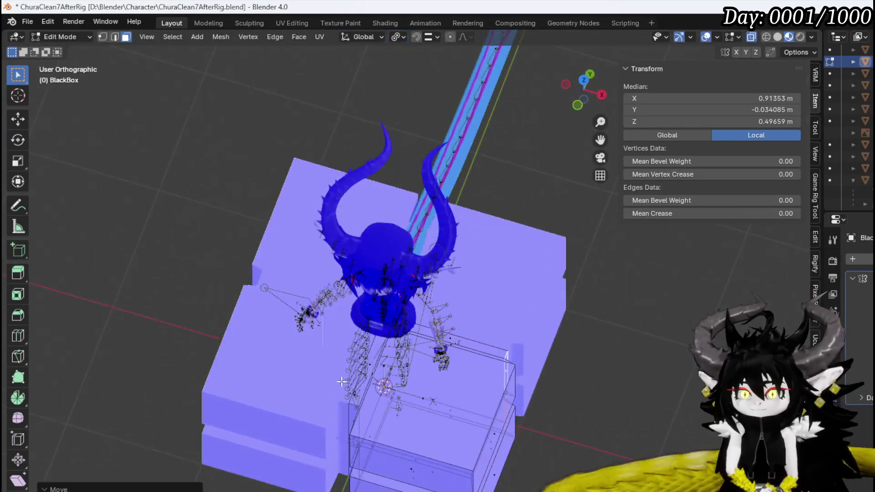
mouse_move(301, 371)
mouse_down()
mouse_move(389, 371)
mouse_move(337, 372)
mouse_up()
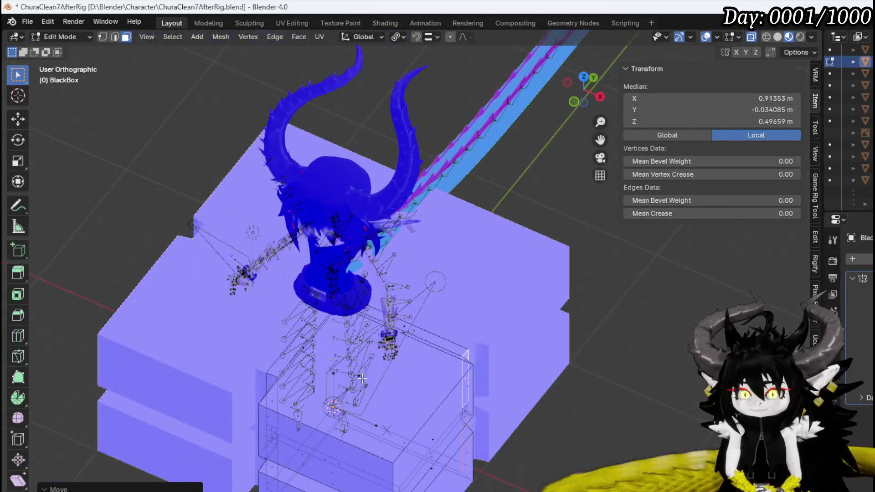
click(615, 428)
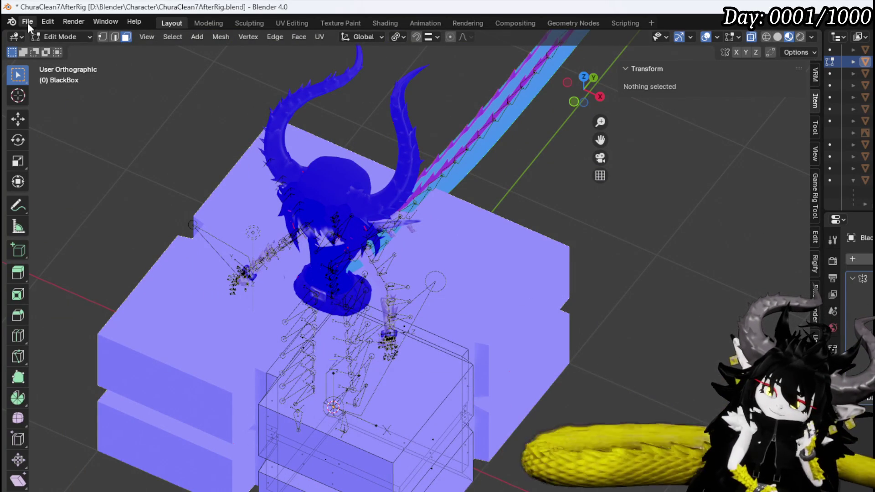
click(28, 22)
click(49, 98)
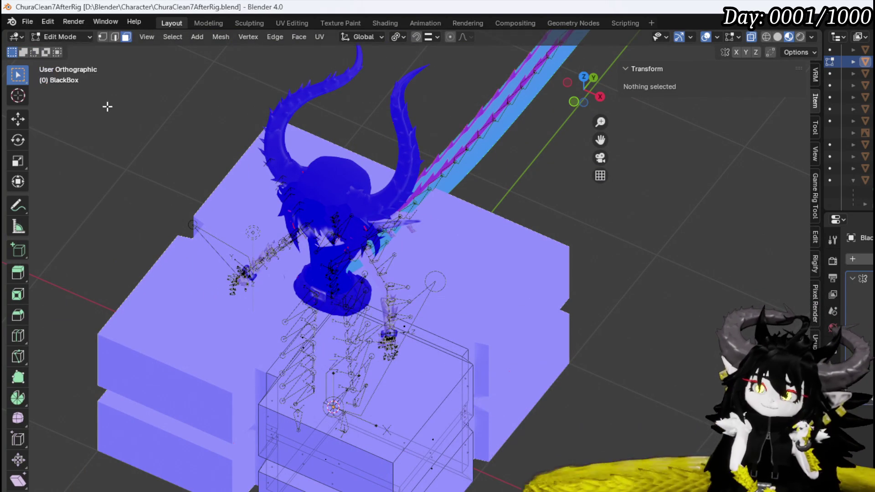
Step: Add a circle mesh and raise it along Z to 1.0468 m
click(194, 39)
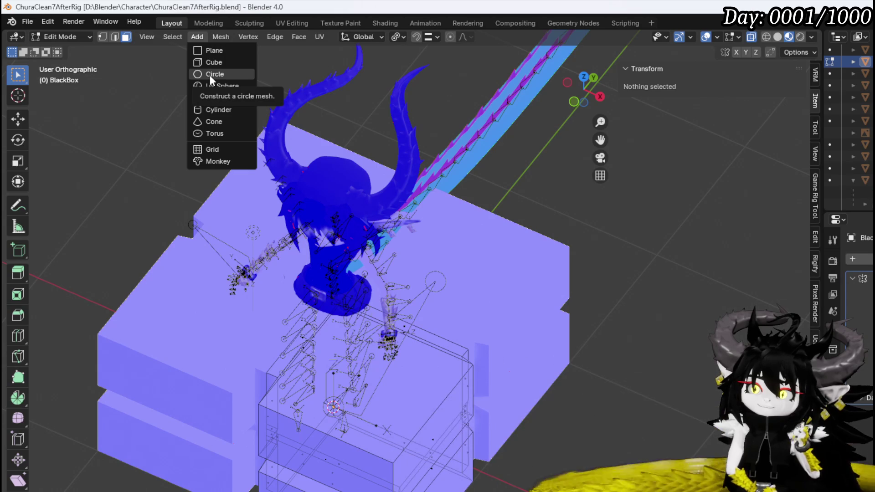
click(211, 75)
key(KP_1)
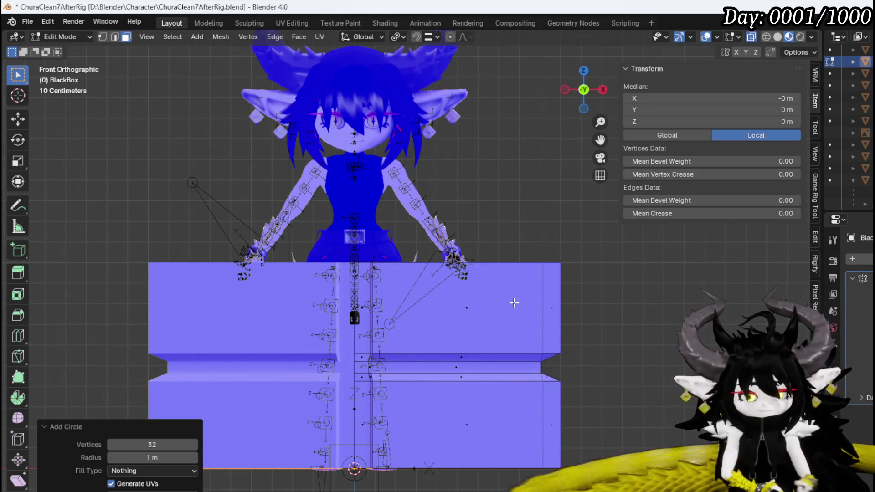
key(g)
key(z)
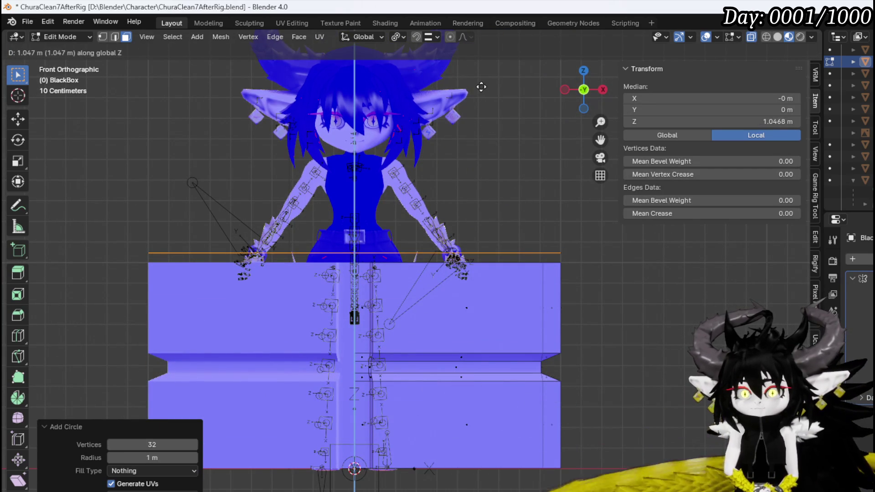
click(482, 96)
Step: Start and cancel scaling the circle twice, leaving its size unchanged
key(KP_8)
key(s)
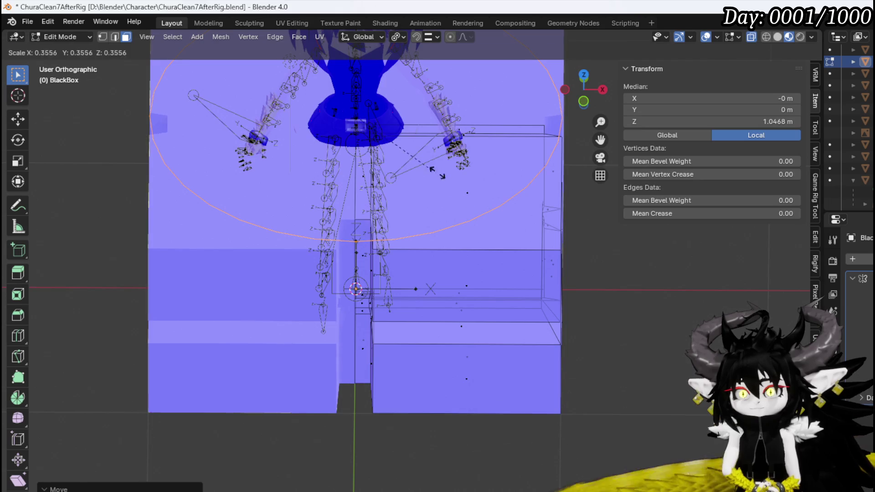
key(Escape)
scroll(508, 224, down, 3)
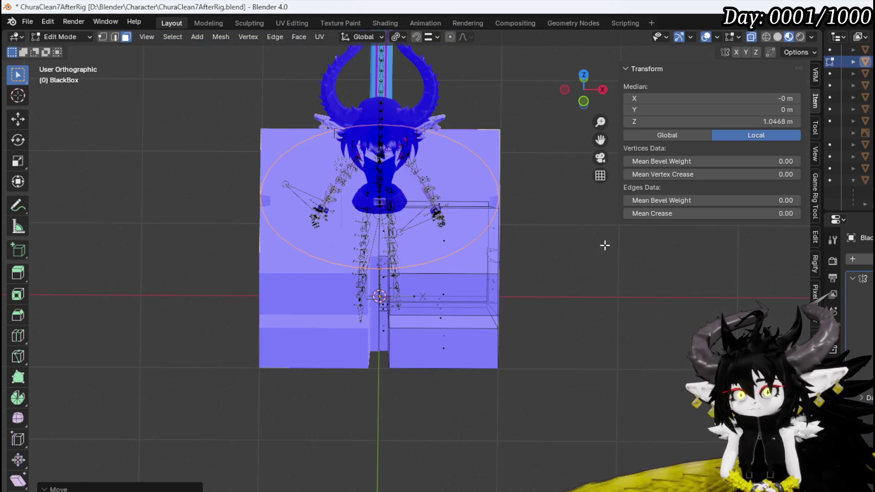
key(s)
key(Escape)
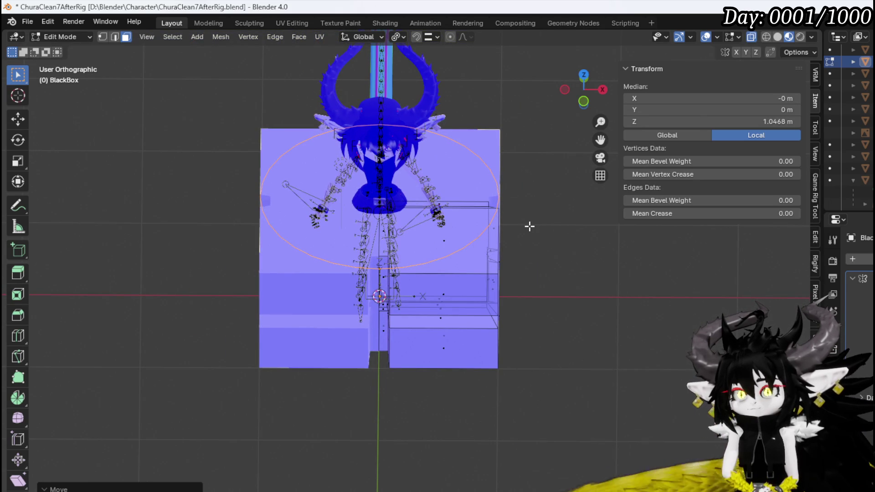
click(60, 37)
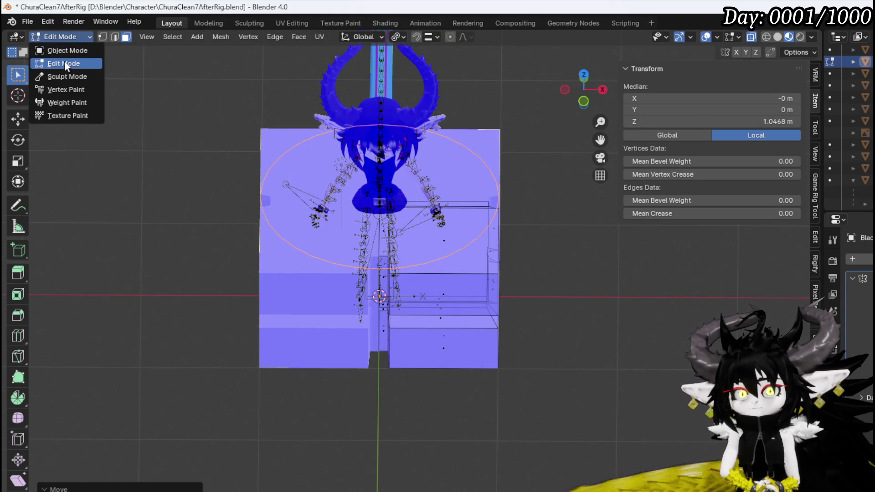
Step: Delete the circle's left half and upper-right vertices, leaving a quarter arc
key(1)
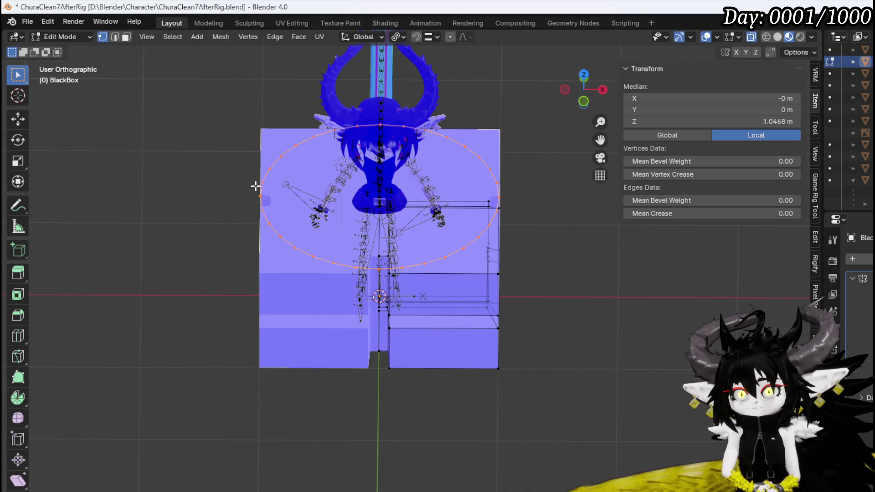
key(KP_7)
drag(217, 71, 371, 384)
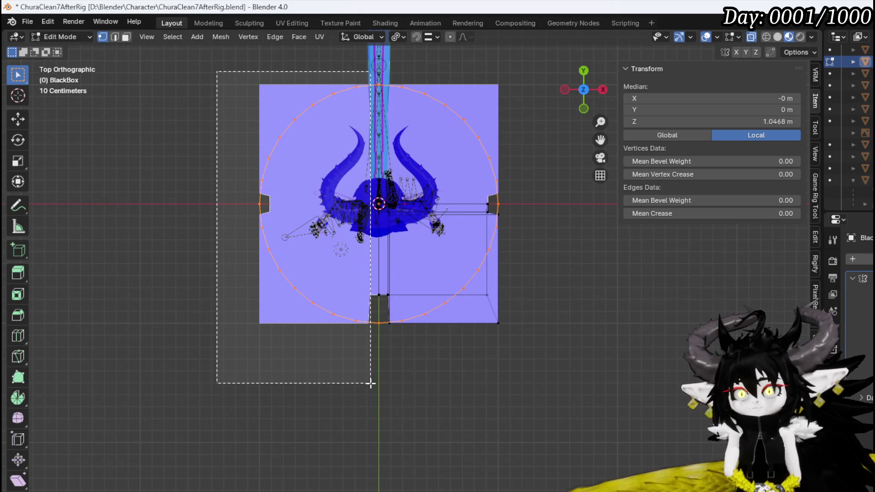
key(x)
click(373, 383)
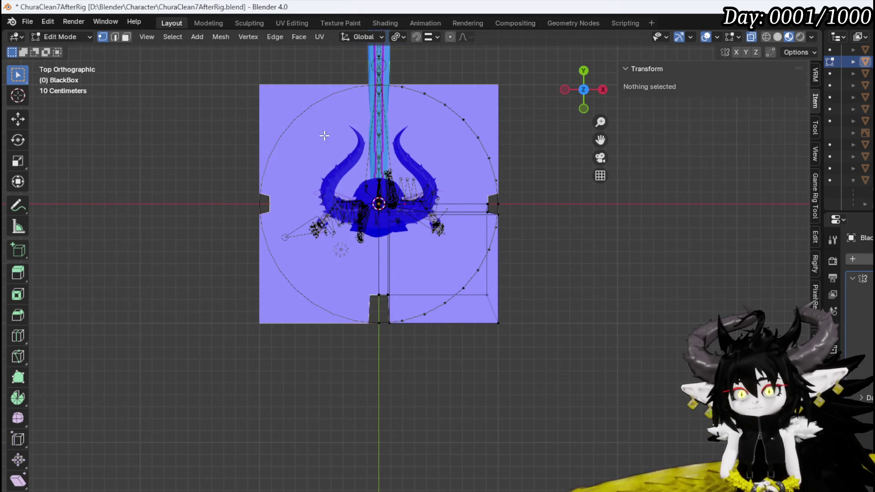
drag(335, 75, 578, 197)
key(x)
click(578, 198)
Step: Select the remaining arc and scale it to a new size
drag(305, 399, 503, 195)
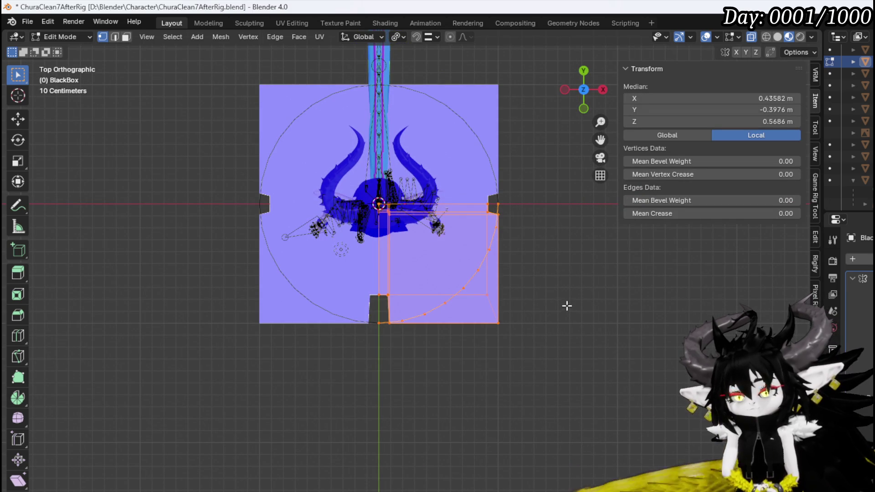
drag(567, 305, 568, 277)
scroll(569, 277, up, 3)
alt+click(479, 258)
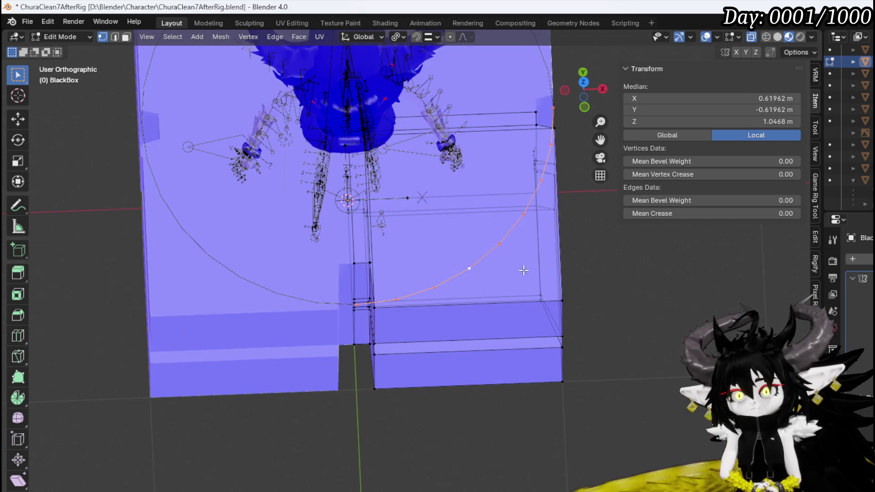
scroll(524, 267, up, 2)
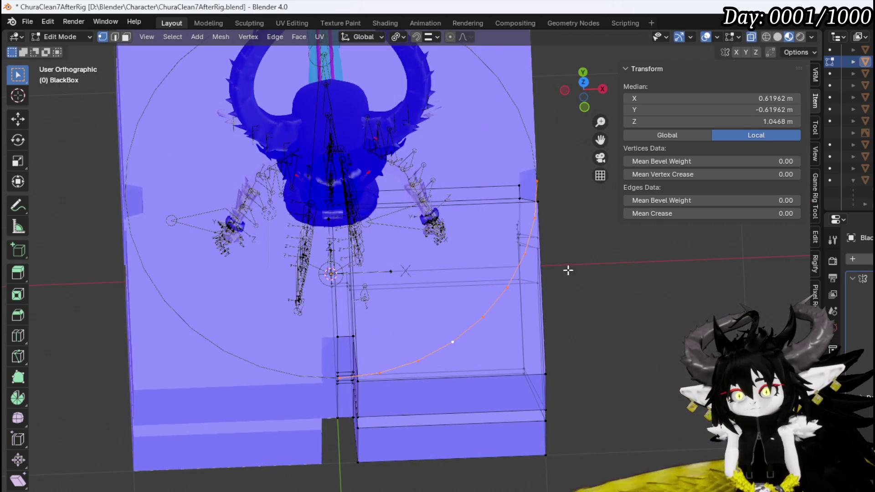
key(s)
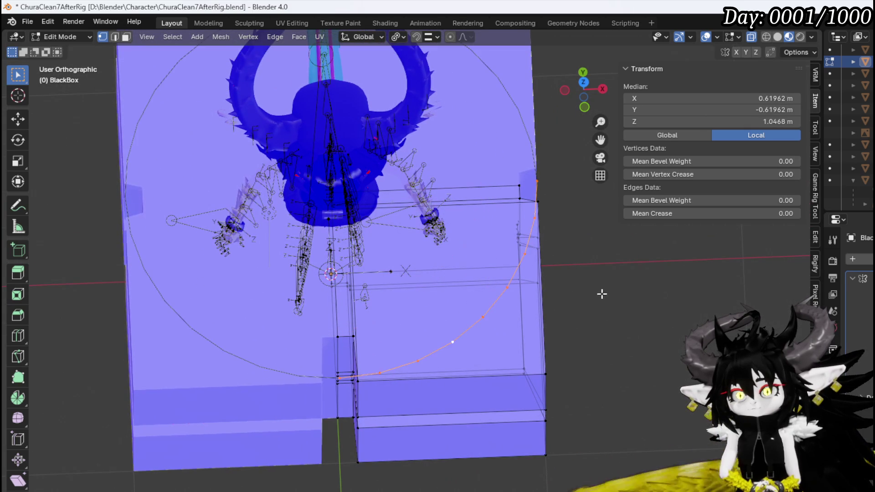
click(449, 38)
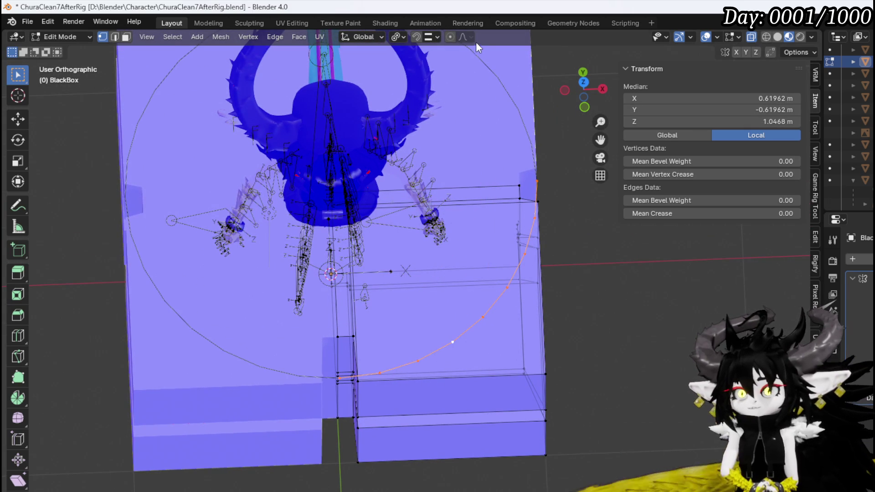
Step: Set the pivot point to 3D Cursor and begin rescaling the arc around it
click(399, 37)
click(428, 80)
key(s)
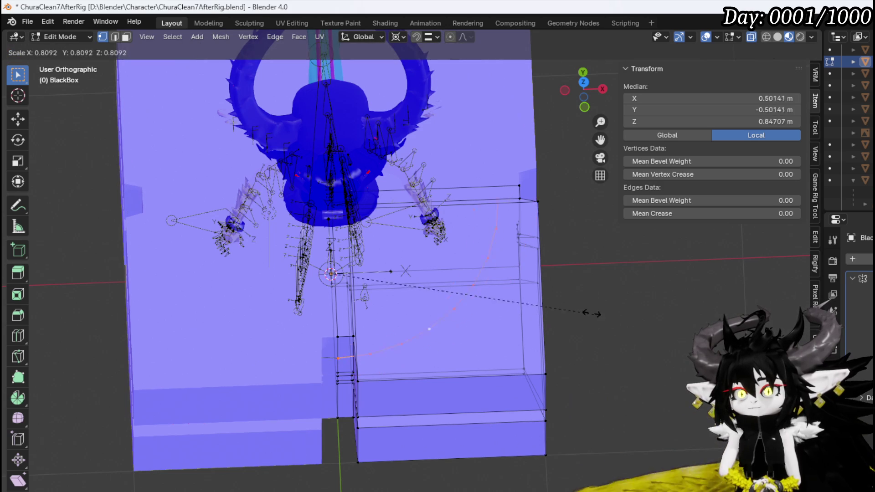
Step: Confirm the arc's reduced size and raise it vertically to a median height of 1.0271 m
click(450, 273)
key(KP_1)
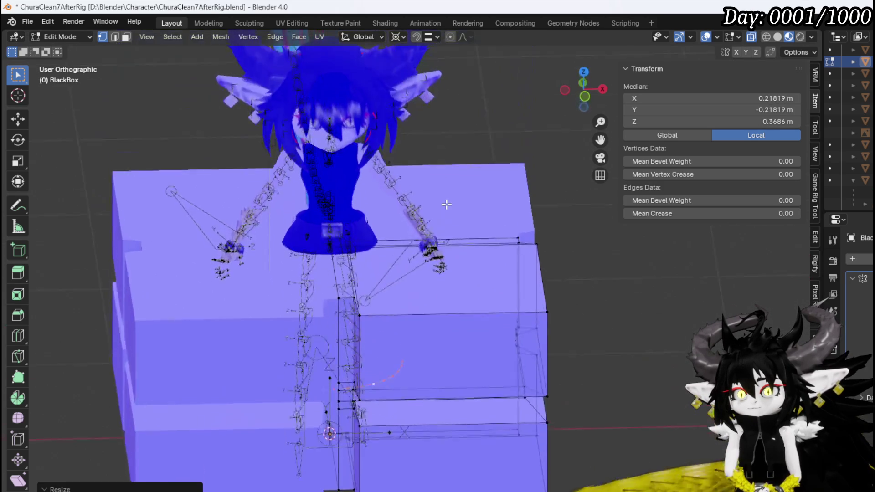
key(g)
key(z)
click(502, 180)
Step: Try another resize of the arc and cancel it, keeping the arc at 1.03 m
drag(500, 188, 506, 265)
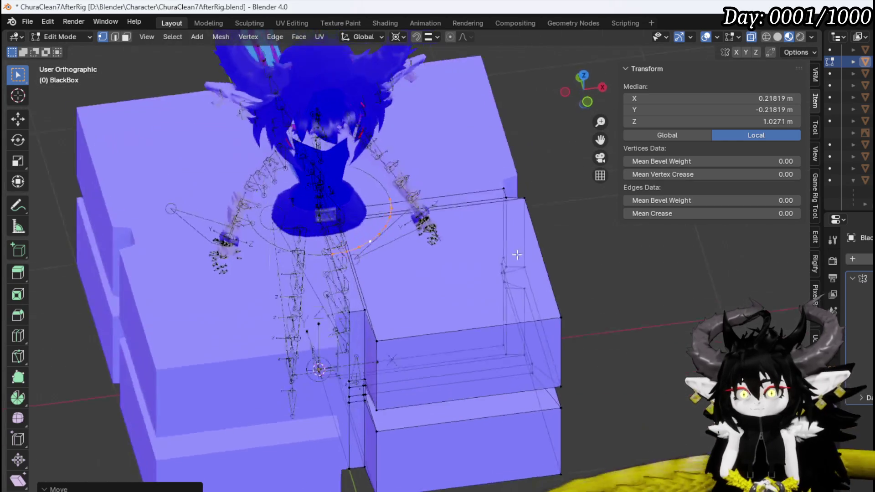
scroll(506, 266, up, 2)
scroll(517, 307, up, 1)
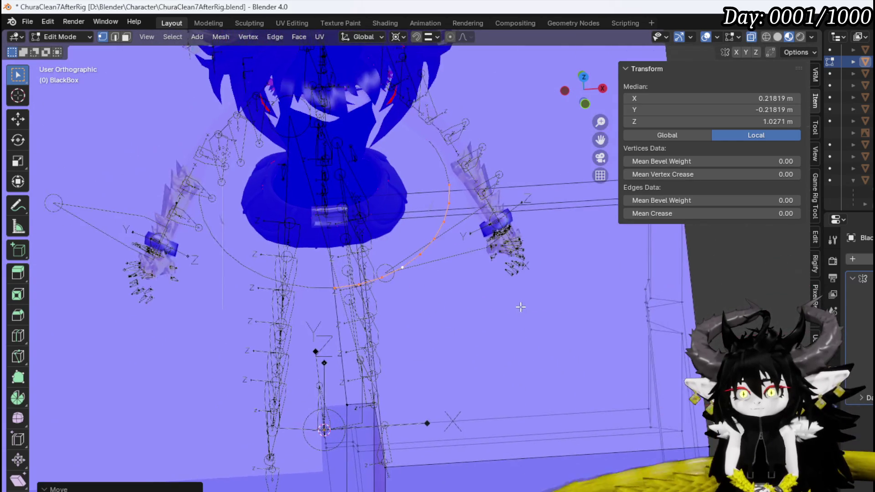
scroll(517, 307, up, 1)
key(s)
right_click(518, 298)
key(e)
right_click(500, 293)
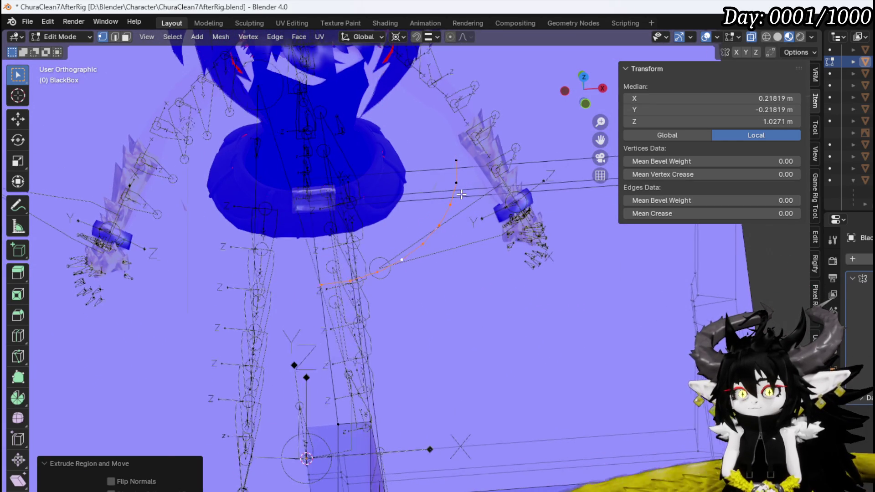
drag(452, 196, 500, 187)
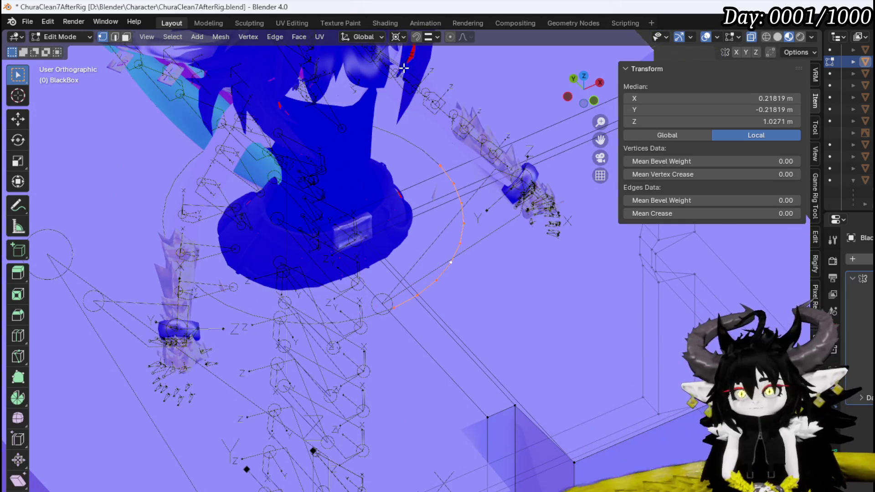
click(399, 38)
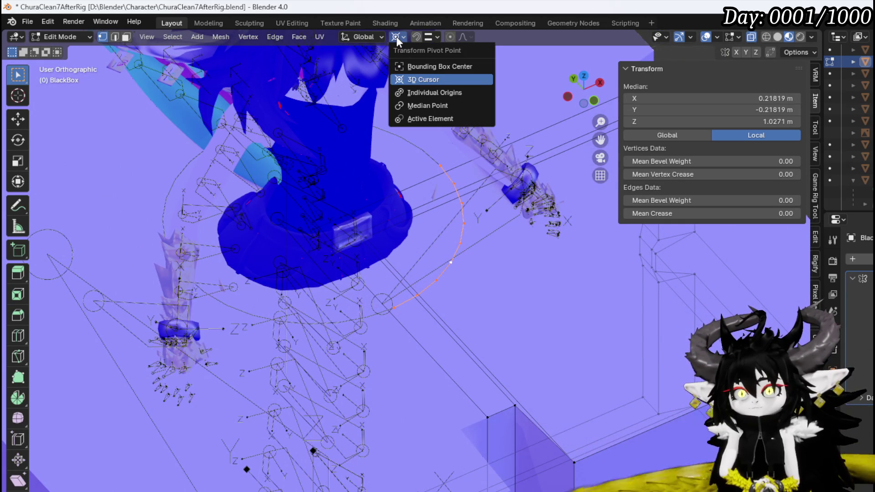
Step: Test scaling with Bounding Box Center and Active Element pivots, cancelling each
click(422, 66)
key(s)
key(Escape)
click(399, 38)
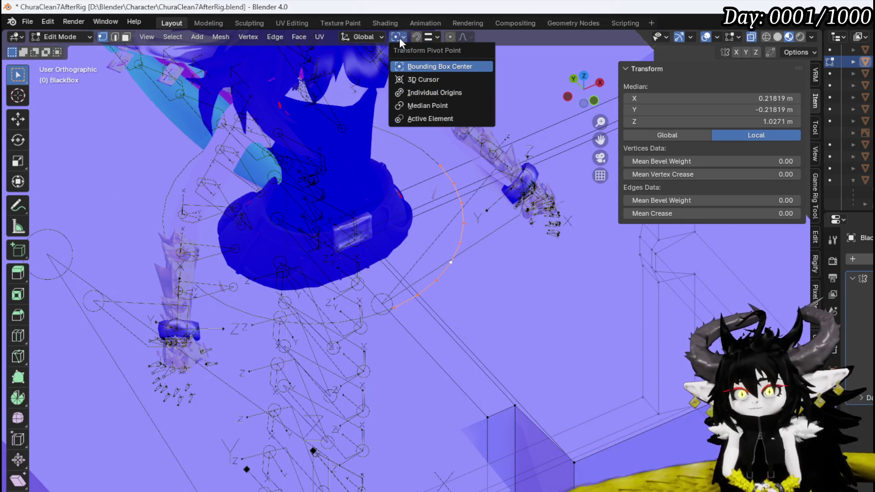
click(431, 119)
key(s)
key(Escape)
Step: Try Median Point and Individual Origins pivots, then settle on Bounding Box Center
click(361, 38)
click(395, 37)
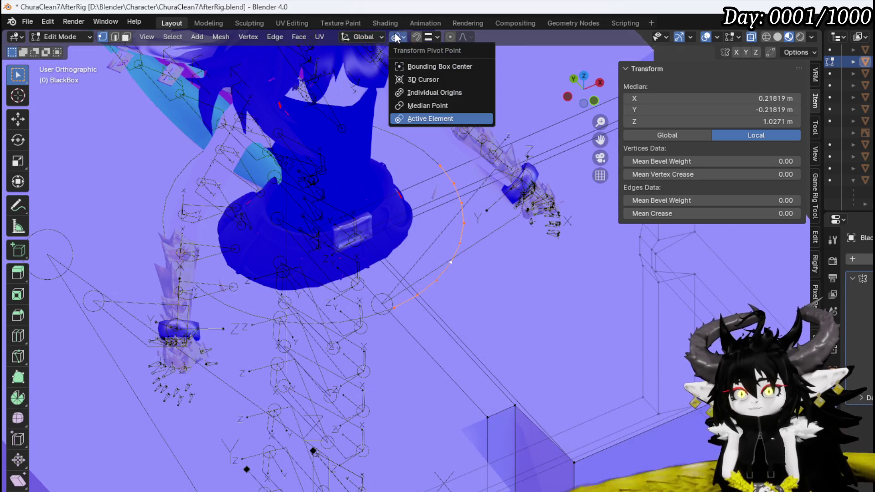
click(428, 106)
key(s)
key(Escape)
click(400, 38)
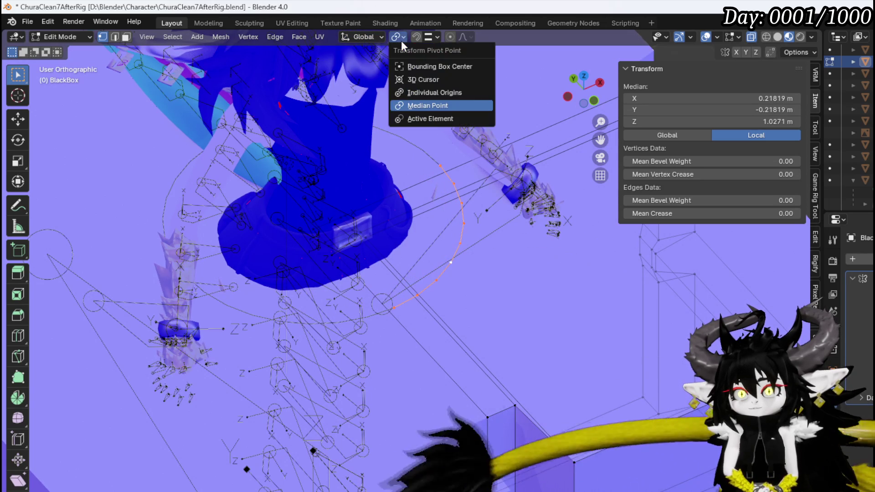
click(434, 88)
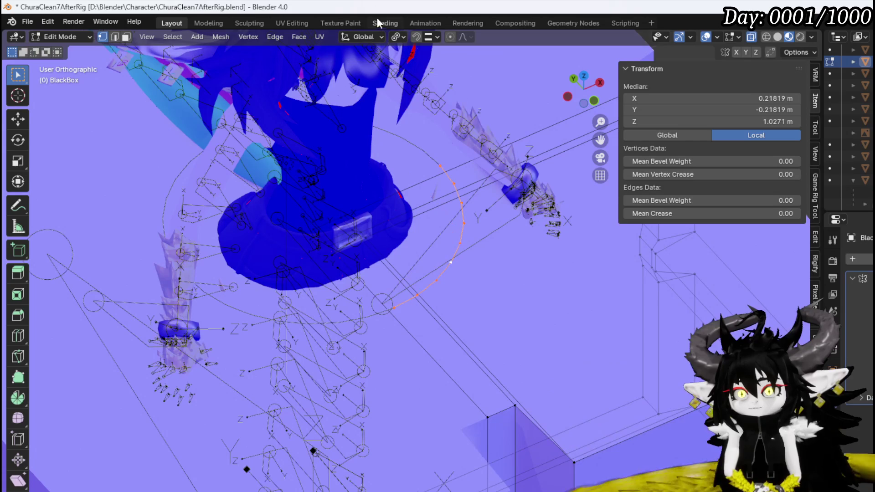
click(395, 39)
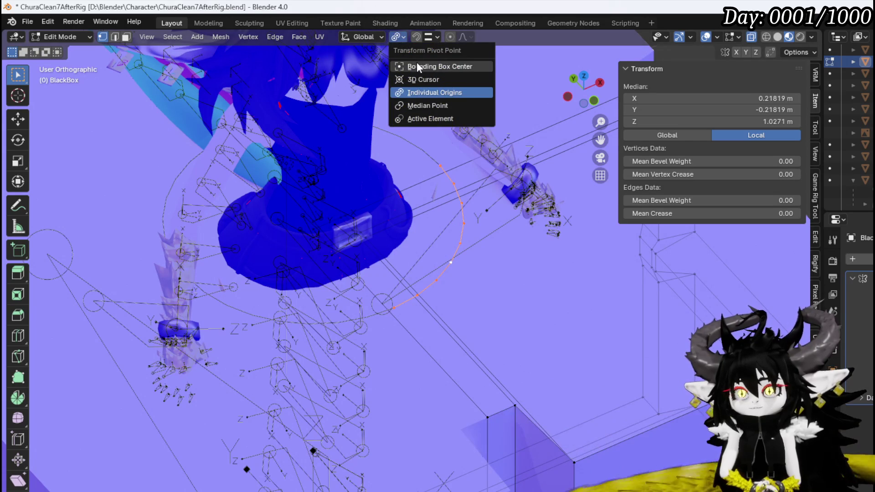
click(416, 62)
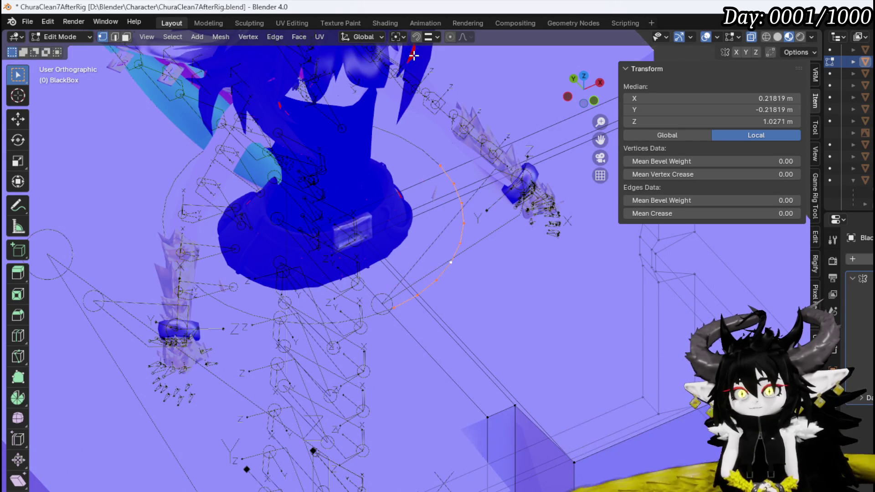
Step: Scale the face ring slightly smaller and save the blend file
key(s)
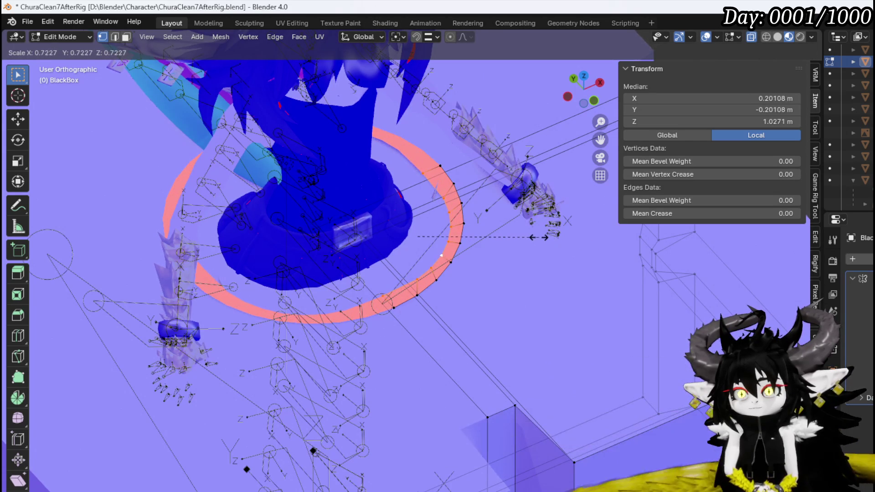
click(449, 248)
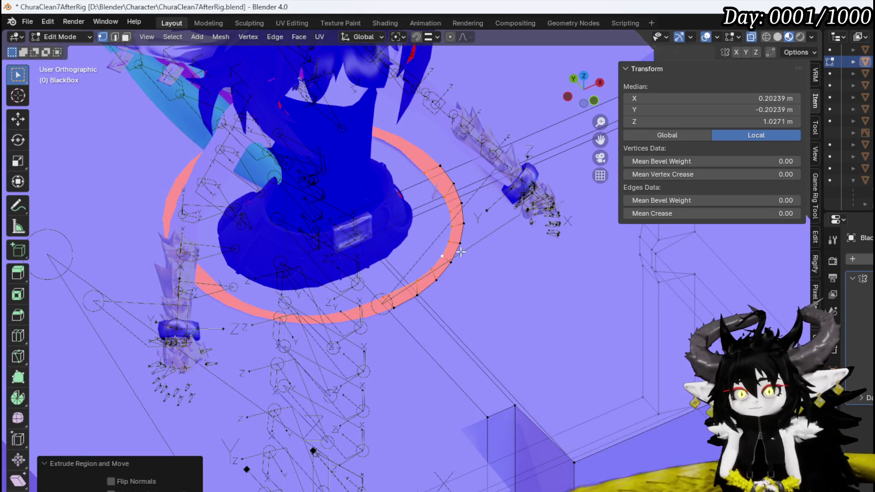
click(28, 21)
click(44, 99)
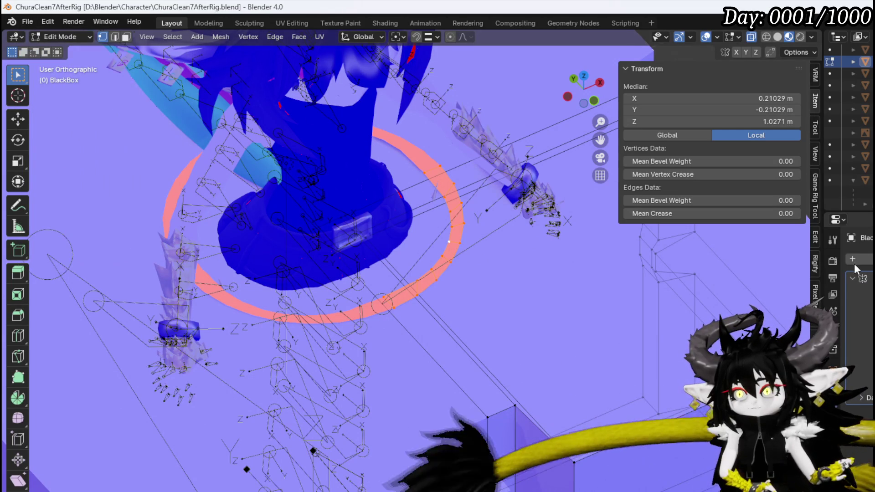
Step: Round the ring into a best-fit circle with LoopTools and keep only an arc of it selected, viewed from the front
click(815, 237)
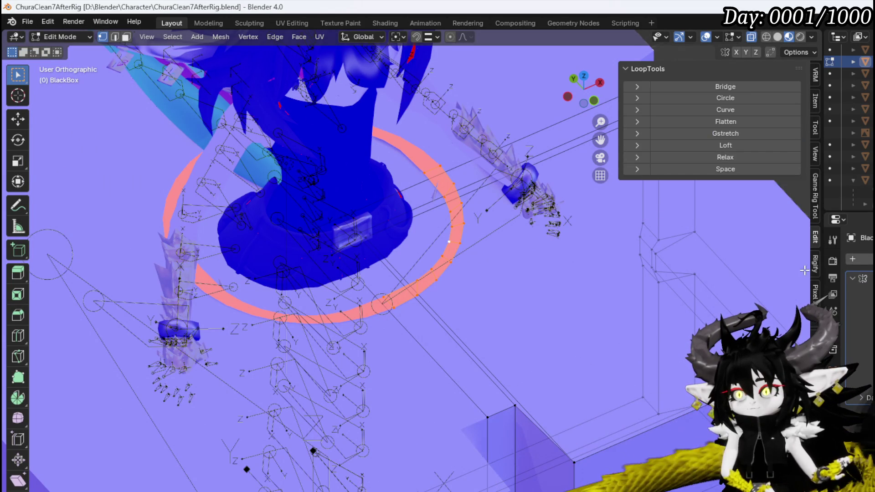
click(729, 98)
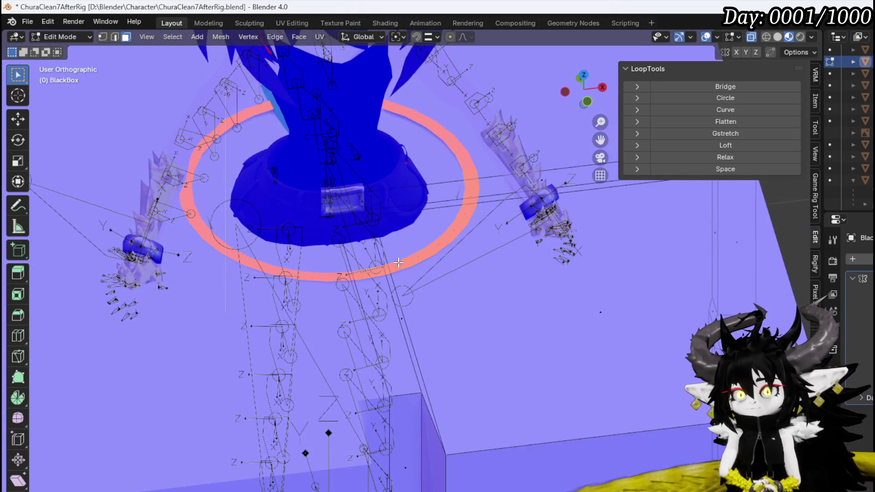
click(420, 258)
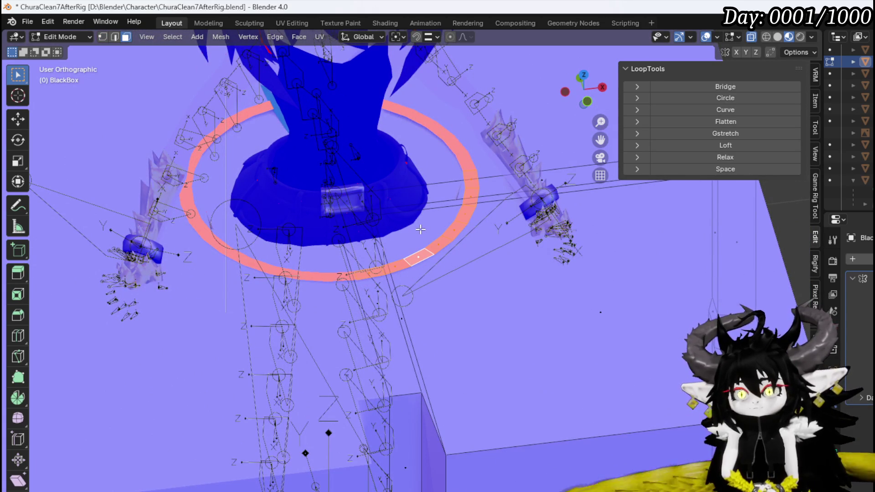
key(ctrl+n)
key(Escape)
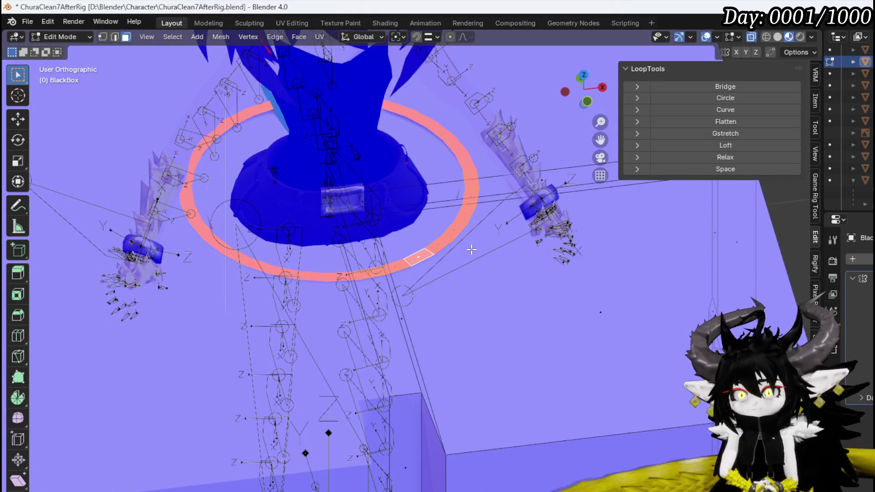
ctrl+click(471, 249)
key(KP_1)
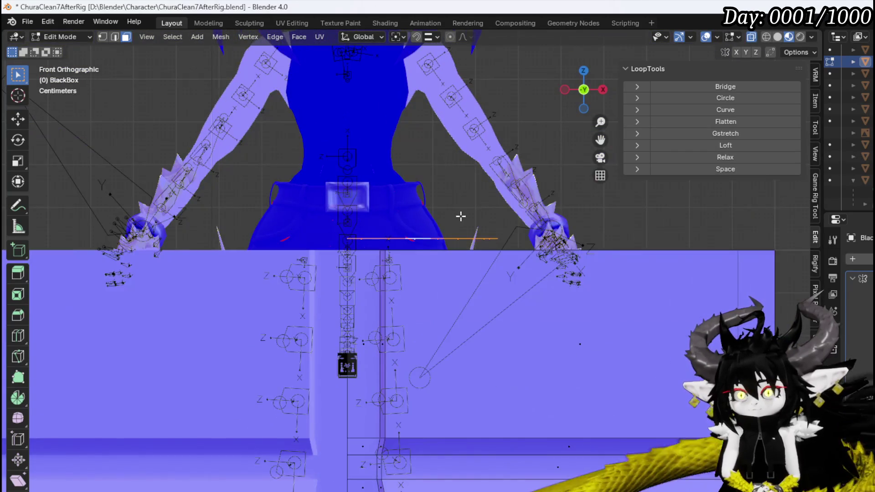
Step: Extrude the selected face arc outward, then extrude it again straight down along Z
key(KP_Decimal)
drag(436, 211, 443, 263)
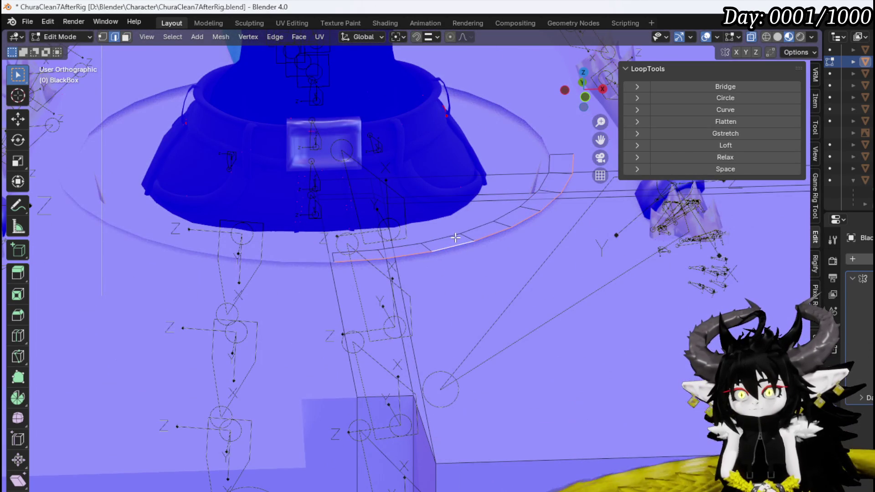
key(e)
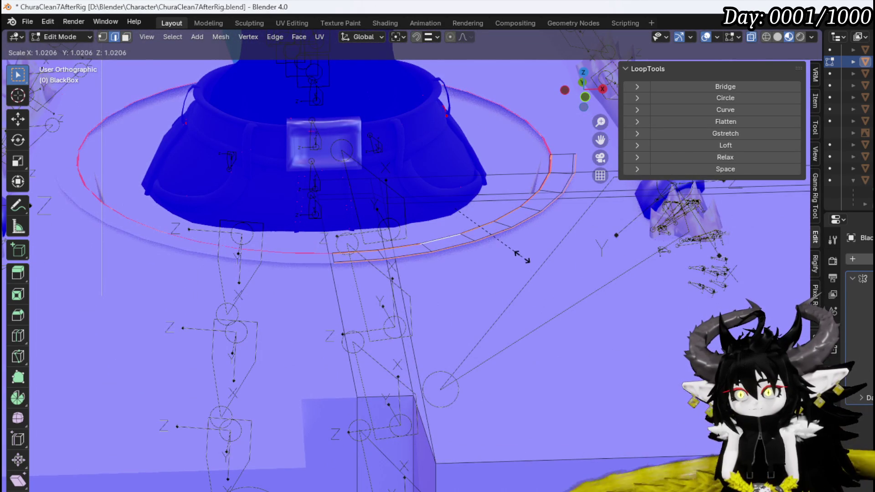
click(522, 256)
key(e)
key(z)
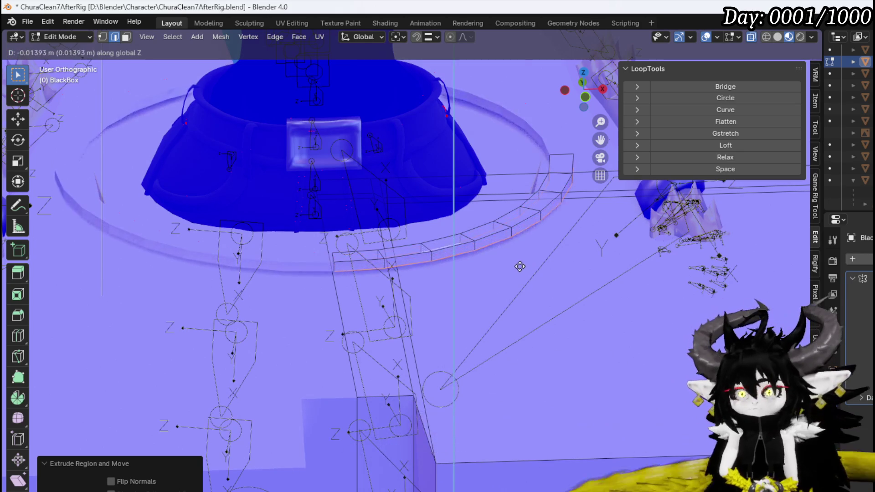
click(502, 285)
Step: Orbit to view the whole torso and bring up the interaction mode list
mouse_move(502, 285)
mouse_down()
mouse_move(483, 246)
mouse_move(455, 272)
mouse_move(391, 289)
mouse_move(293, 261)
mouse_move(289, 274)
mouse_move(328, 281)
mouse_move(339, 268)
mouse_move(431, 262)
mouse_move(424, 272)
mouse_up()
scroll(483, 246, down, 3)
scroll(456, 271, up, 3)
scroll(456, 271, up, 2)
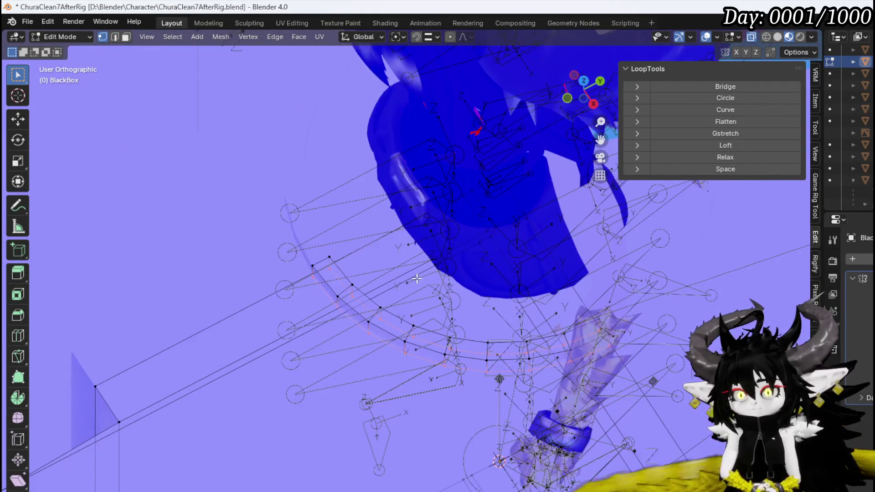
scroll(390, 298, down, 3)
drag(390, 298, 472, 239)
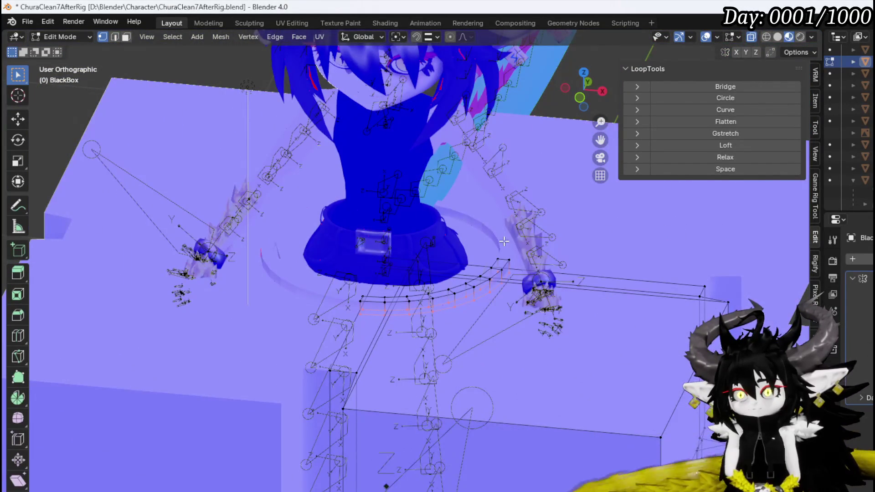
scroll(848, 132, up, 5)
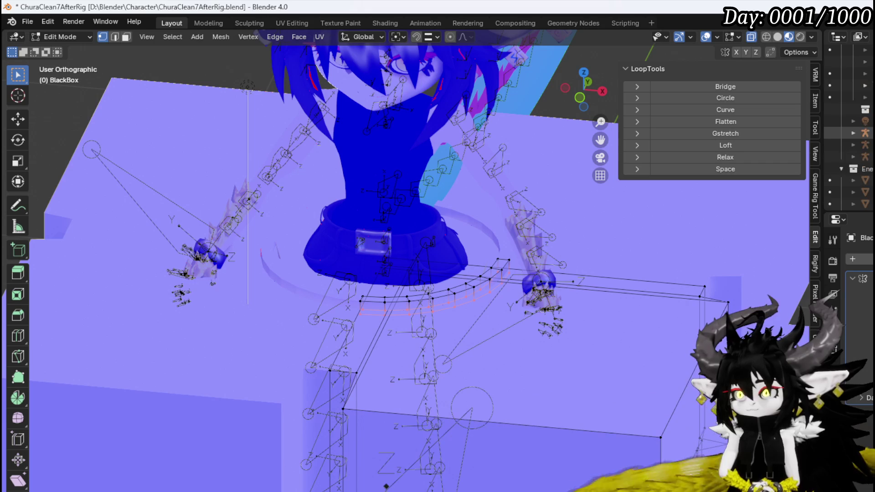
scroll(848, 132, up, 4)
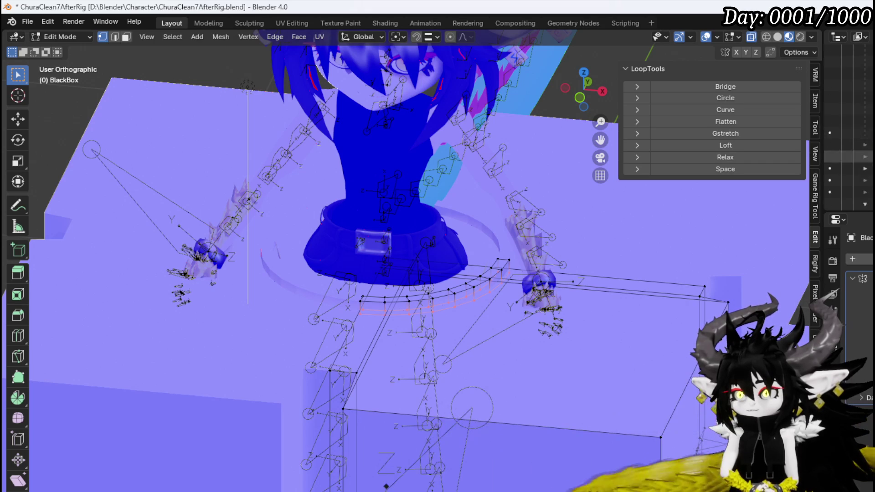
scroll(848, 132, up, 2)
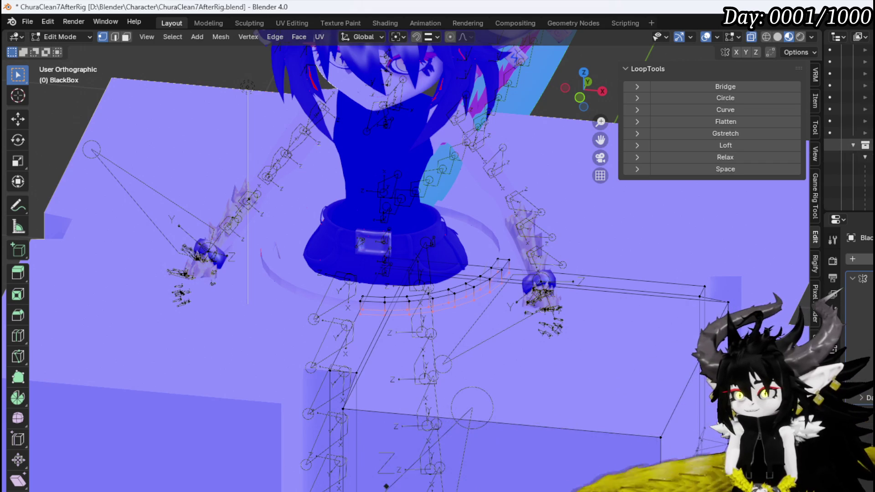
scroll(514, 226, down, 3)
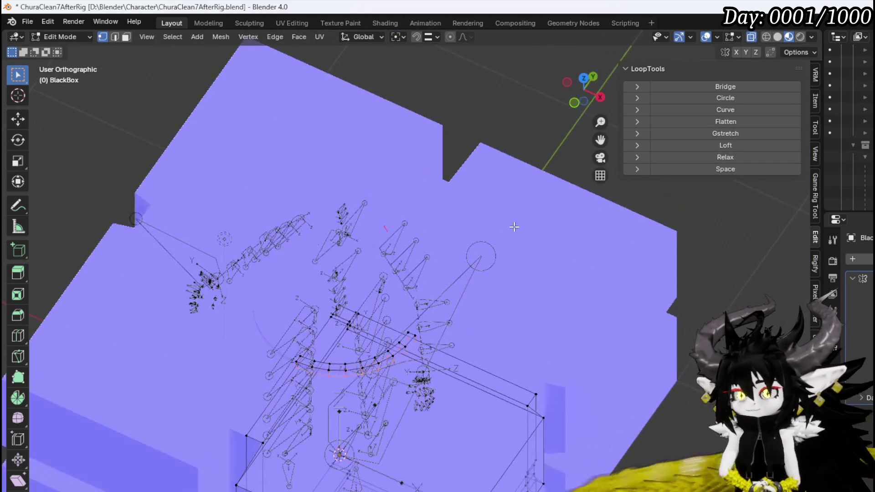
click(89, 37)
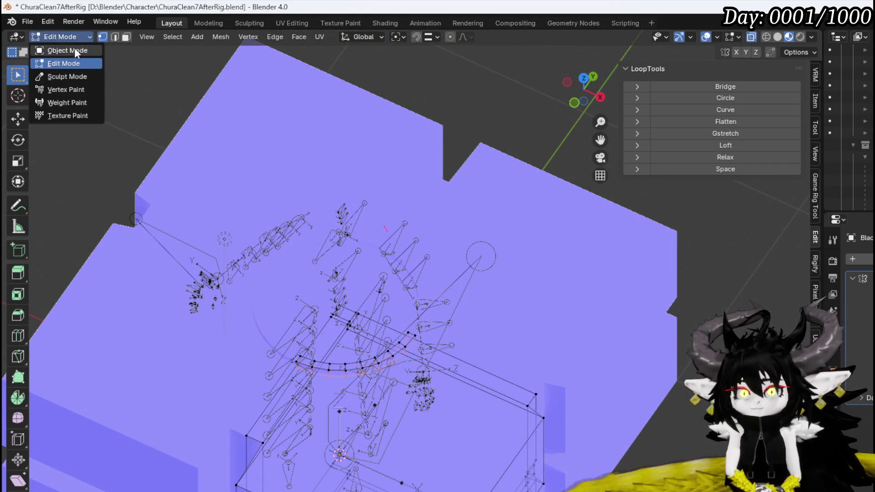
Step: Return to Object Mode, hide the root armature and select the BlackBox mesh
click(55, 49)
click(352, 217)
key(h)
scroll(313, 164, up, 3)
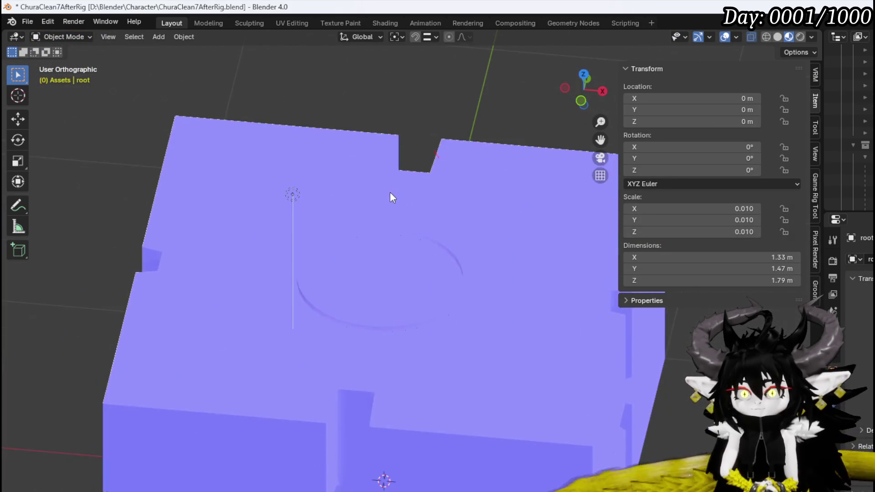
scroll(393, 192, down, 4)
mouse_move(385, 191)
mouse_down()
mouse_move(501, 196)
mouse_move(260, 180)
mouse_move(338, 205)
mouse_move(401, 207)
mouse_move(344, 165)
mouse_move(308, 156)
mouse_move(283, 130)
mouse_move(360, 150)
mouse_move(338, 135)
mouse_move(418, 134)
mouse_move(132, 54)
mouse_up()
scroll(344, 165, up, 3)
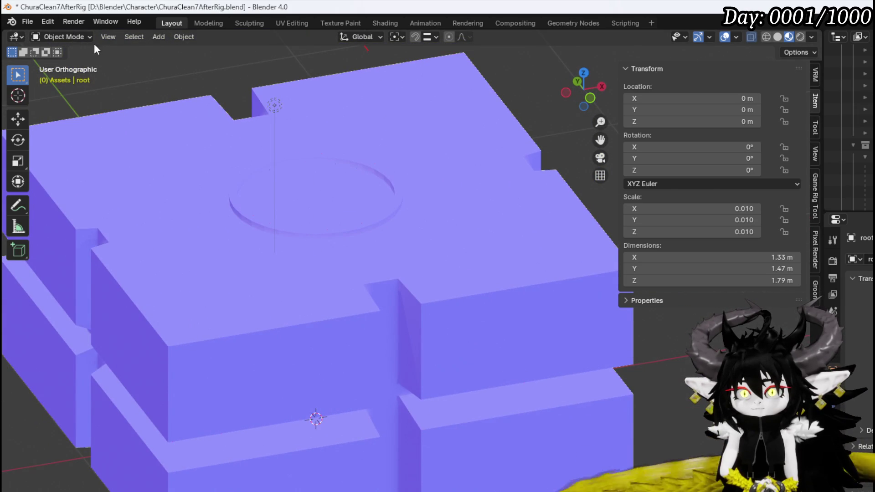
click(148, 123)
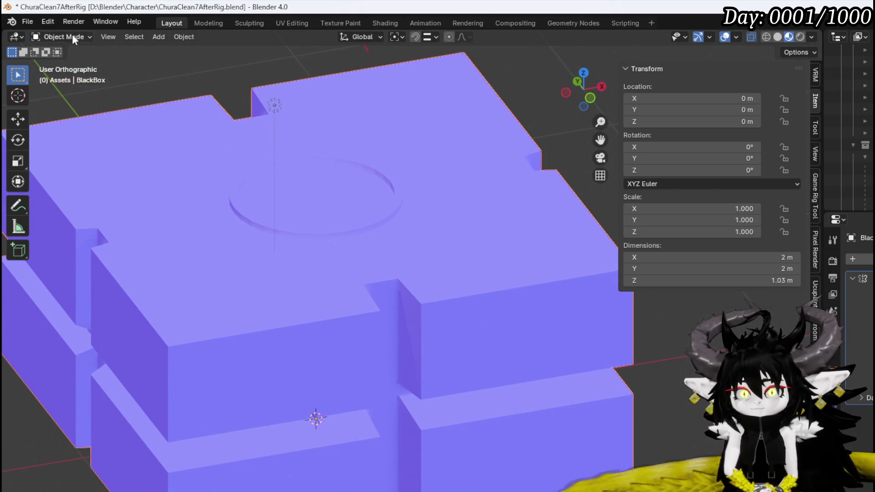
Step: In Edit Mode, select the top corner face strips and lower them along Z
click(69, 37)
click(67, 63)
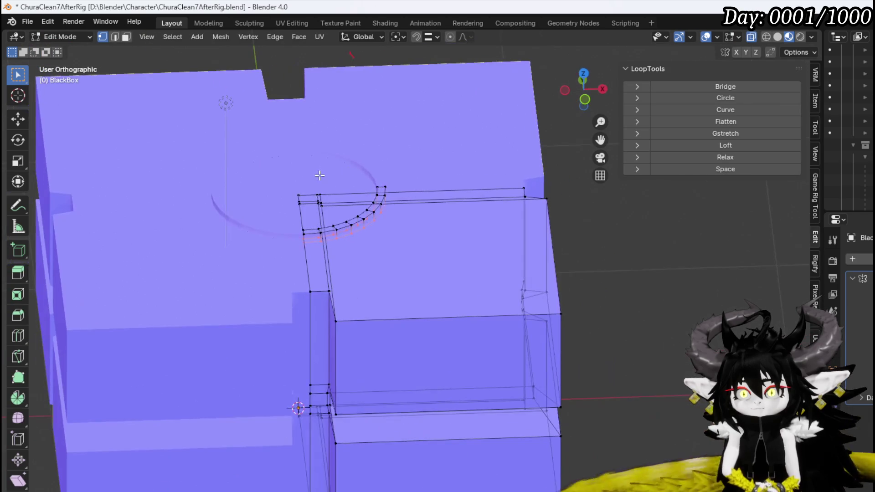
scroll(327, 212, up, 3)
click(262, 154)
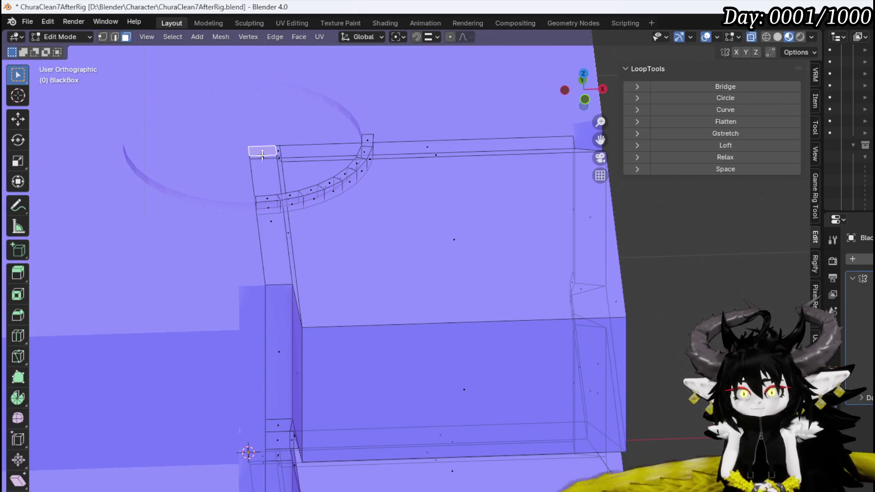
drag(274, 201, 267, 229)
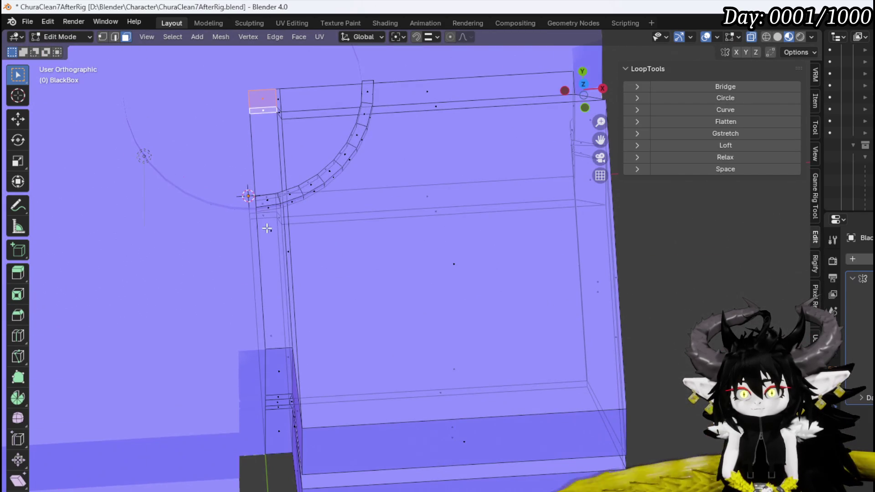
shift+click(272, 233)
shift+click(277, 98)
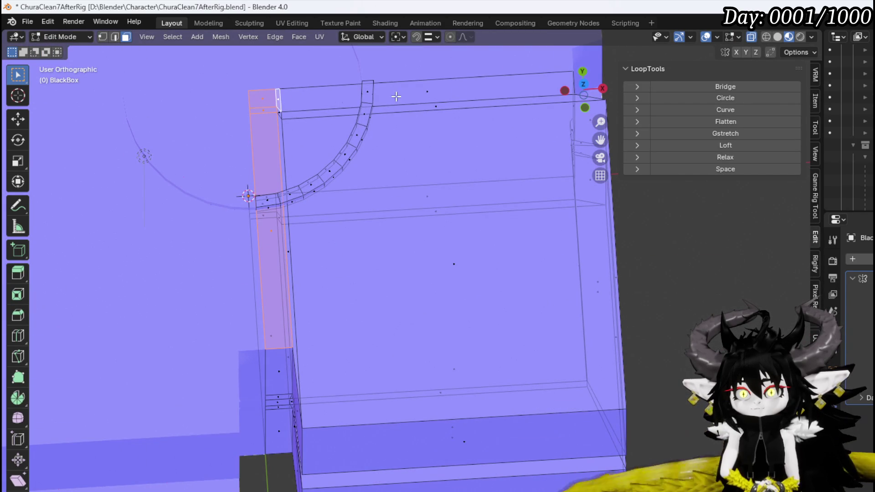
shift+click(432, 92)
mouse_move(432, 91)
mouse_down()
mouse_move(442, 81)
mouse_move(426, 61)
mouse_up()
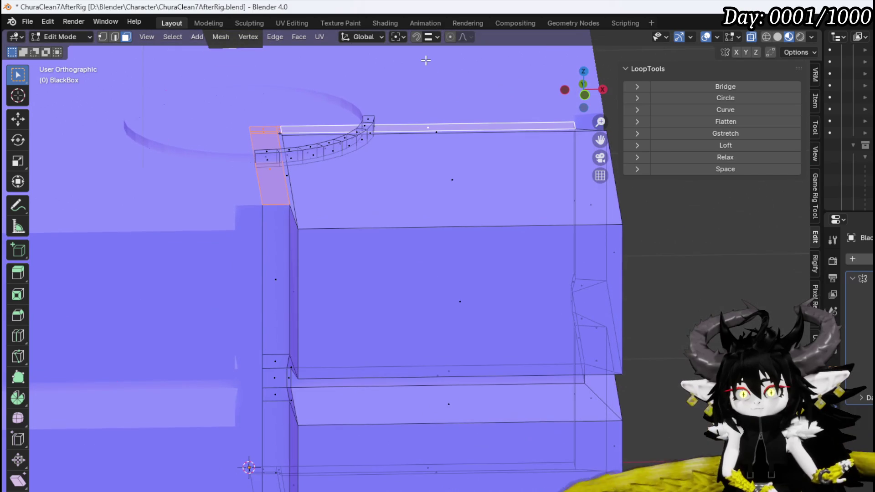
key(g)
key(z)
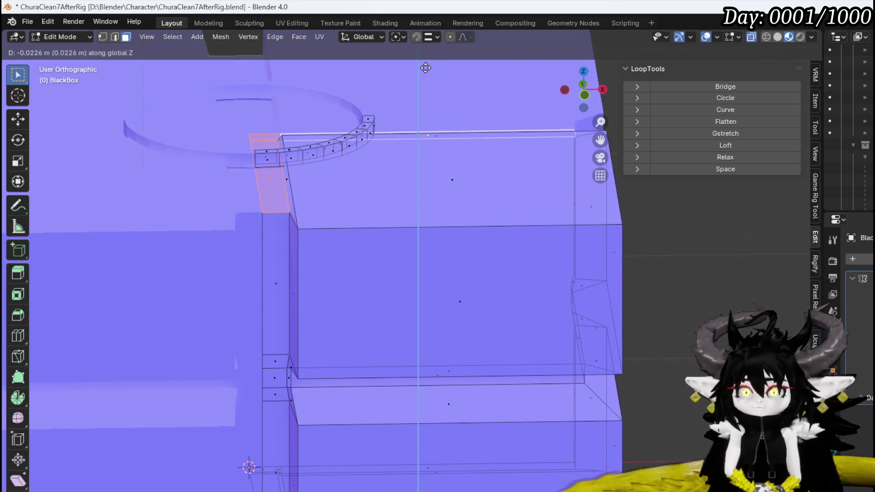
click(418, 92)
scroll(416, 92, up, 2)
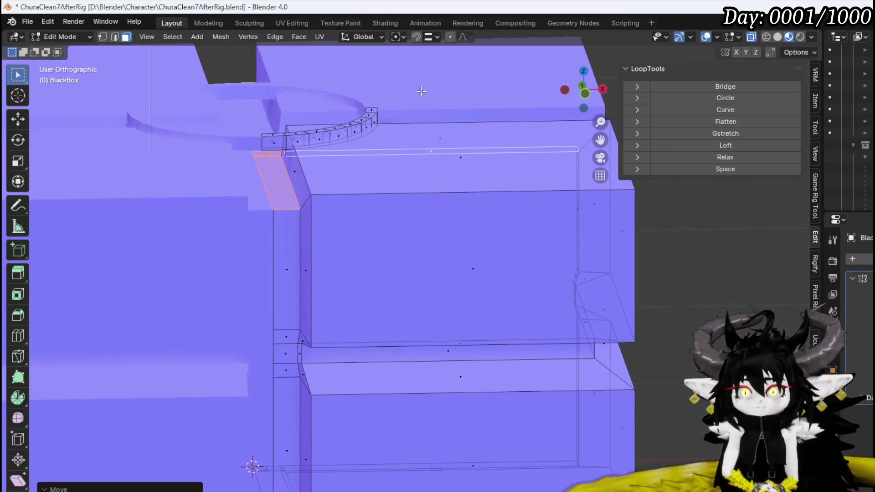
Step: In vertex select, lower the curved top edge loop along Z
key(1)
alt+click(271, 146)
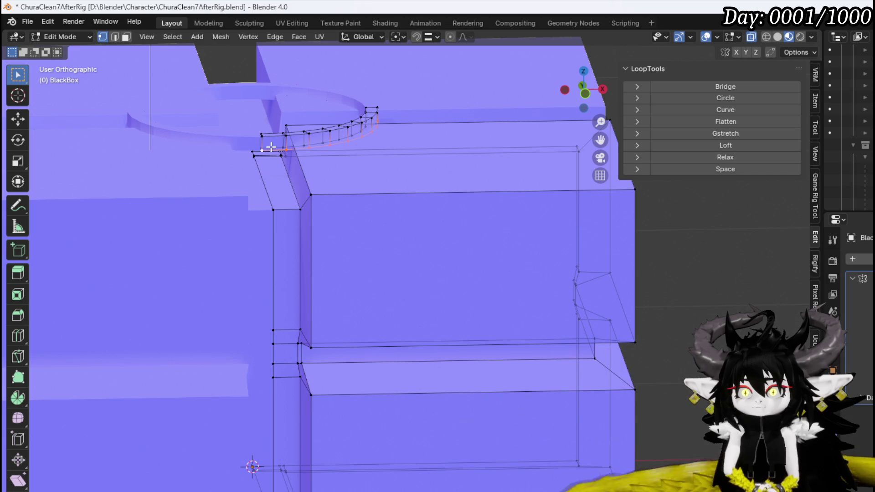
key(g)
key(z)
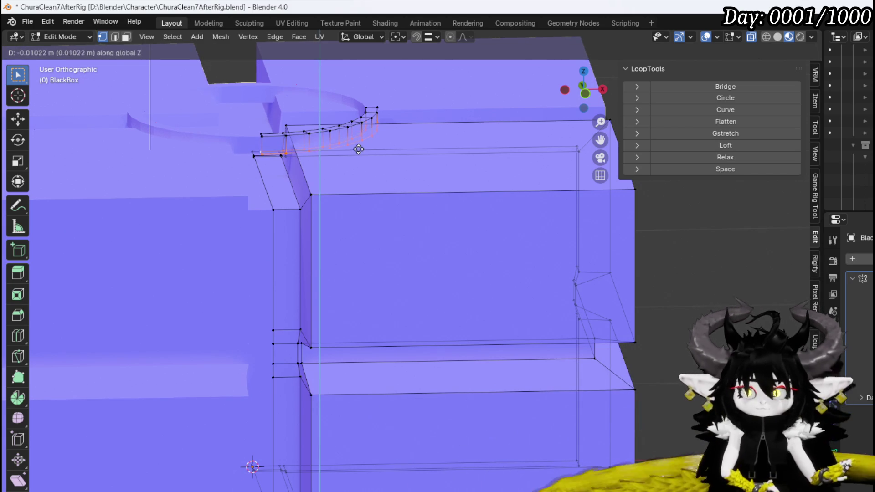
click(350, 171)
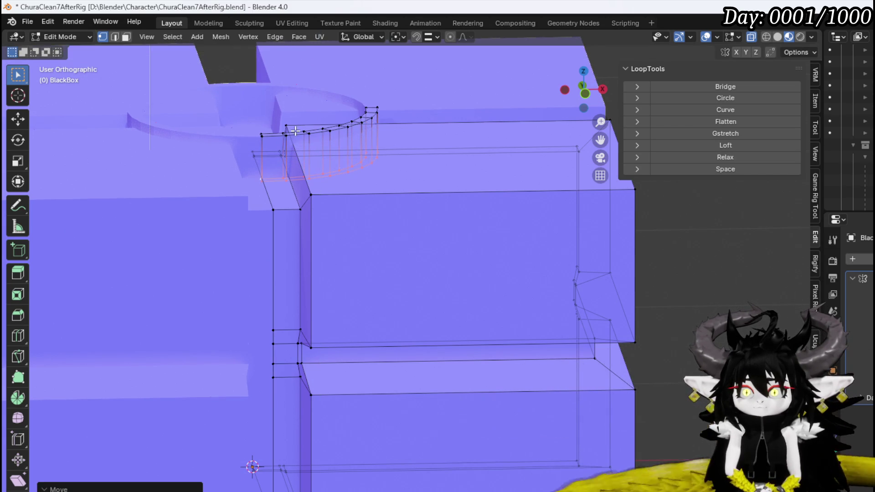
scroll(410, 166, down, 3)
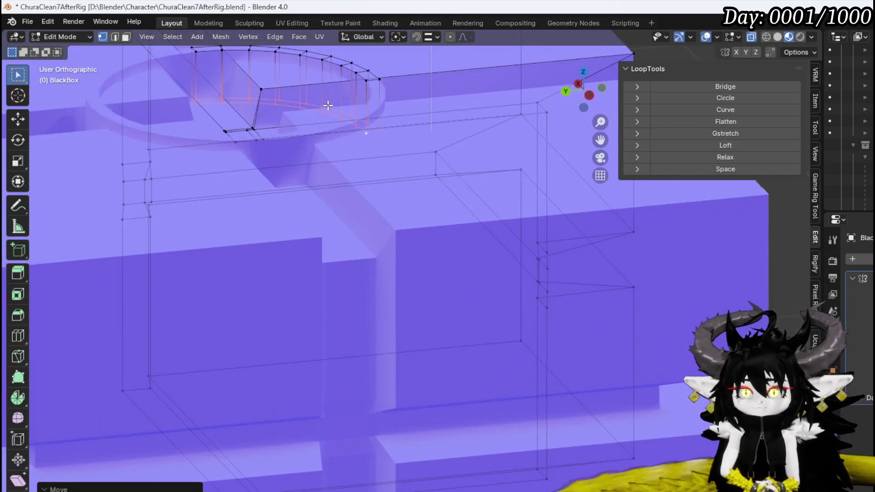
scroll(383, 225, up, 4)
scroll(301, 149, down, 2)
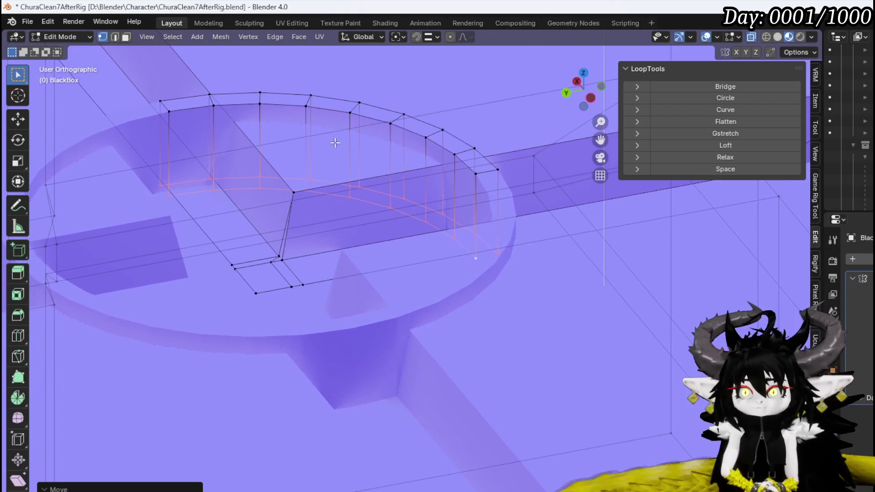
Step: Add two loop cuts on the curved wall and slide them into place
click(316, 120)
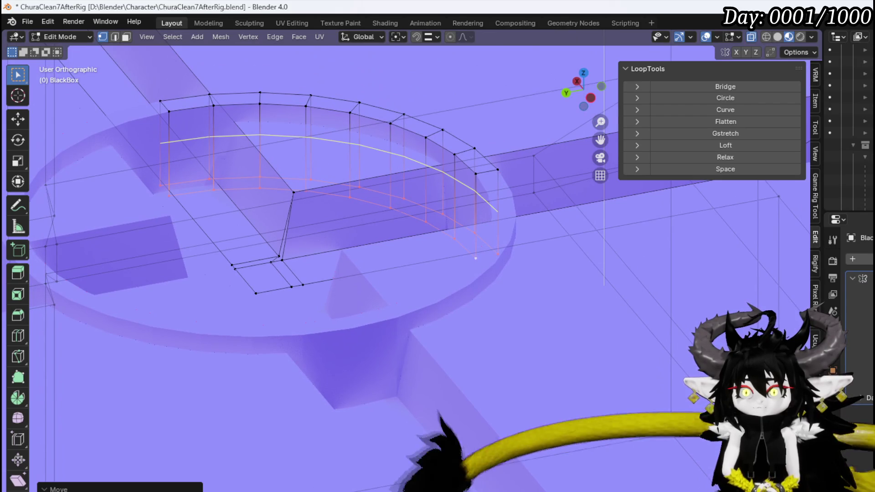
click(315, 103)
scroll(287, 127, up, 3)
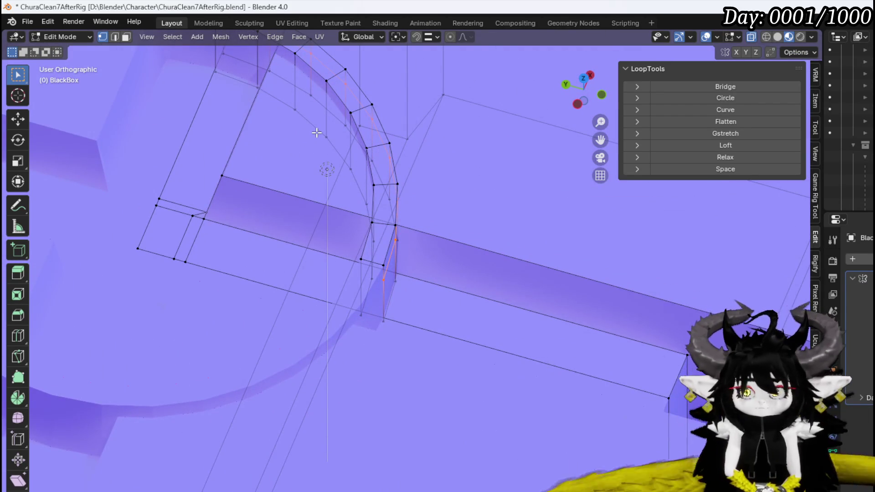
drag(317, 132, 376, 105)
alt+click(357, 113)
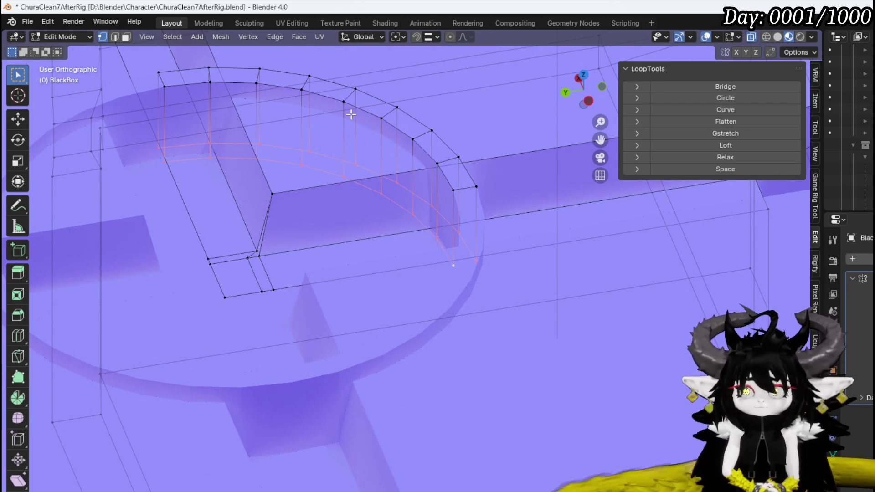
alt+click(261, 113)
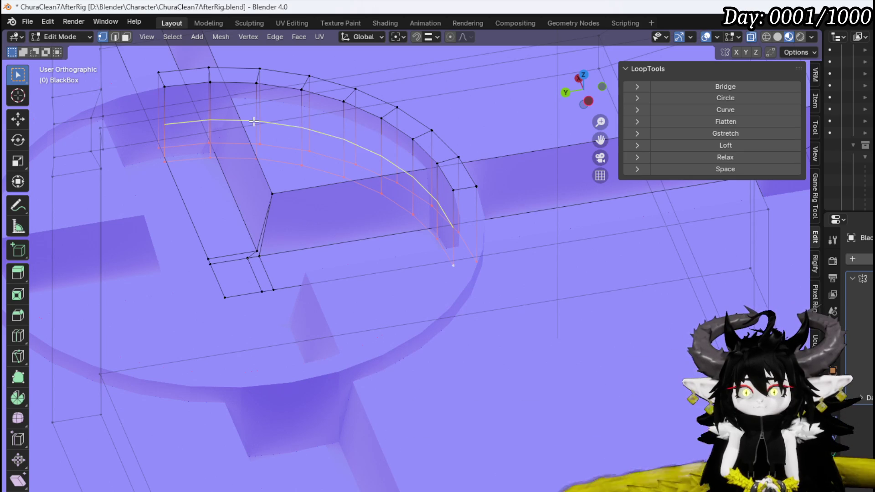
key(g)
key(g)
click(278, 122)
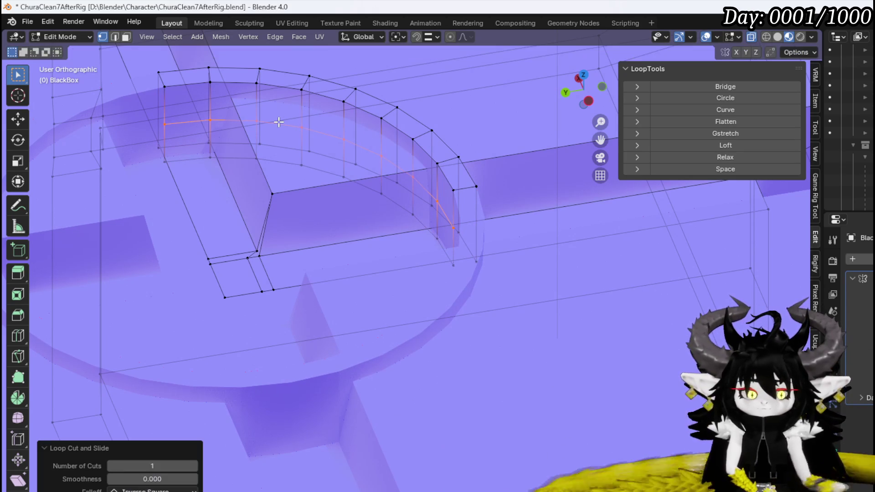
Step: Reposition a wall edge loop and extrude it into a curved band, then view from above
key(g)
key(g)
click(365, 91)
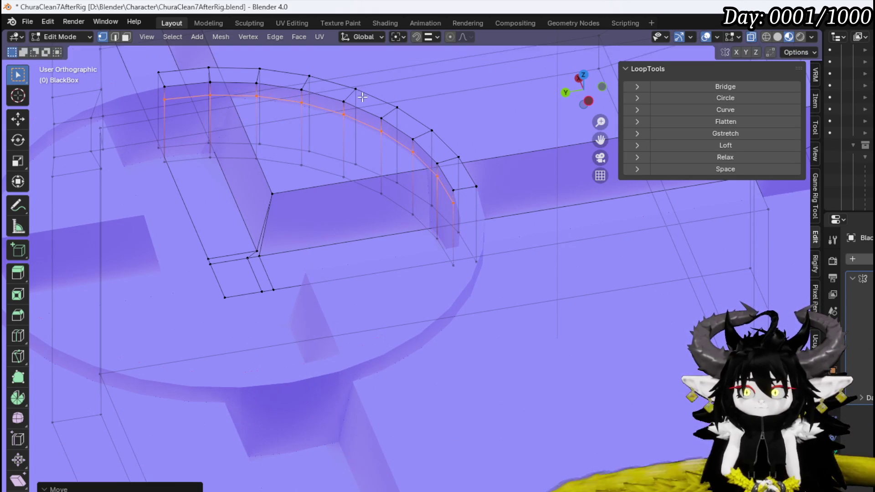
scroll(280, 101, up, 3)
key(g)
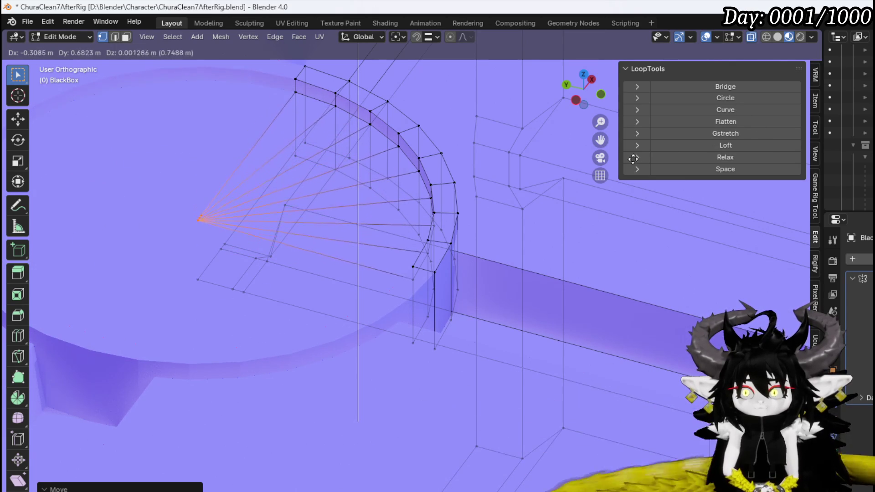
click(740, 122)
key(KP_7)
scroll(446, 187, up, 3)
scroll(446, 169, up, 5)
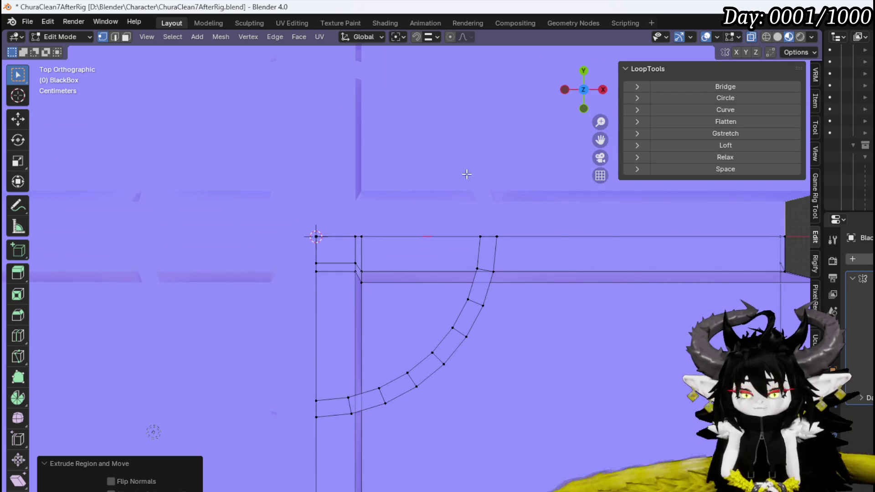
Step: Fill the face between the arc and its chord and move the chord edge to the corner point
key(f)
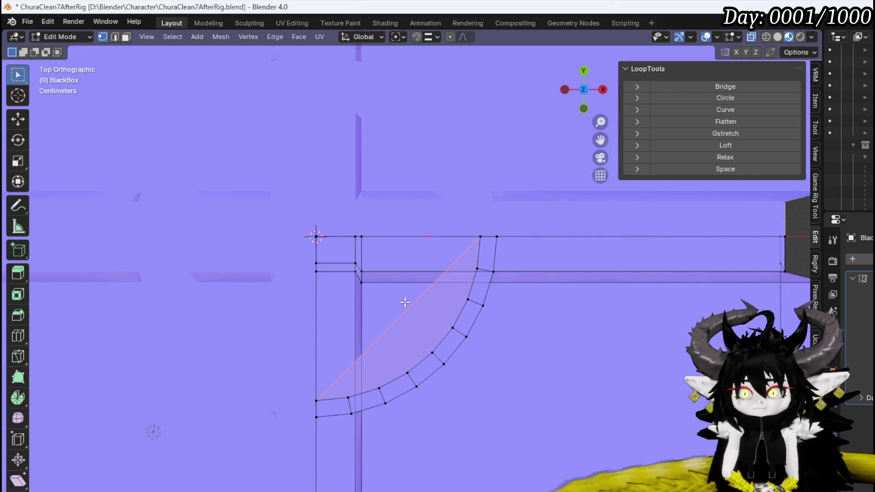
key(2)
click(403, 316)
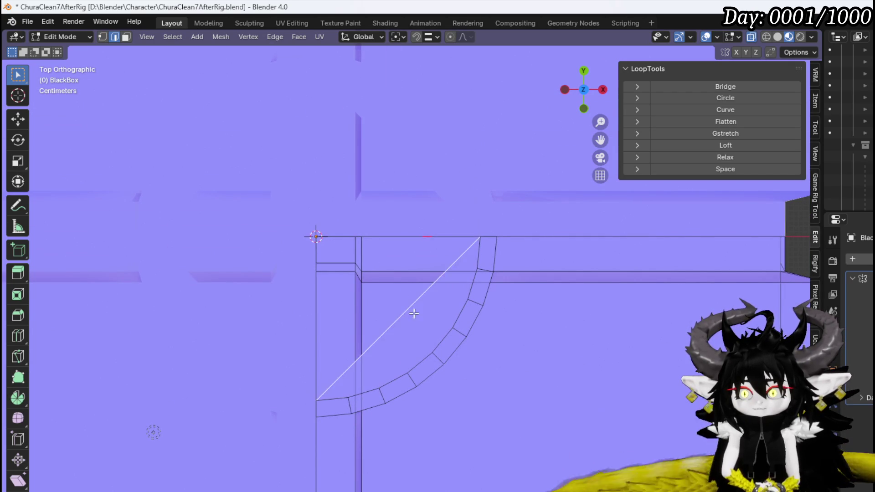
key(g)
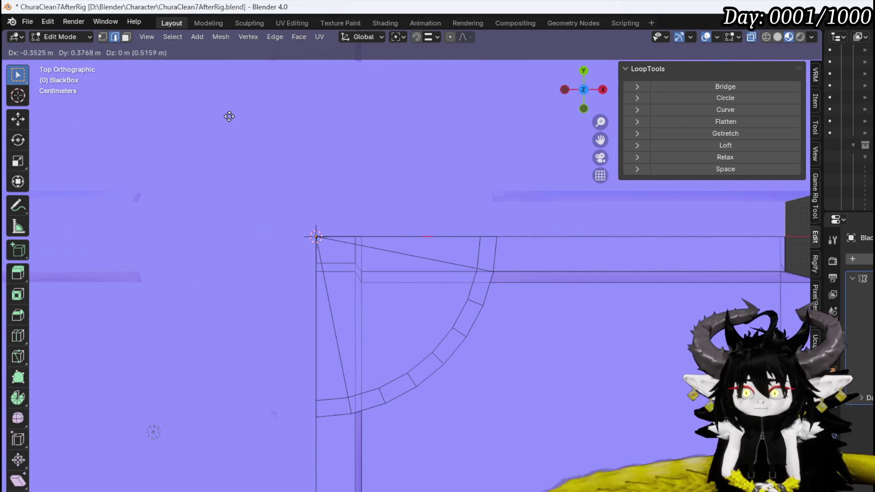
click(229, 116)
Step: Return to top view and box-select the lower-right block's vertices
mouse_move(358, 267)
mouse_down()
mouse_move(544, 203)
mouse_move(404, 217)
mouse_move(345, 172)
mouse_move(366, 151)
mouse_move(349, 152)
mouse_move(349, 185)
mouse_move(441, 191)
mouse_move(358, 201)
mouse_move(363, 228)
mouse_move(420, 236)
mouse_move(380, 305)
mouse_up()
mouse_move(429, 363)
mouse_down()
mouse_move(367, 373)
mouse_move(376, 402)
mouse_up()
key(1)
drag(235, 477, 582, 398)
key(ctrl+m)
key(Escape)
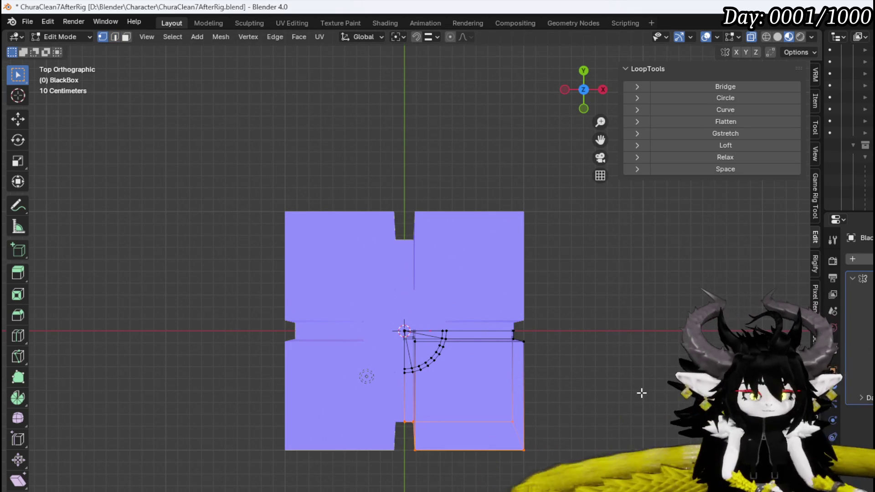
Step: Move the selected block edges along Y, then slide the compartment's horizontal edge along X
key(g)
key(y)
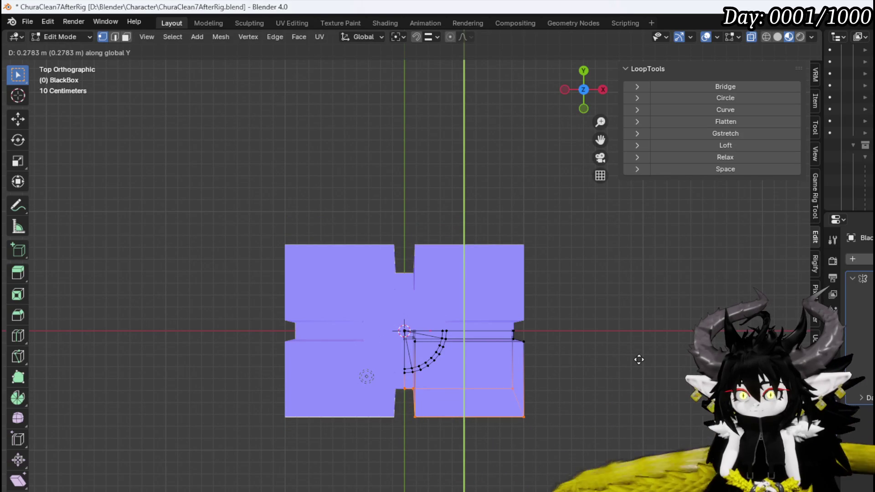
click(639, 360)
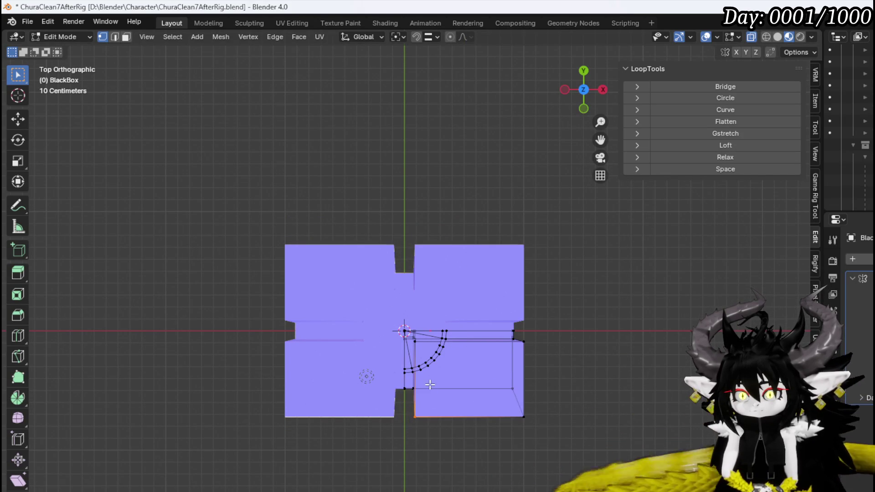
scroll(411, 424, up, 2)
scroll(413, 396, up, 1)
scroll(413, 396, up, 4)
scroll(372, 463, down, 3)
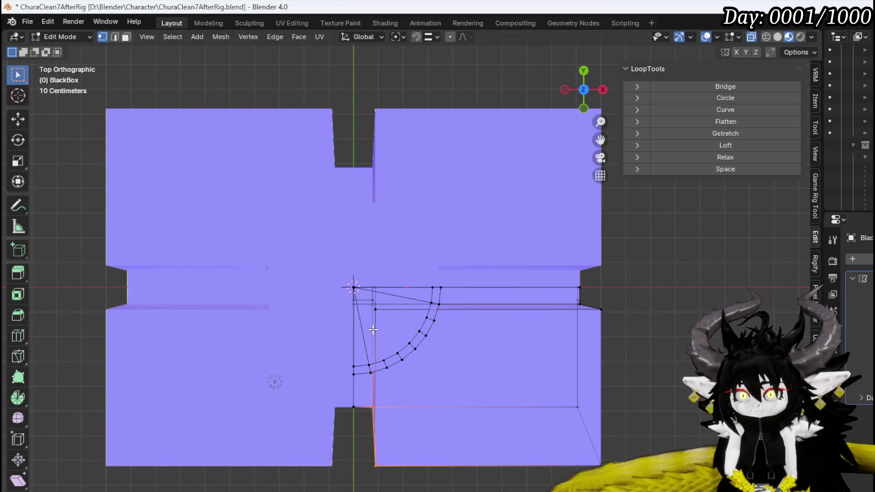
drag(381, 302, 388, 297)
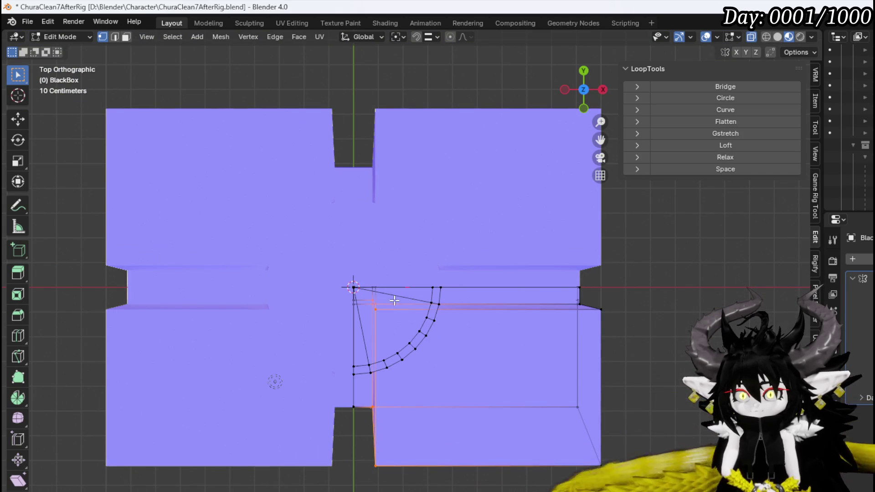
key(g)
key(x)
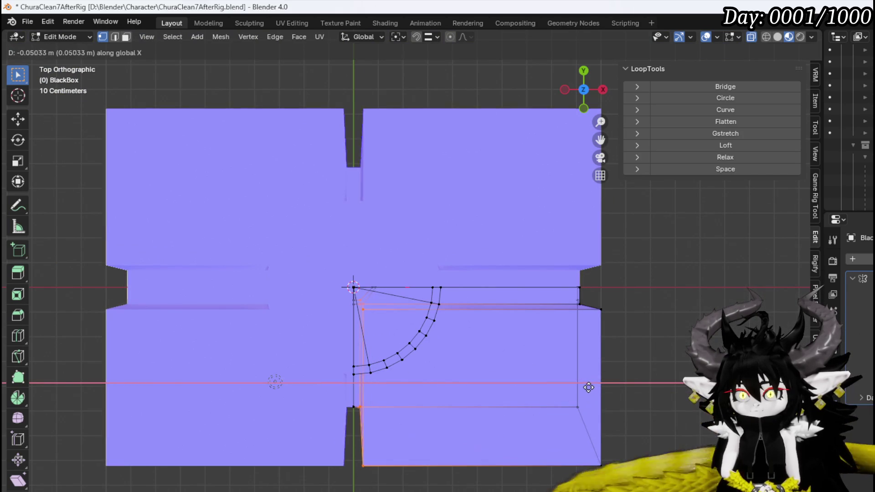
click(590, 388)
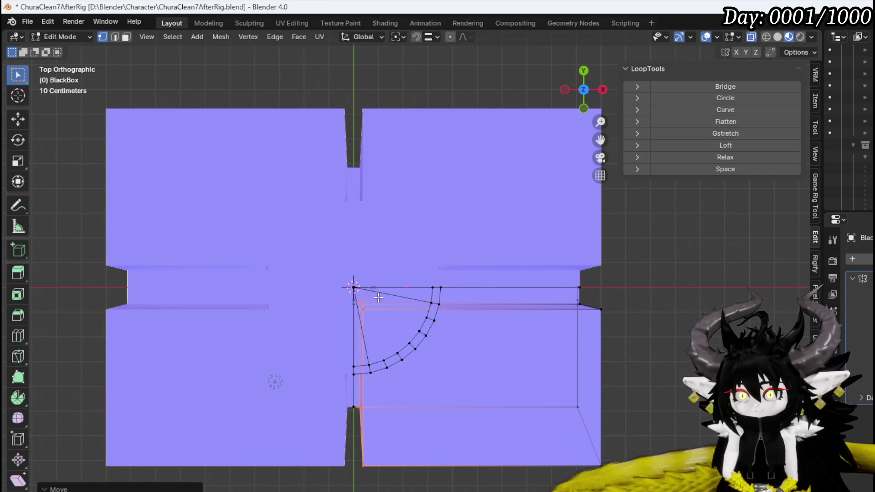
Step: Move the compartment's right-side edges along Y toward the quarter-round band and review in 3D
click(546, 370)
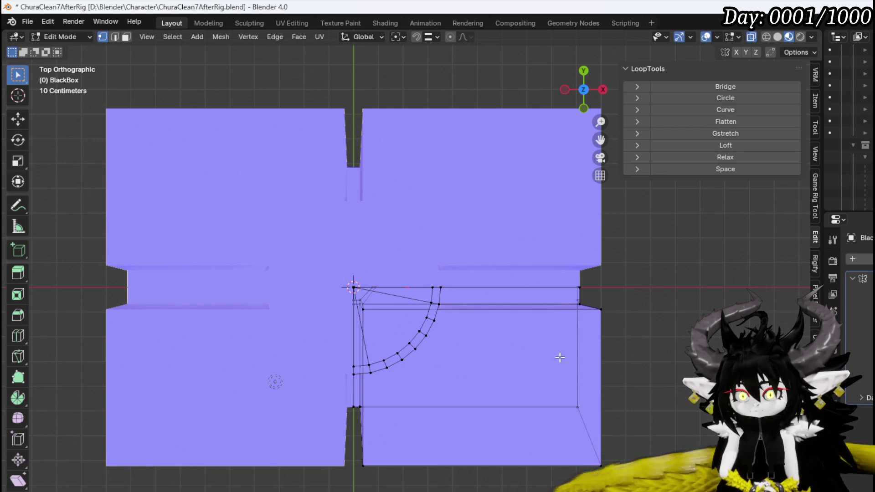
drag(615, 303, 616, 305)
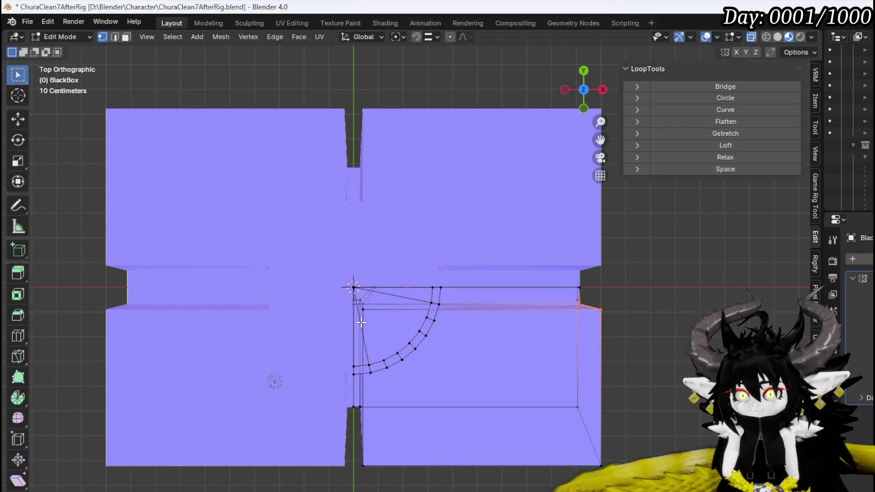
key(g)
key(x)
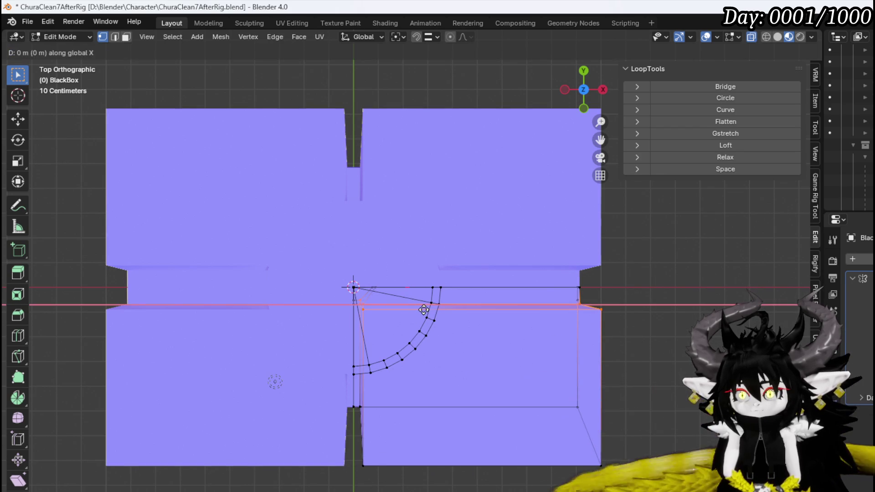
key(y)
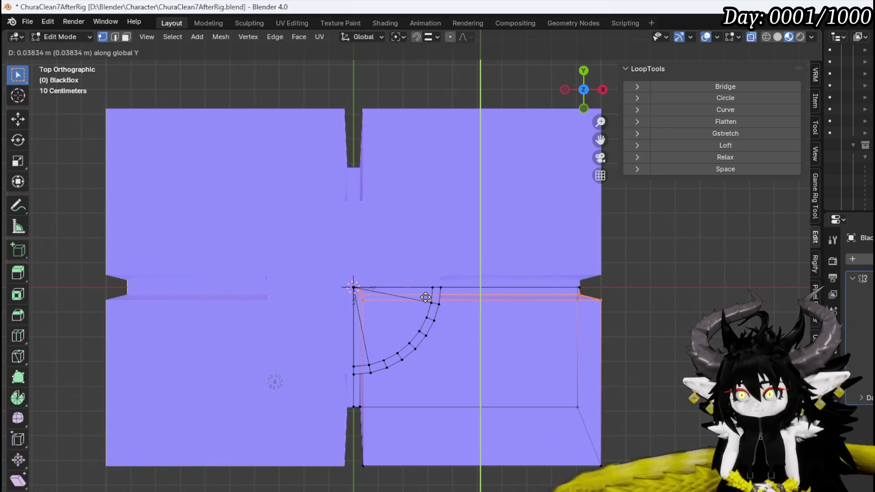
click(425, 298)
mouse_move(426, 298)
mouse_down()
mouse_move(420, 270)
mouse_move(400, 275)
mouse_move(477, 445)
mouse_move(442, 370)
mouse_up()
click(68, 37)
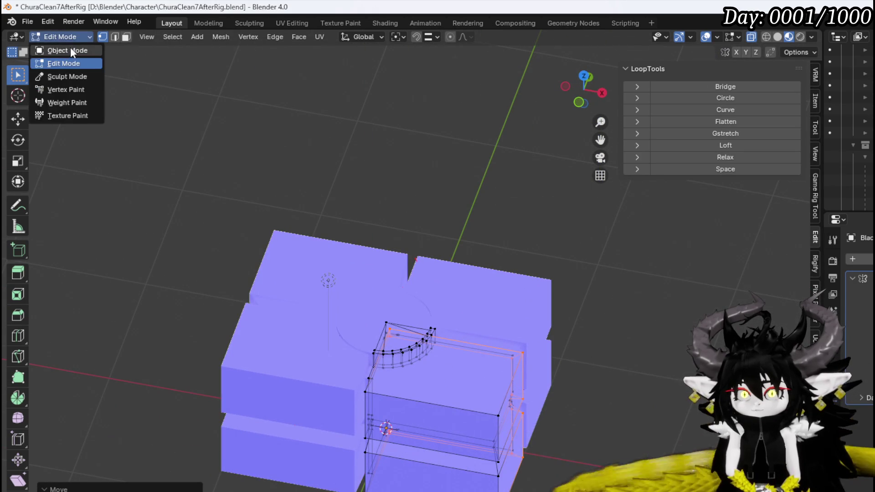
Step: Save the BlackBox file from Object Mode and return to Edit Mode looking down on the box
click(69, 49)
mouse_move(374, 250)
mouse_down()
mouse_move(400, 229)
mouse_move(286, 169)
mouse_up()
click(31, 19)
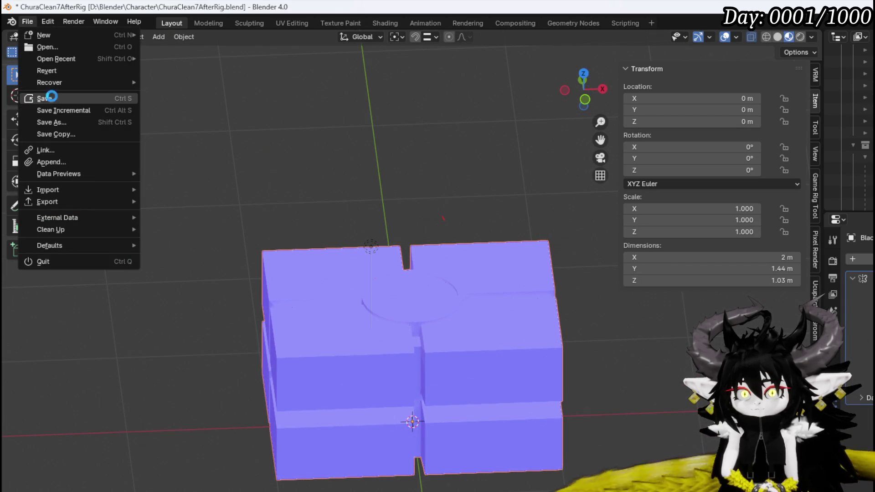
click(51, 100)
click(48, 33)
click(57, 64)
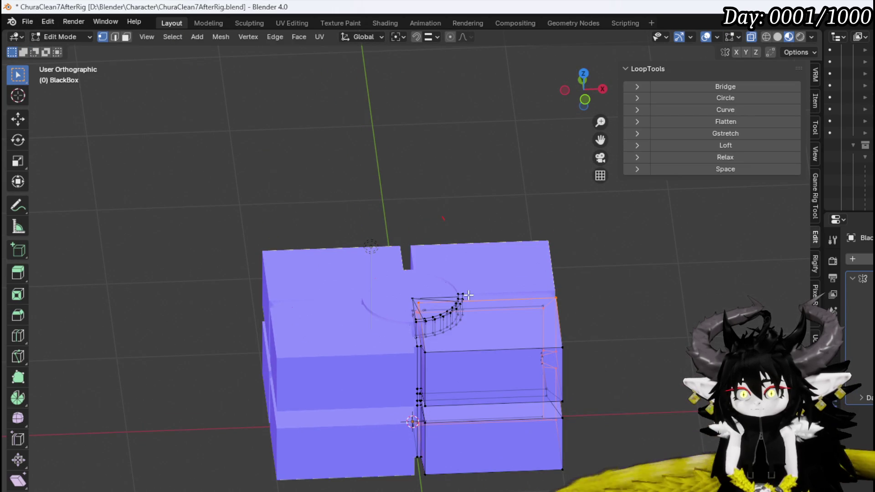
drag(505, 334, 512, 362)
scroll(512, 361, up, 1)
scroll(495, 319, up, 1)
scroll(494, 319, up, 1)
scroll(495, 319, up, 1)
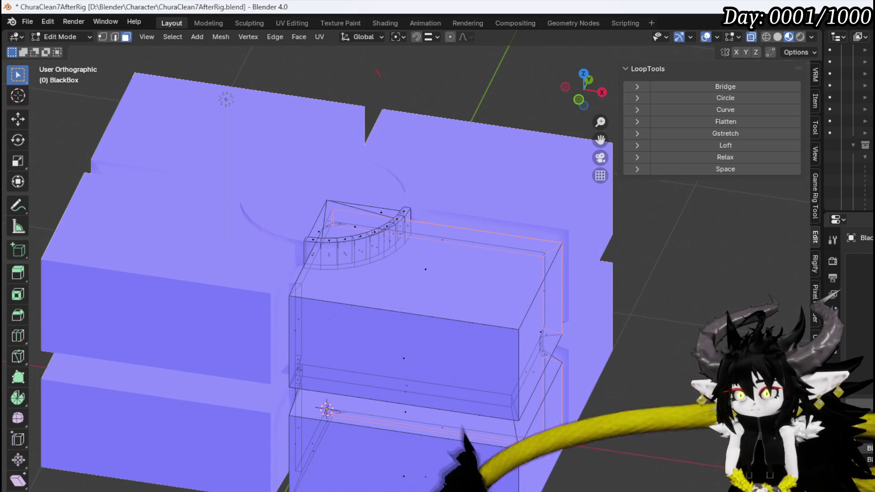
Step: Check the mesh with X-ray toggled, assign the dark blue material, and select the crossing edge strips
key(alt+z)
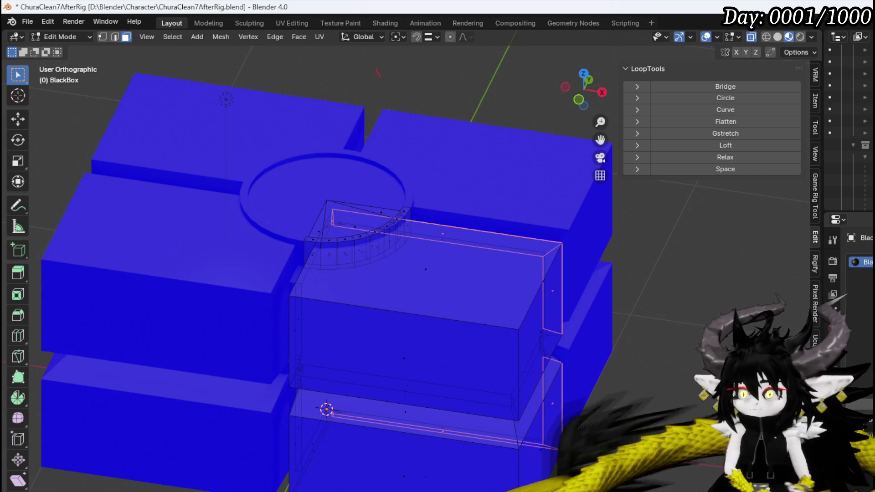
key(alt+z)
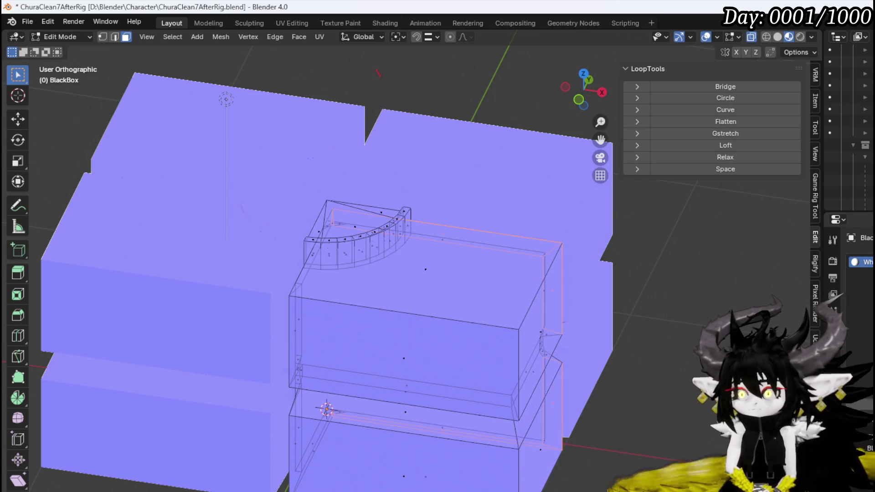
click(833, 294)
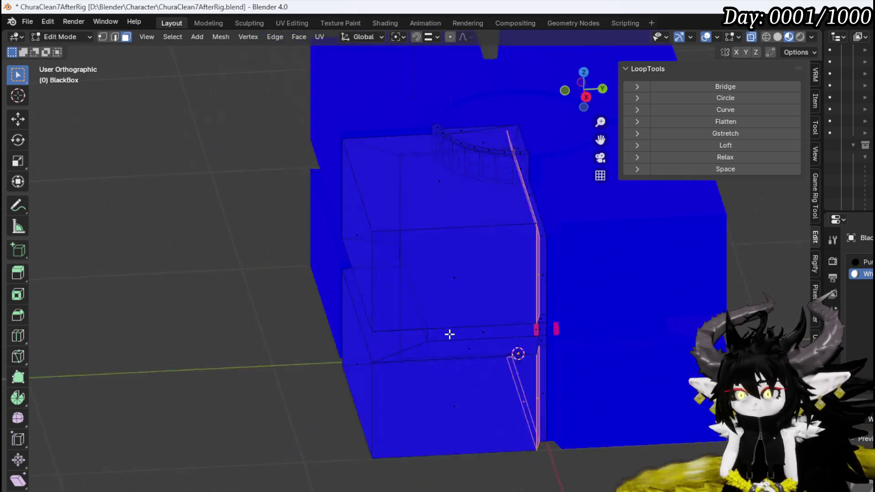
drag(559, 351, 527, 348)
scroll(575, 350, up, 2)
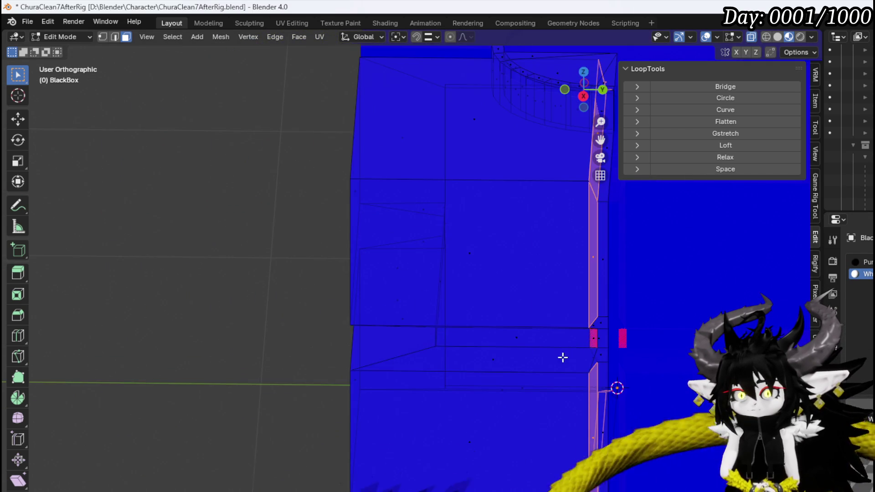
scroll(535, 385, up, 2)
alt+click(541, 248)
mouse_move(541, 248)
mouse_down()
mouse_move(579, 289)
mouse_move(647, 288)
mouse_move(415, 313)
mouse_move(524, 324)
mouse_move(432, 301)
mouse_move(560, 299)
mouse_move(654, 383)
mouse_move(599, 390)
mouse_up()
scroll(599, 390, down, 5)
alt+shift+click(589, 358)
Step: Select the round top face and assign it the white material slot
mouse_move(589, 358)
mouse_down()
mouse_move(606, 387)
mouse_move(538, 469)
mouse_up()
mouse_move(521, 263)
mouse_down()
mouse_move(522, 424)
mouse_move(504, 392)
mouse_move(379, 360)
mouse_up()
shift+click(510, 370)
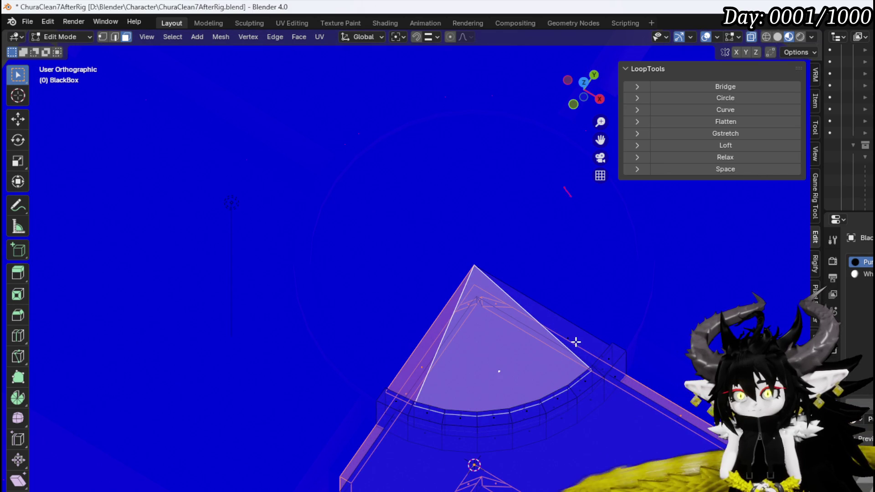
mouse_move(571, 338)
mouse_down()
mouse_move(480, 361)
mouse_move(485, 336)
mouse_up()
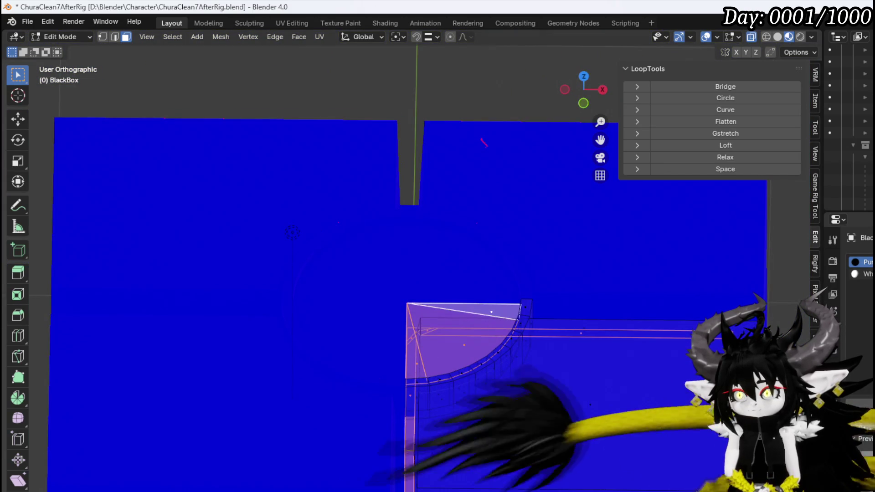
click(858, 274)
click(852, 402)
scroll(595, 400, down, 3)
scroll(596, 400, down, 2)
mouse_move(596, 400)
mouse_down()
mouse_move(607, 368)
mouse_move(665, 349)
mouse_move(718, 299)
mouse_move(667, 377)
mouse_move(692, 436)
mouse_move(662, 398)
mouse_move(675, 402)
mouse_up()
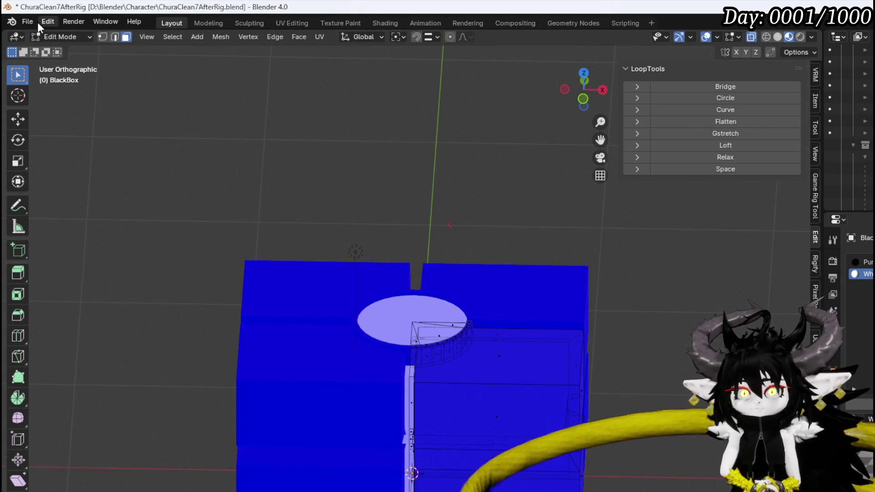
Step: Save the model file and switch to edge select on the strip junction
click(33, 22)
click(54, 98)
mouse_move(541, 319)
mouse_down()
mouse_move(627, 312)
mouse_move(581, 278)
mouse_move(523, 331)
mouse_move(670, 289)
mouse_move(651, 290)
mouse_move(611, 374)
mouse_move(456, 341)
mouse_move(509, 383)
mouse_move(410, 274)
mouse_move(422, 278)
mouse_move(420, 300)
mouse_move(440, 279)
mouse_move(442, 238)
mouse_move(432, 232)
mouse_up()
scroll(493, 375, up, 3)
key(2)
Step: Slide the junction edges into place and bring up the Merge options
key(g)
key(g)
click(457, 254)
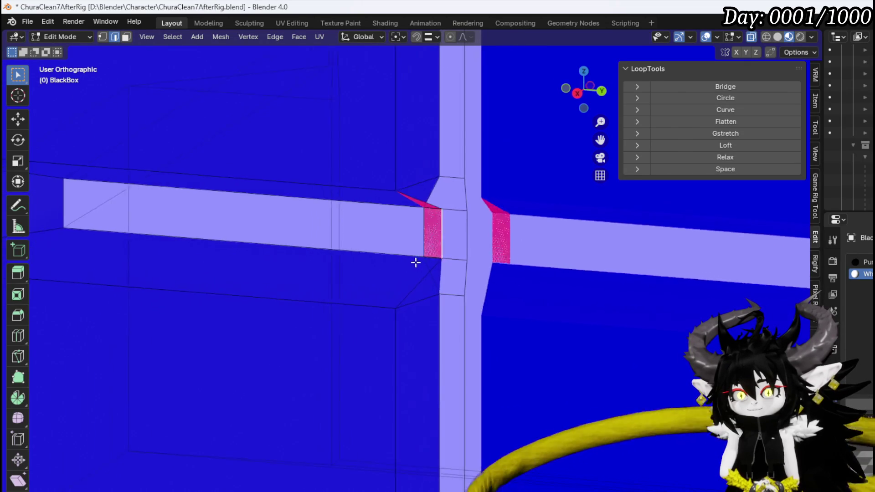
drag(431, 245, 443, 237)
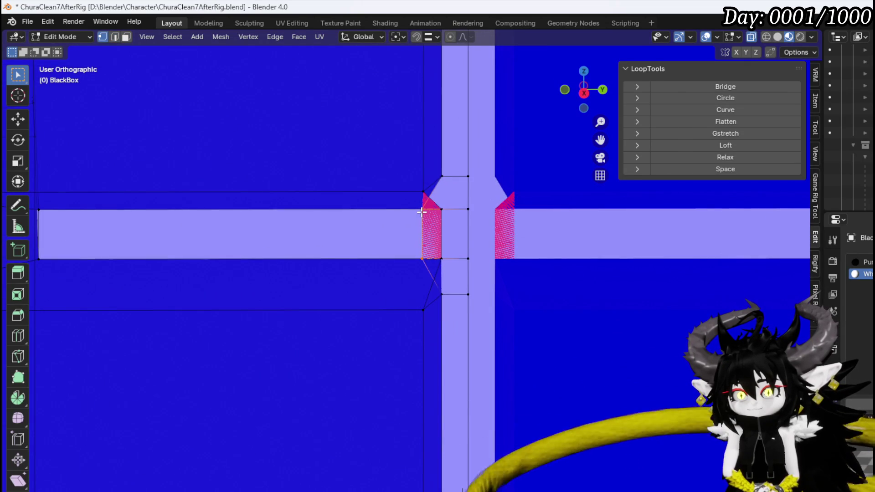
key(m)
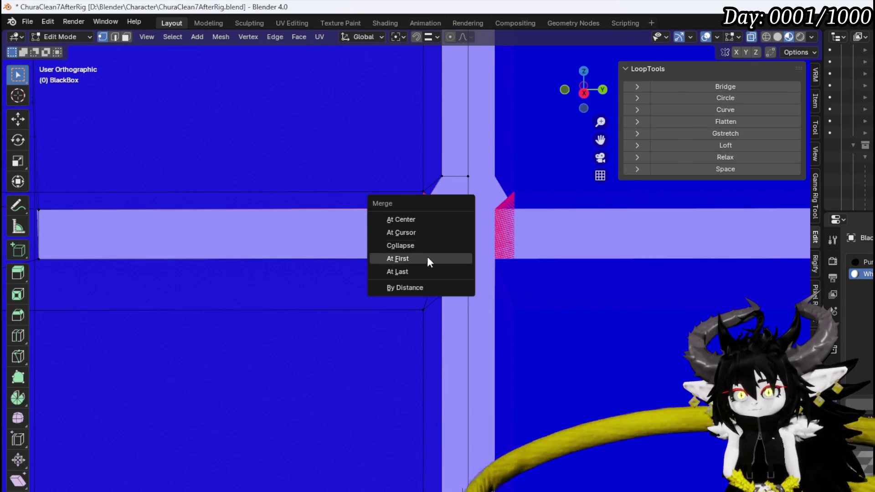
Step: Merge the slid junction vertices at first on both sides of the bar
click(424, 264)
key(m)
click(448, 258)
mouse_move(420, 256)
mouse_down()
mouse_move(371, 260)
mouse_move(368, 235)
mouse_move(384, 263)
mouse_move(399, 260)
mouse_up()
scroll(346, 254, down, 3)
scroll(461, 238, up, 5)
mouse_move(461, 238)
mouse_down()
mouse_move(447, 285)
mouse_move(429, 272)
mouse_move(397, 269)
mouse_move(377, 322)
mouse_move(284, 310)
mouse_move(401, 322)
mouse_up()
scroll(394, 285, down, 3)
scroll(283, 309, down, 2)
scroll(401, 323, down, 2)
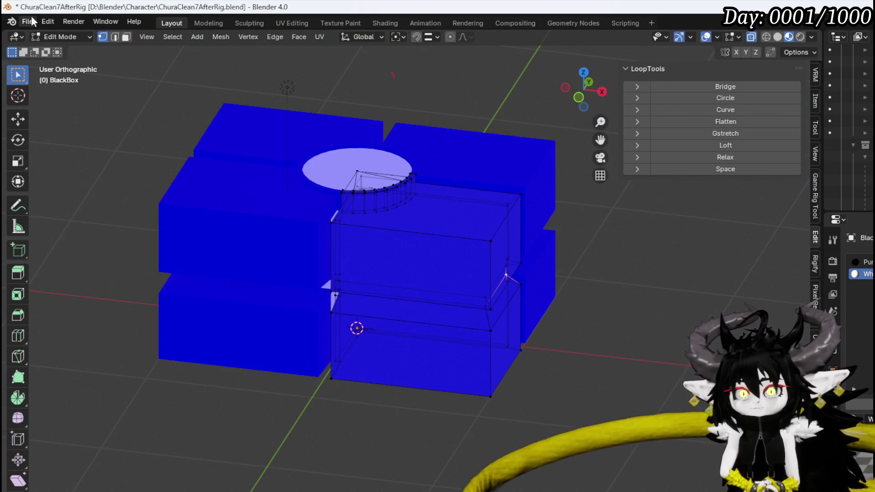
Step: Save the BlackBox model and return to Object Mode
click(31, 21)
click(44, 100)
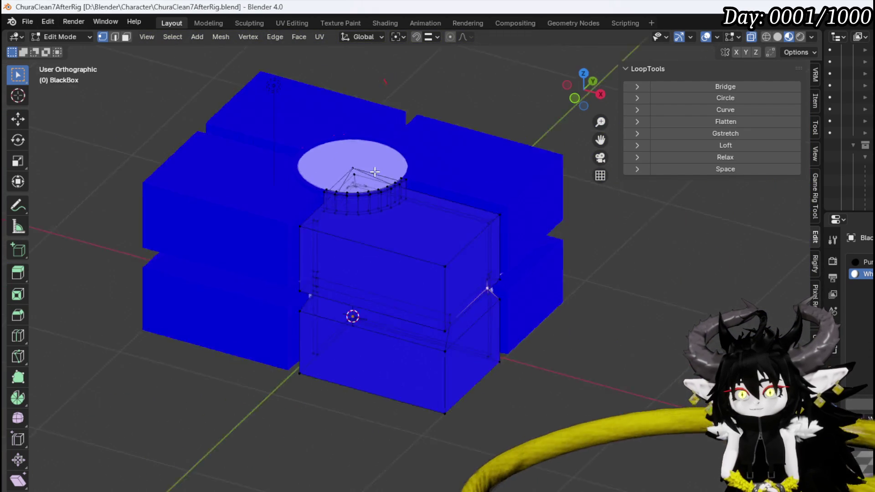
mouse_move(254, 157)
mouse_down()
mouse_move(240, 147)
mouse_move(409, 166)
mouse_up()
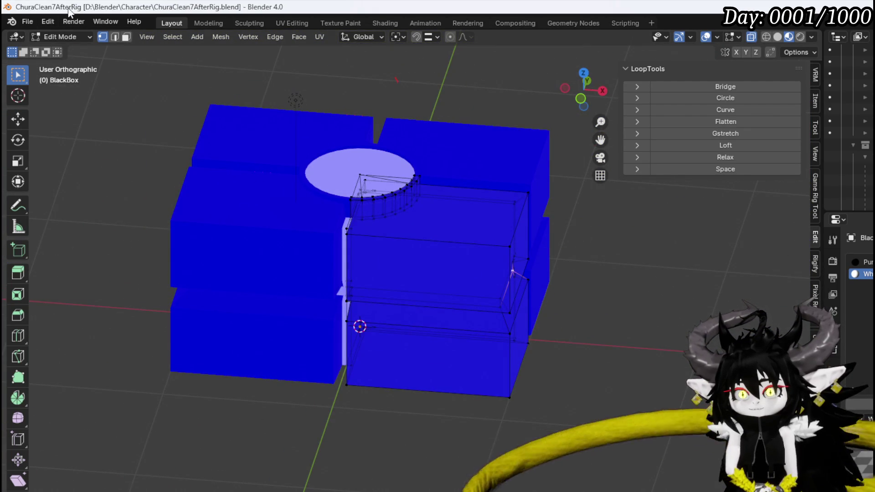
click(49, 36)
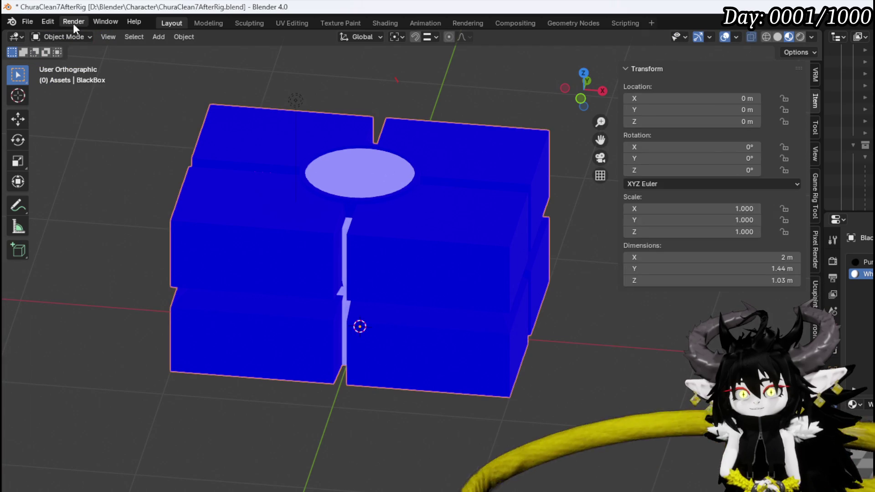
Step: Start an FBX export from the File menu, then back out of the export browser
click(32, 19)
click(29, 22)
mouse_move(48, 202)
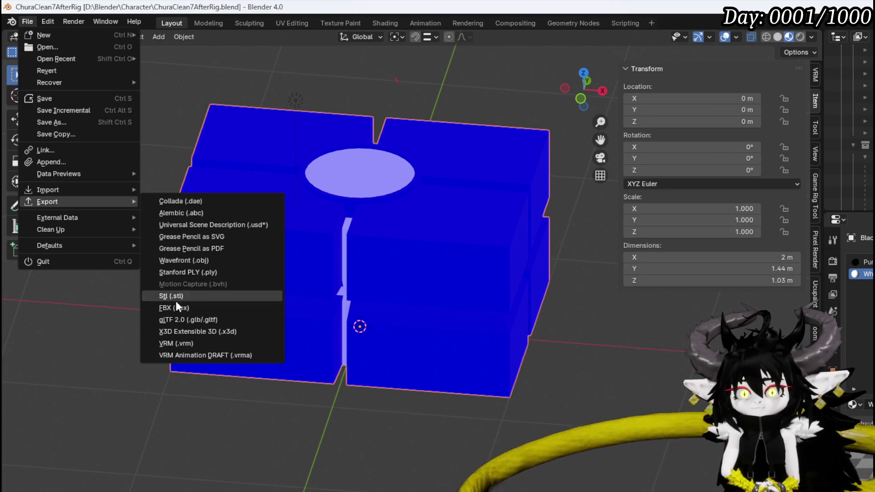
click(176, 307)
key(Escape)
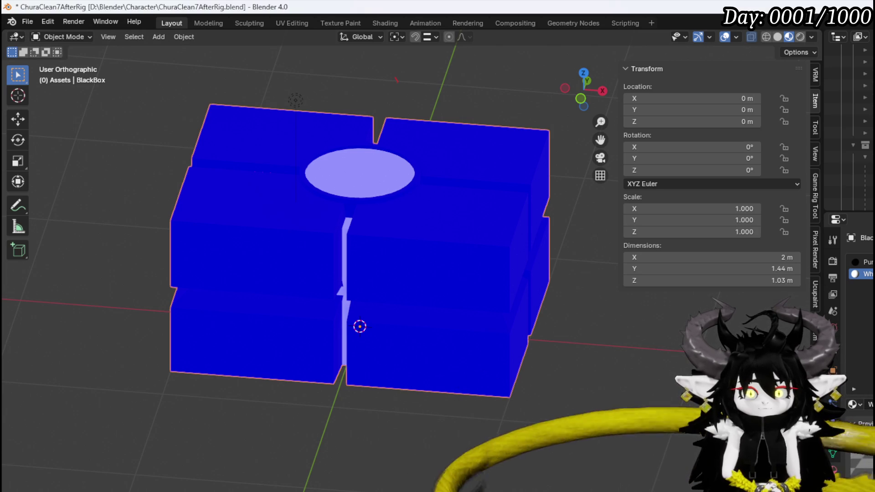
Step: Save the ChuraClean7AfterRig blend file so no changes remain unsaved
click(28, 24)
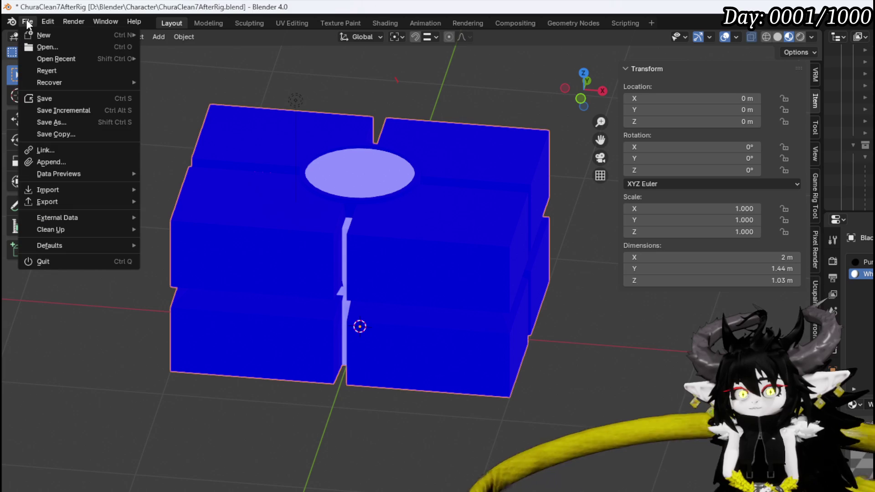
click(47, 96)
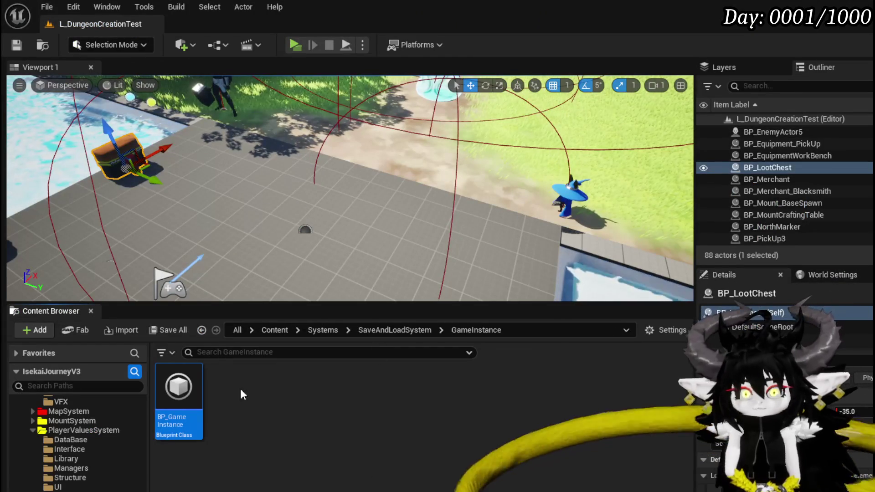
scroll(82, 445, up, 3)
scroll(82, 445, up, 3)
scroll(83, 445, up, 3)
scroll(92, 475, up, 2)
scroll(93, 472, up, 3)
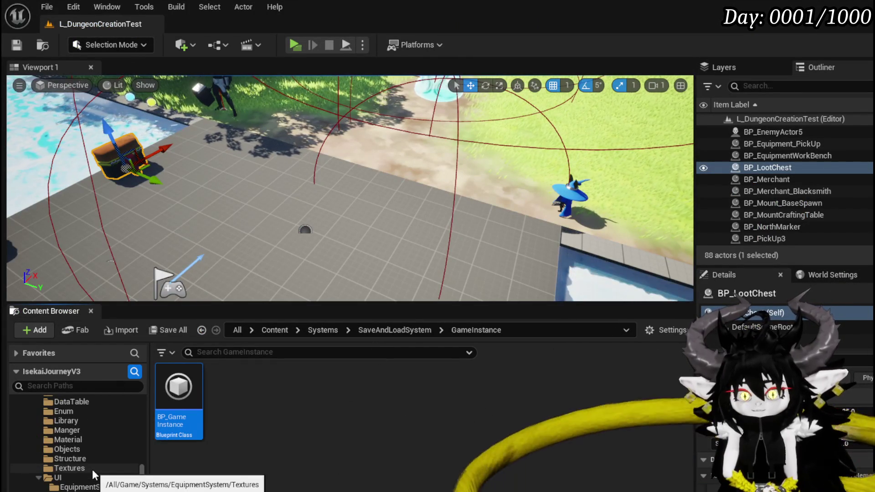
scroll(92, 470, up, 3)
scroll(79, 459, up, 3)
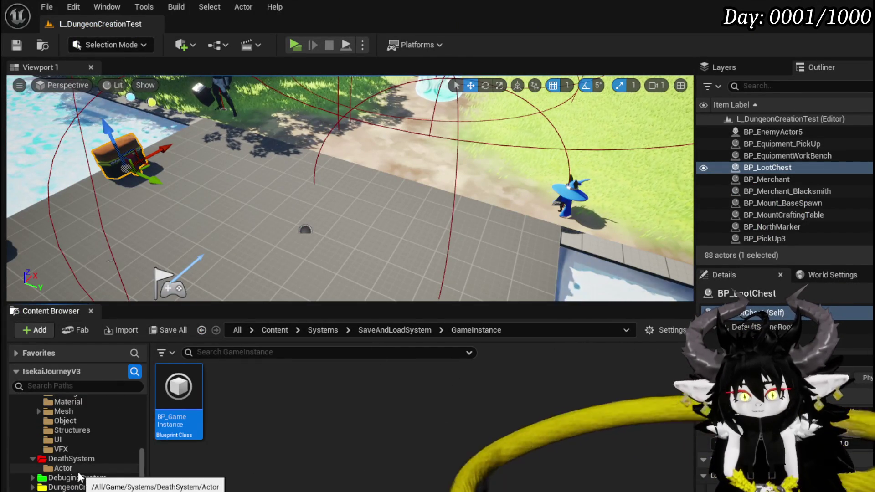
scroll(62, 465, up, 3)
scroll(61, 466, up, 3)
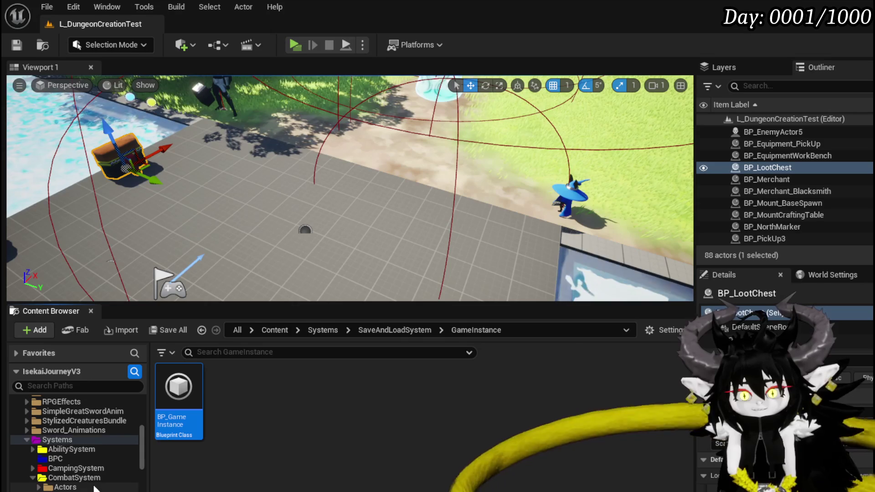
scroll(79, 471, down, 5)
scroll(79, 471, down, 2)
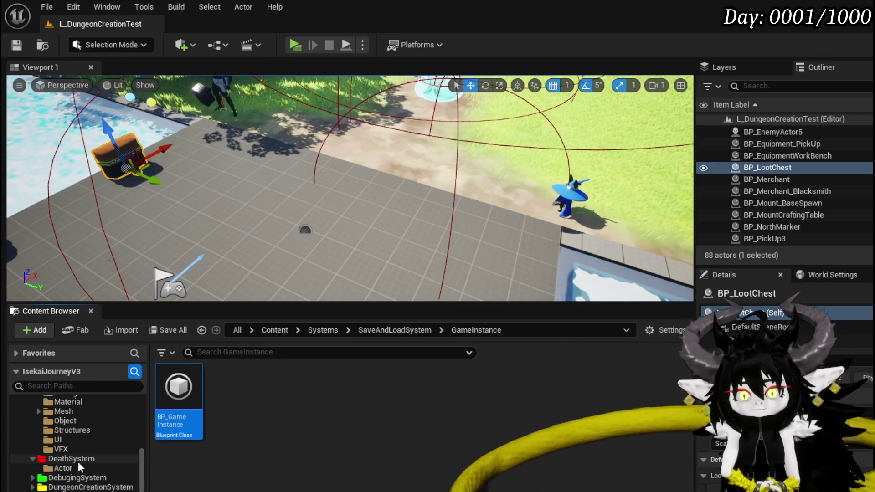
Step: Import BlackBox.fbx into DeathSystem/Actor, forcing all meshes to Static Mesh
click(78, 468)
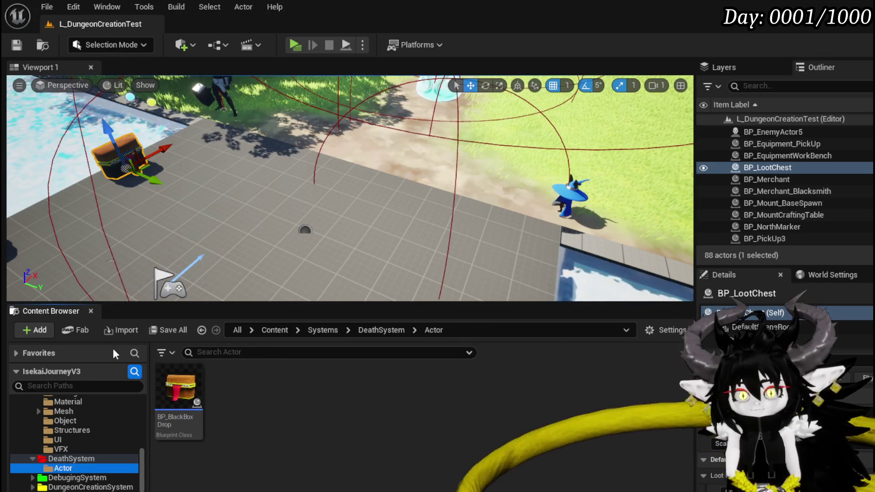
click(112, 333)
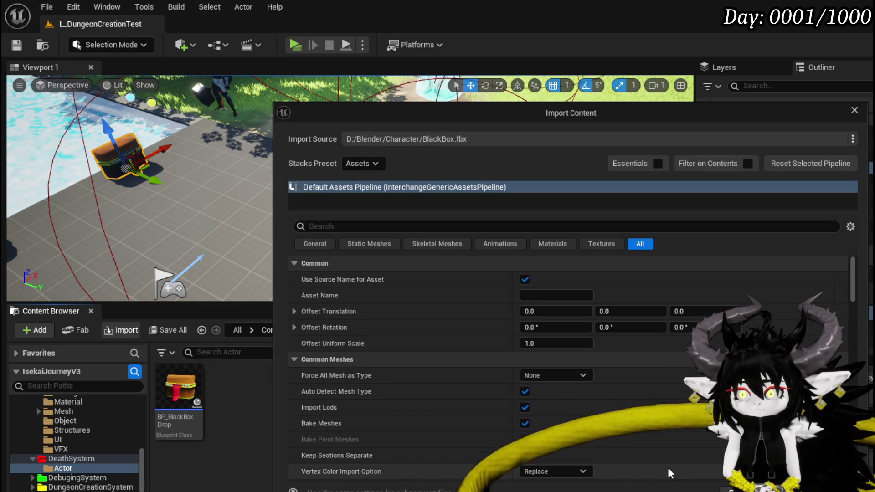
click(549, 375)
click(543, 396)
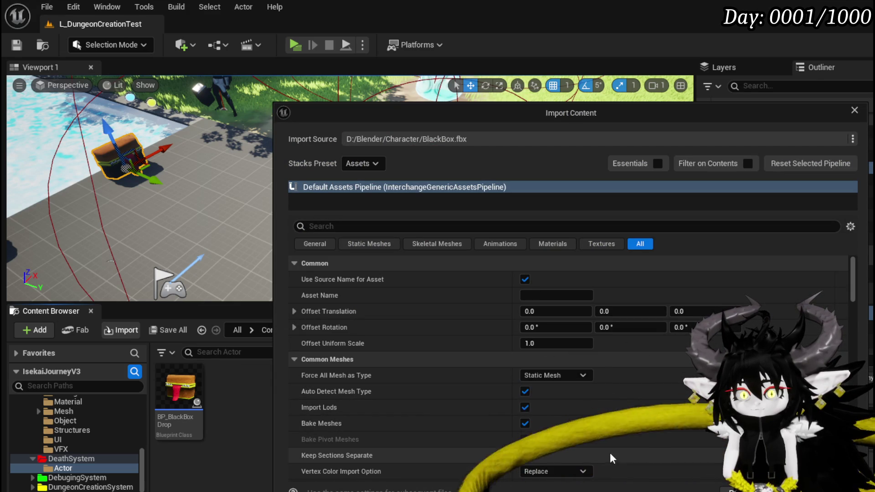
key(Return)
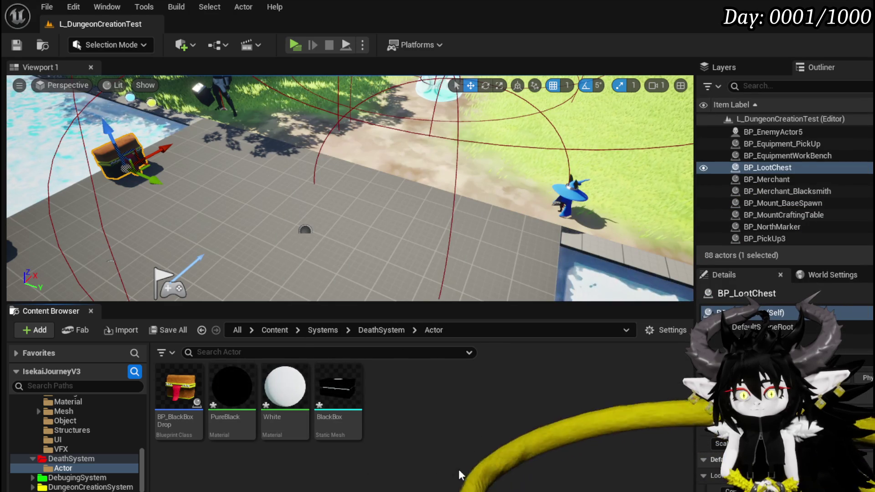
Step: Save all the newly imported BlackBox assets and select BP_BlackBoxDrop
key(ctrl+shift+s)
key(Return)
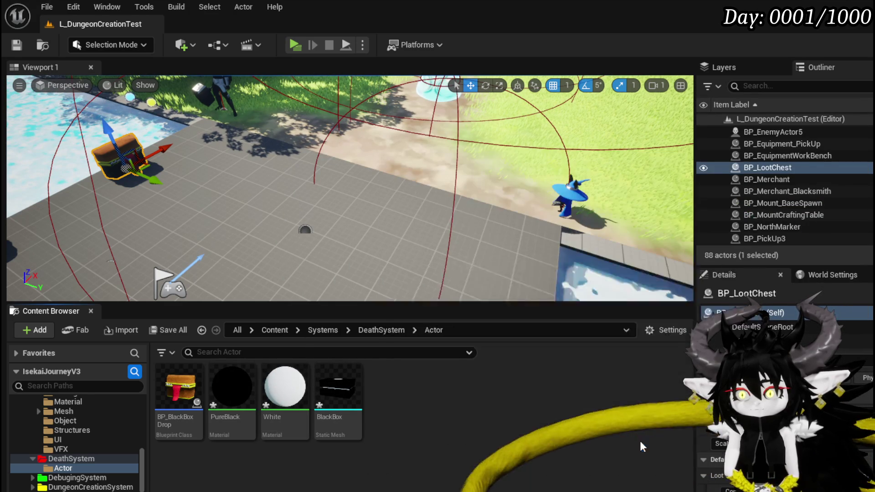
click(180, 391)
Step: Assign the BlackBox mesh to BP_BlackBoxDrop's static mesh component
double_click(179, 391)
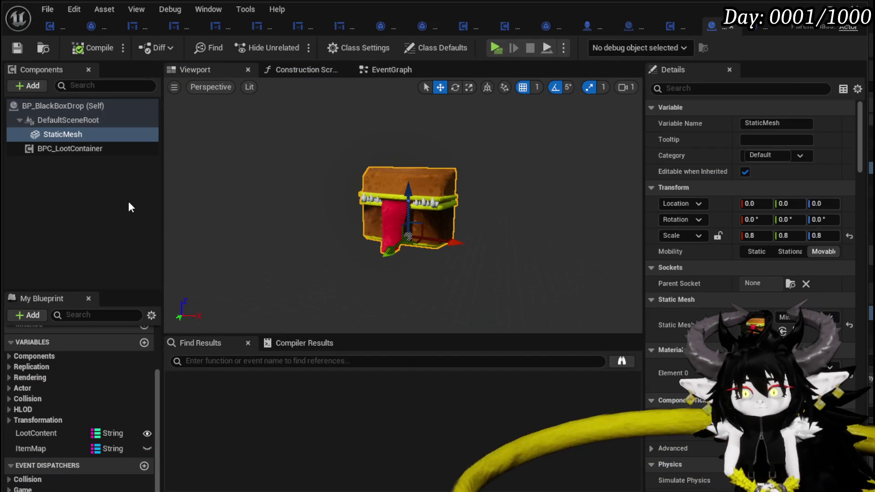
key(ctrl+space)
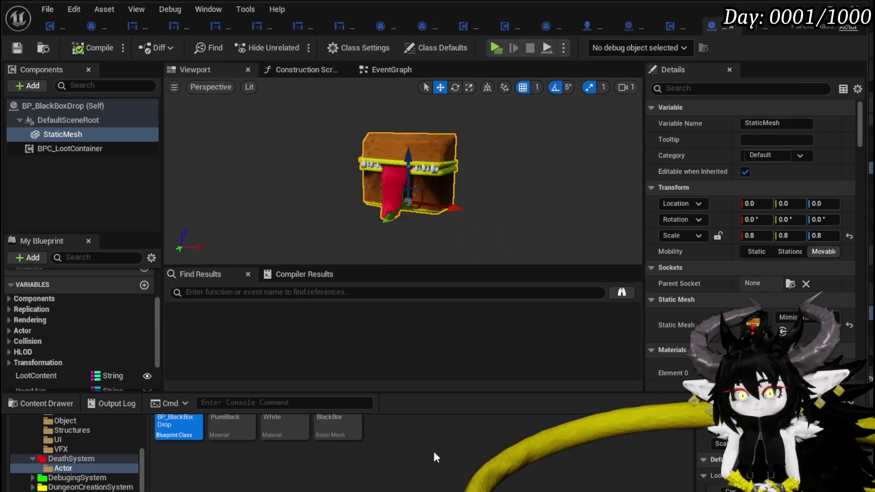
drag(338, 424, 786, 322)
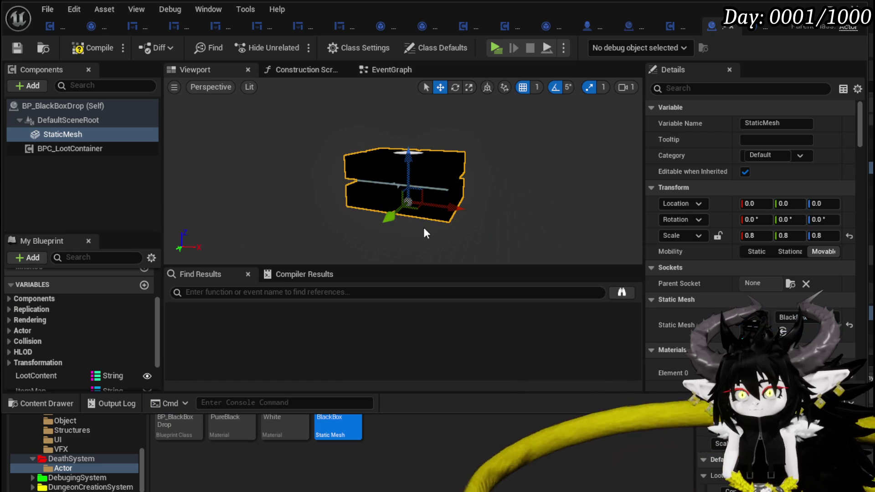
mouse_move(475, 178)
mouse_down()
mouse_move(475, 205)
mouse_move(437, 171)
mouse_move(352, 255)
mouse_move(413, 153)
mouse_up()
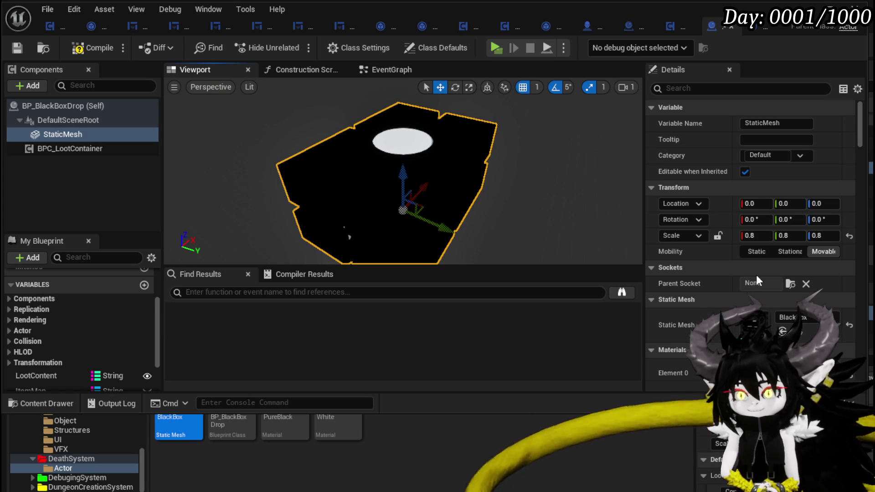
scroll(752, 280, down, 2)
Step: Set material Element 1 to White_Emissive, then compile and save the blueprint
click(780, 332)
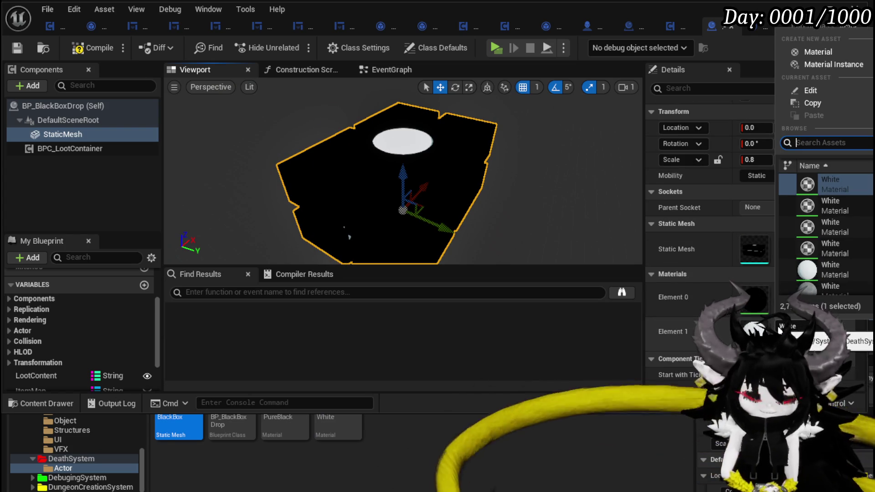
text(Emis)
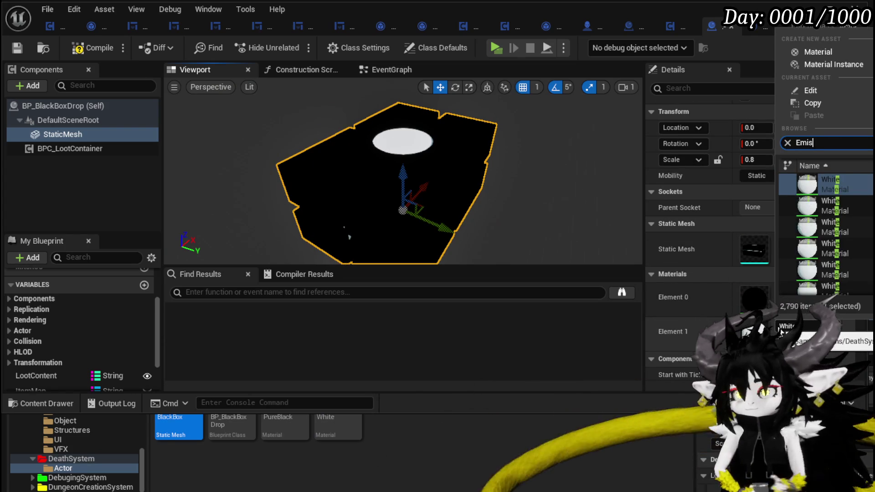
text(s)
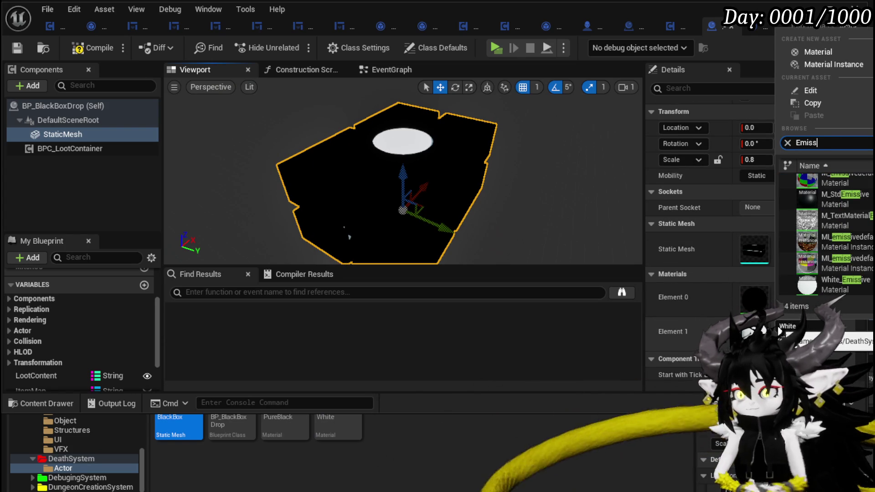
click(818, 286)
click(94, 46)
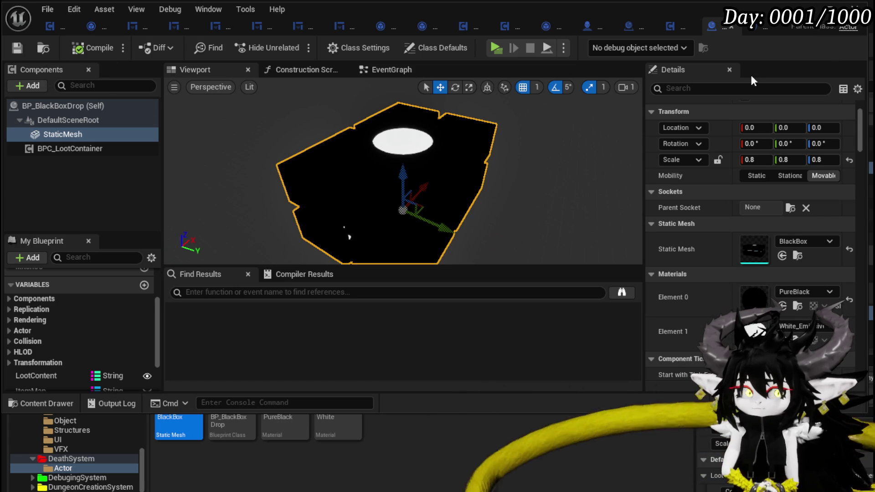
click(817, 10)
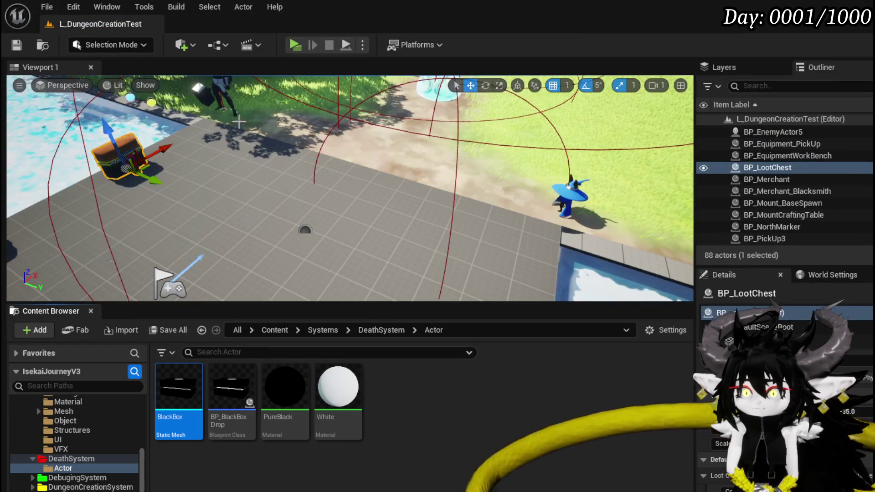
Step: Review the character's CreateSaveData graph and return to the LoadGame graph
click(17, 45)
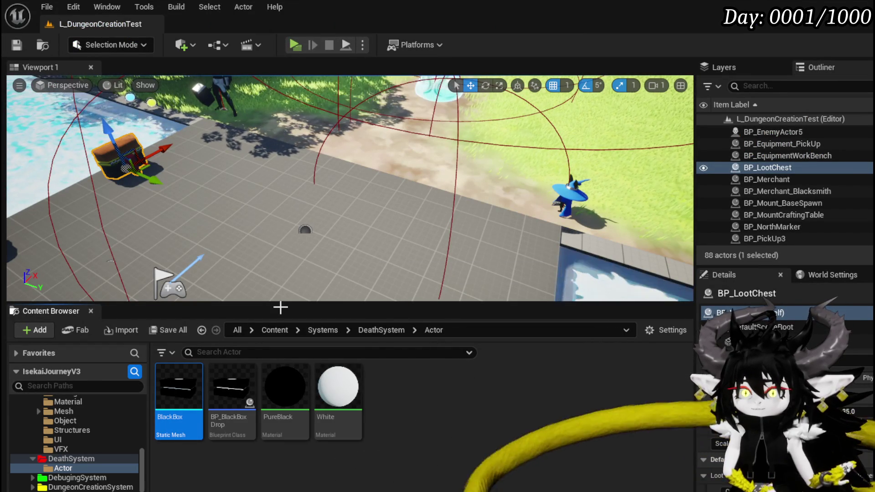
double_click(234, 392)
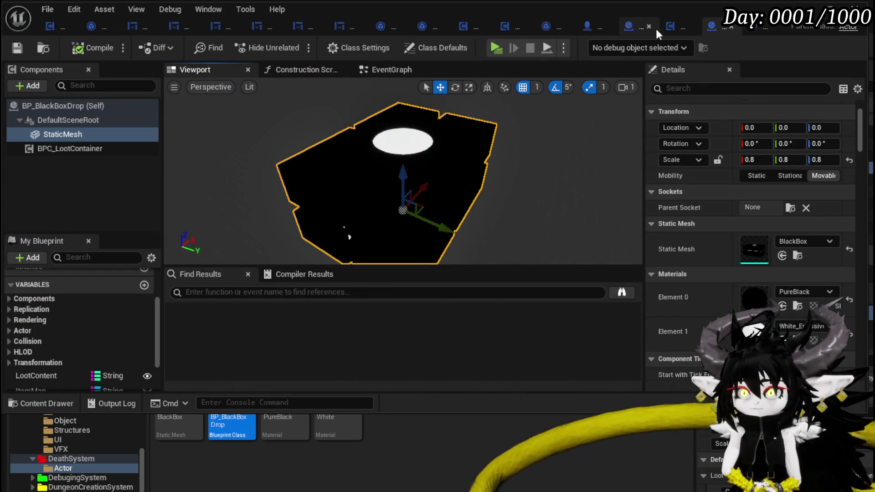
click(595, 27)
mouse_move(366, 159)
mouse_down()
mouse_move(547, 130)
mouse_move(436, 135)
mouse_up()
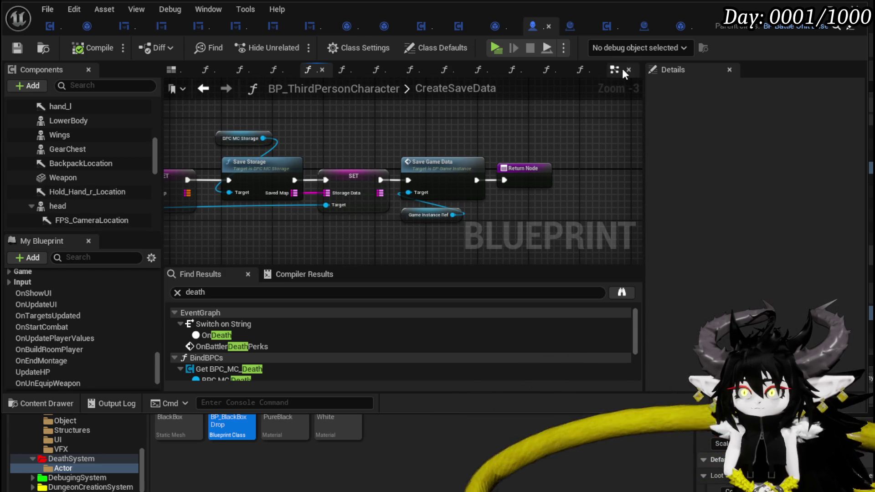
mouse_move(274, 70)
click(204, 90)
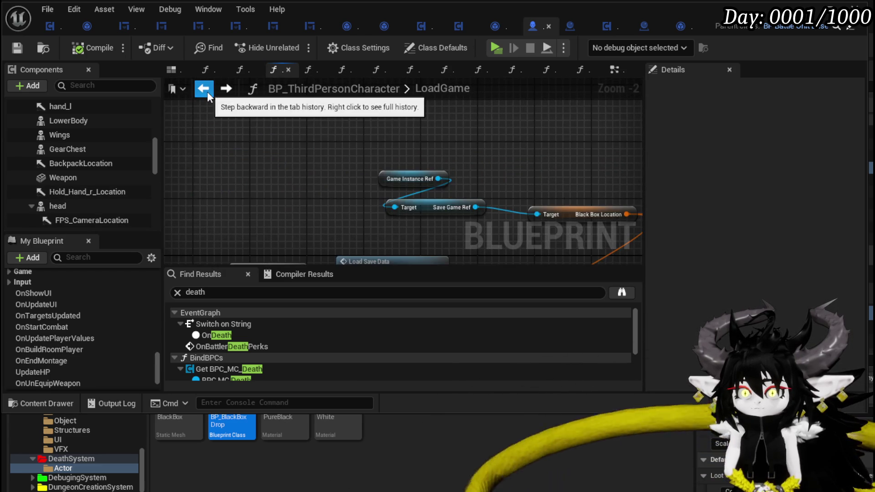
scroll(274, 176, up, 3)
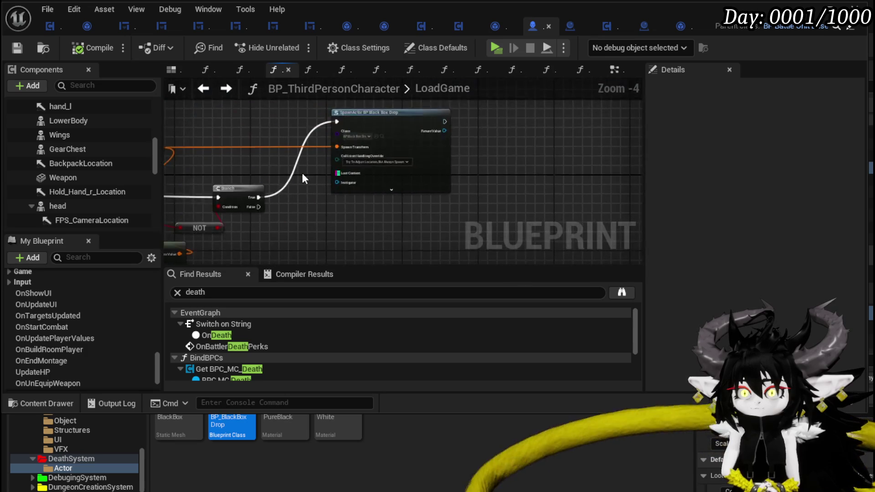
Step: Set the SpawnActor node to Always Spawn, Ignore Collisions, compile and save
click(393, 157)
click(392, 173)
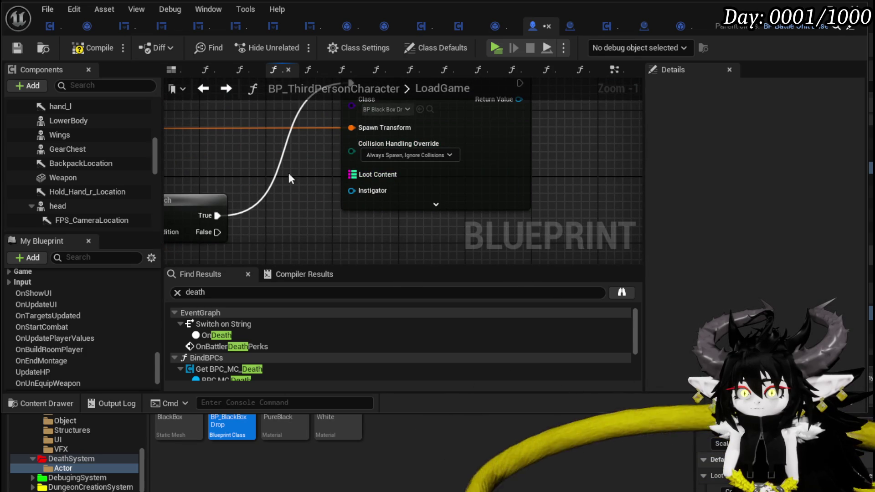
click(17, 49)
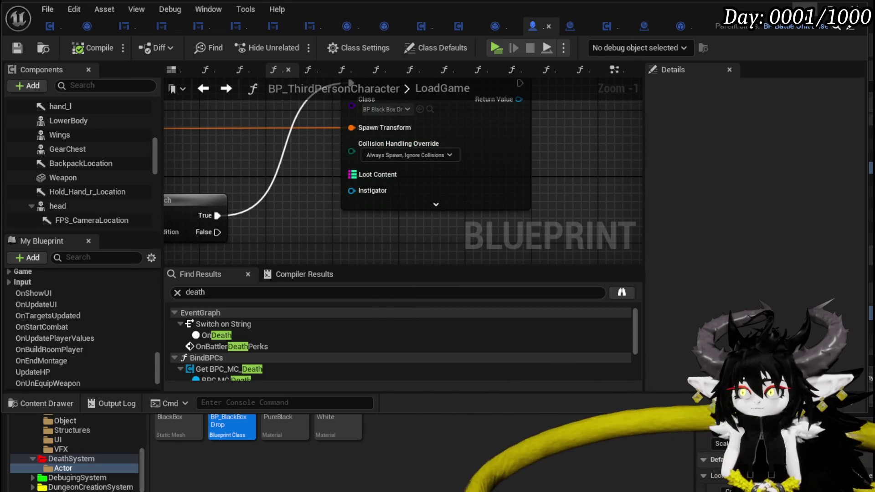
key(alt+Tab)
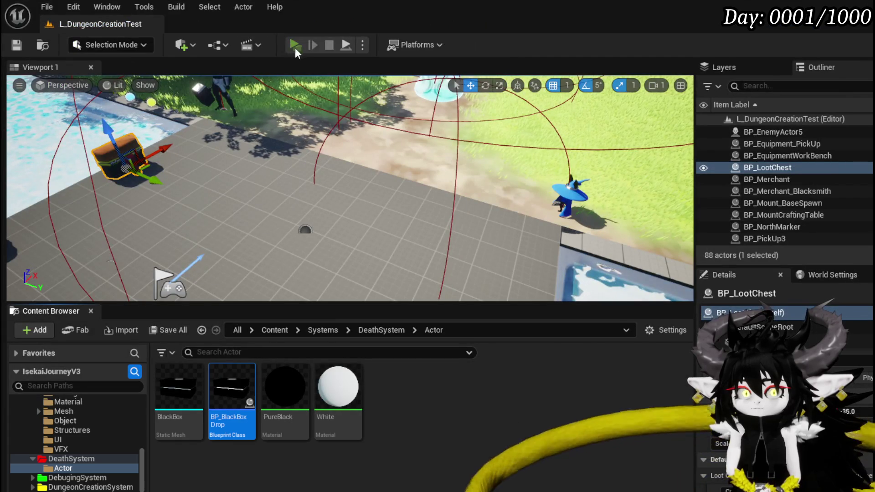
Step: Play-test and walk the character around and up against the black box
click(293, 47)
key(w)
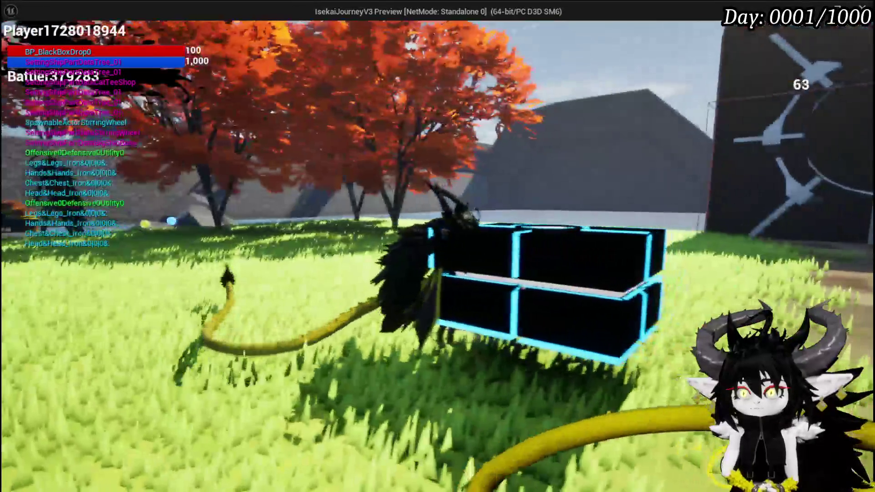
key(w)
key(w)
key(w)
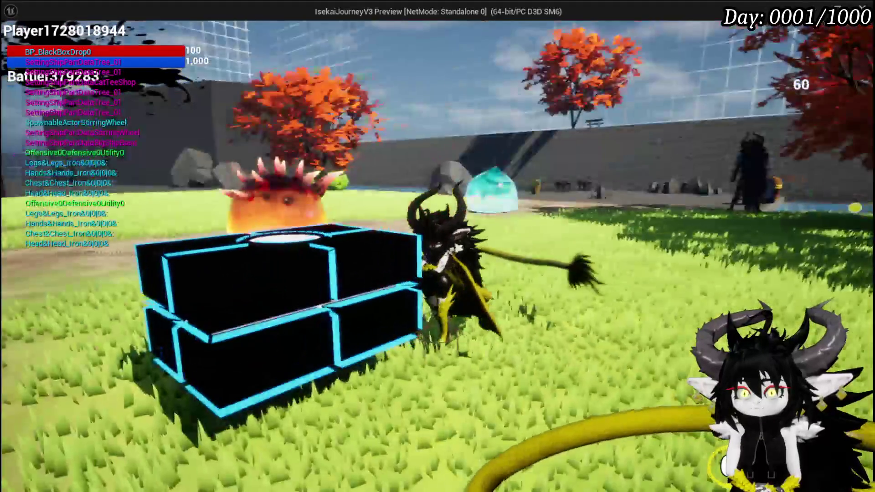
key(w)
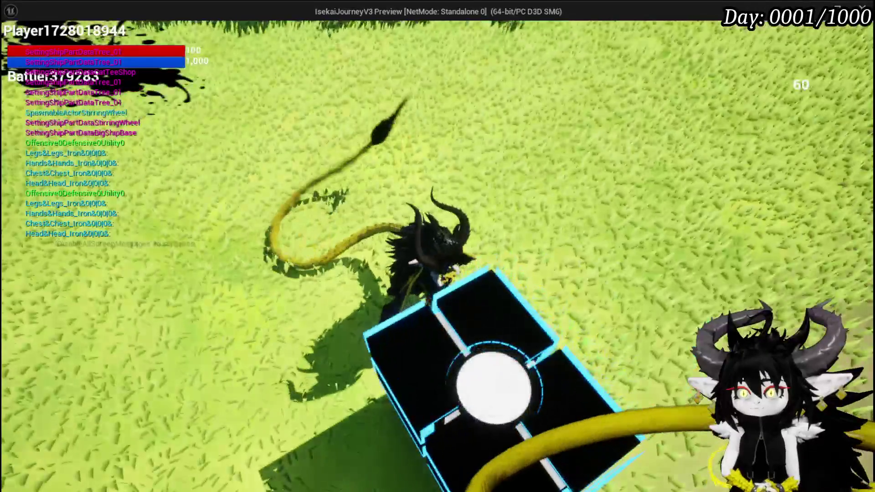
key(w)
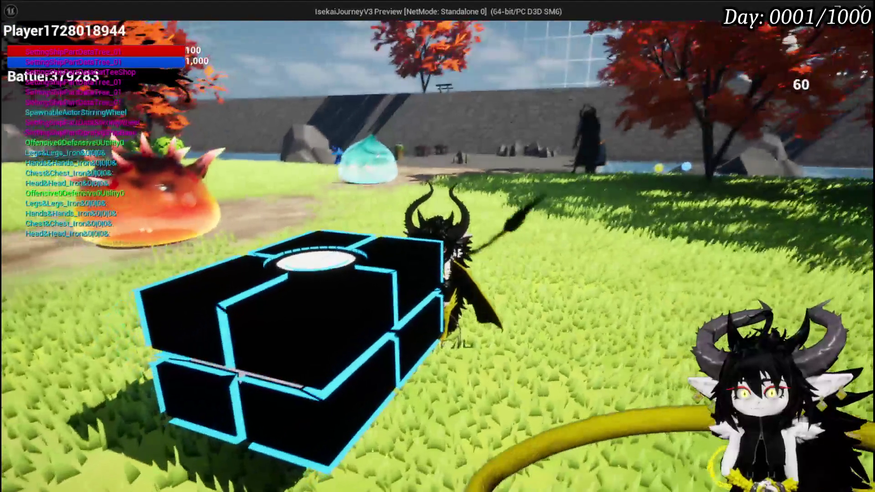
key(w)
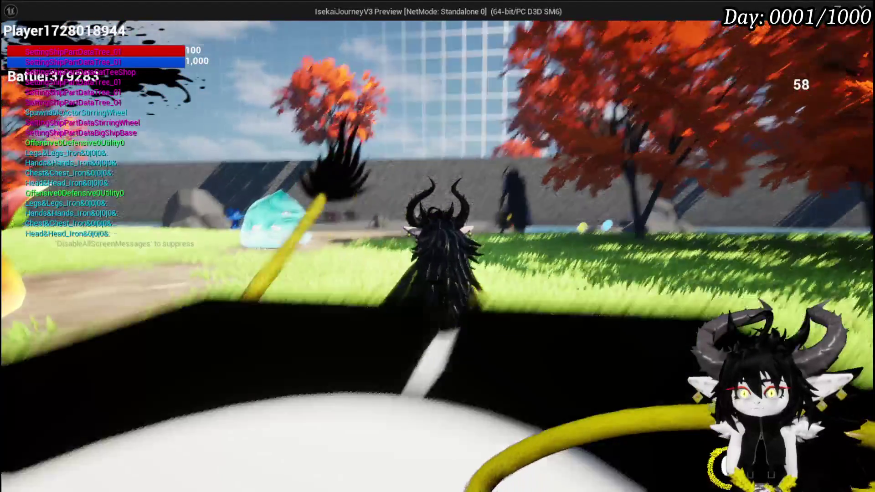
key(w)
key(w)
key(space)
key(w)
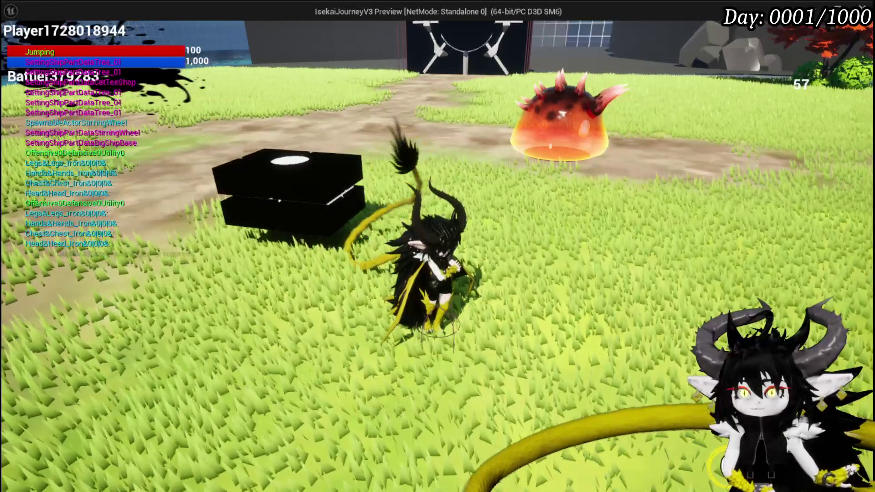
key(a)
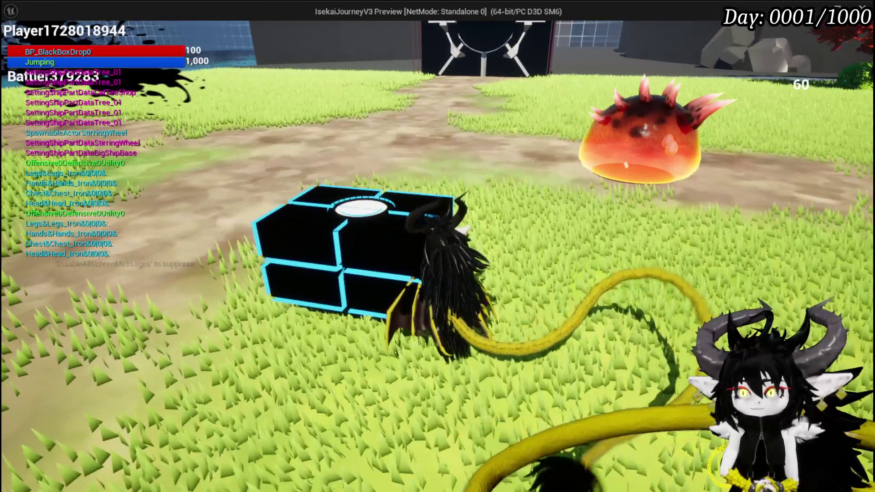
key(a)
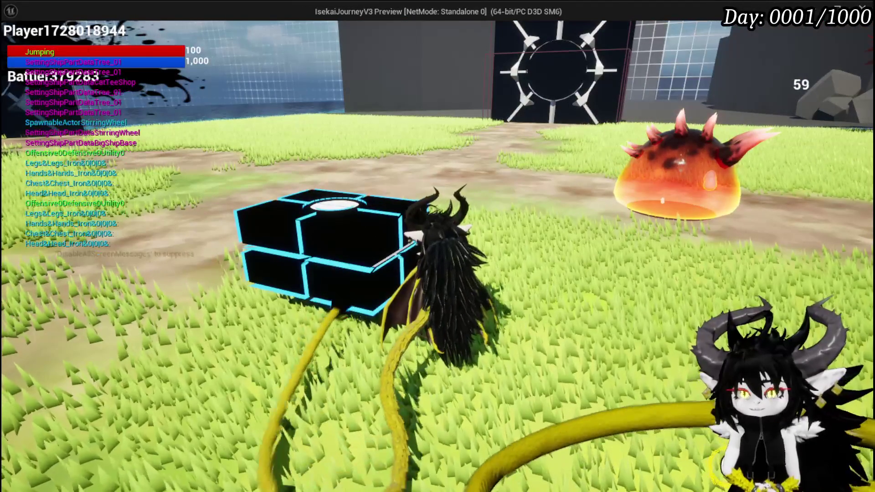
Step: Open the black box's empty loot window, then close it and stop playing
key(e)
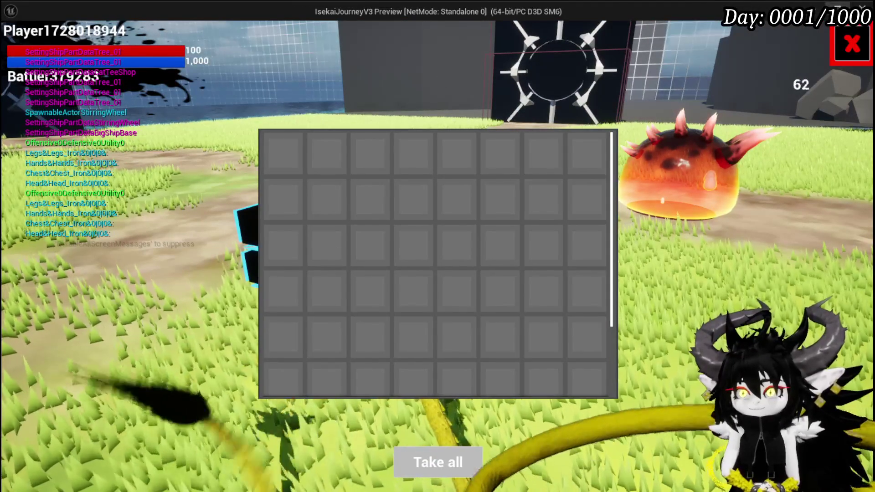
key(e)
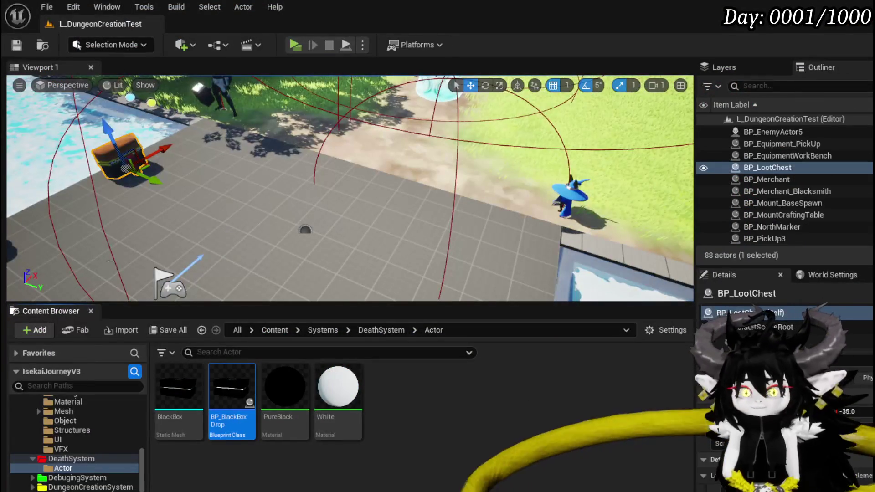
Step: Save the level and bring up BP_BlackBoxDrop's event graph with Event StartInteract repositioned
click(15, 46)
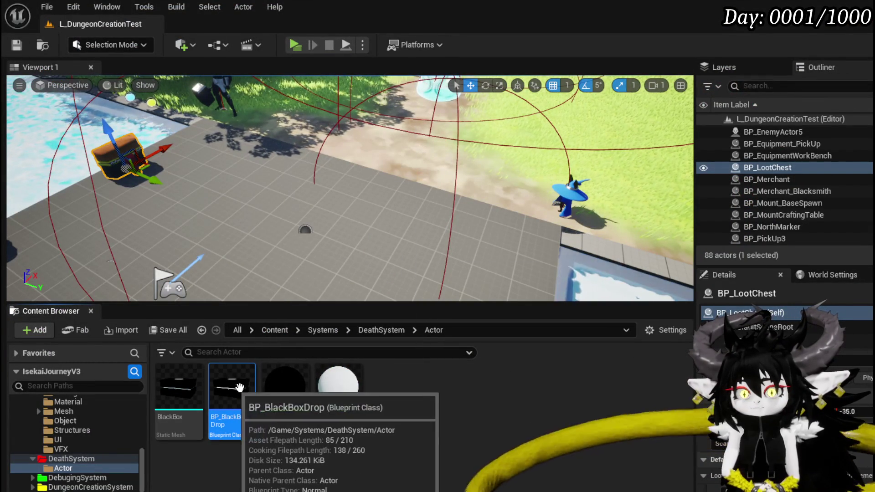
double_click(223, 385)
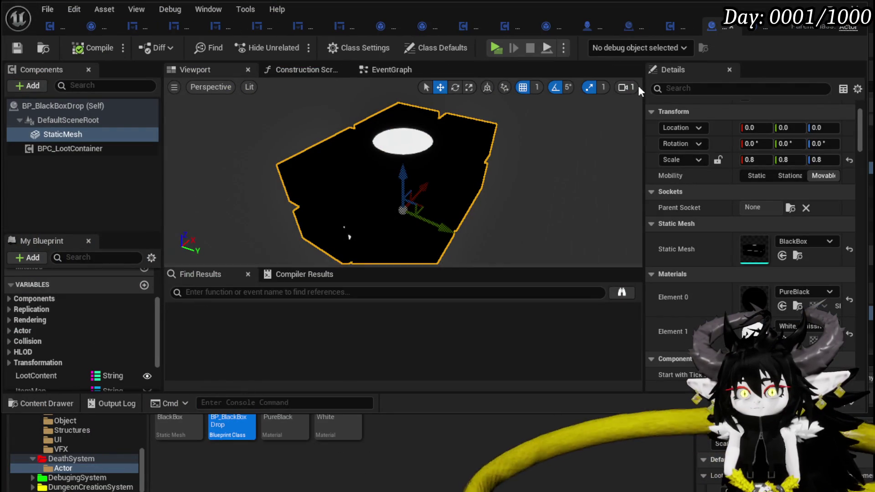
click(390, 69)
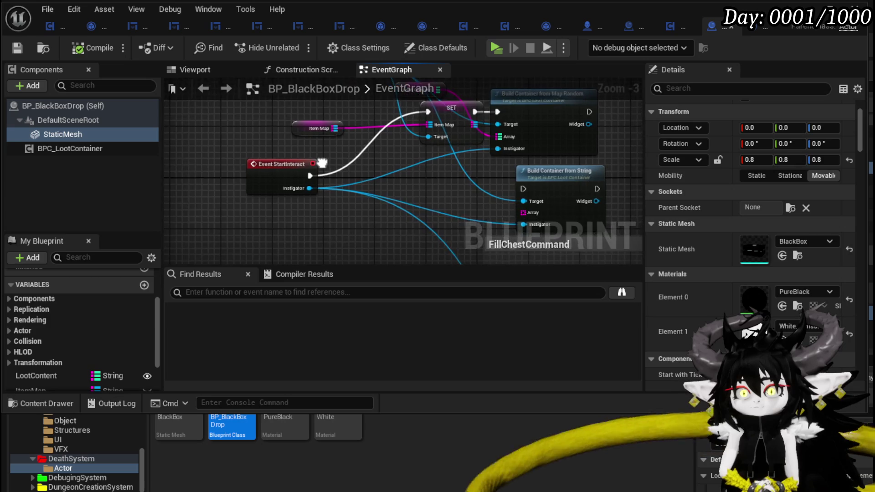
scroll(311, 173, down, 1)
scroll(340, 236, up, 2)
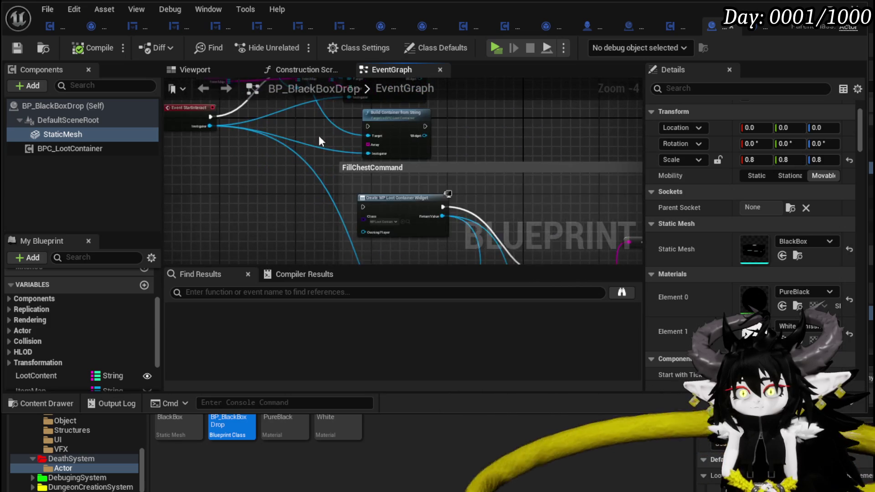
scroll(375, 216, down, 2)
mouse_move(233, 188)
mouse_down()
mouse_move(213, 156)
mouse_move(380, 156)
mouse_up()
scroll(221, 172, up, 2)
text(ge)
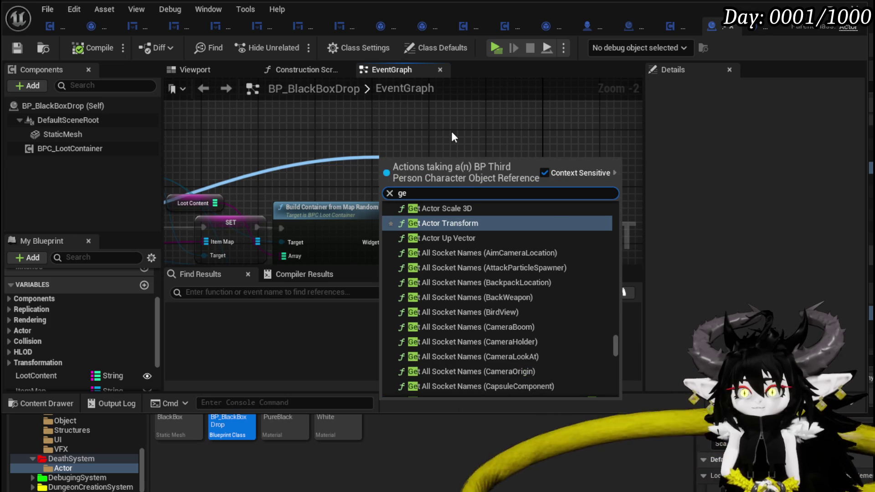
text(t ga)
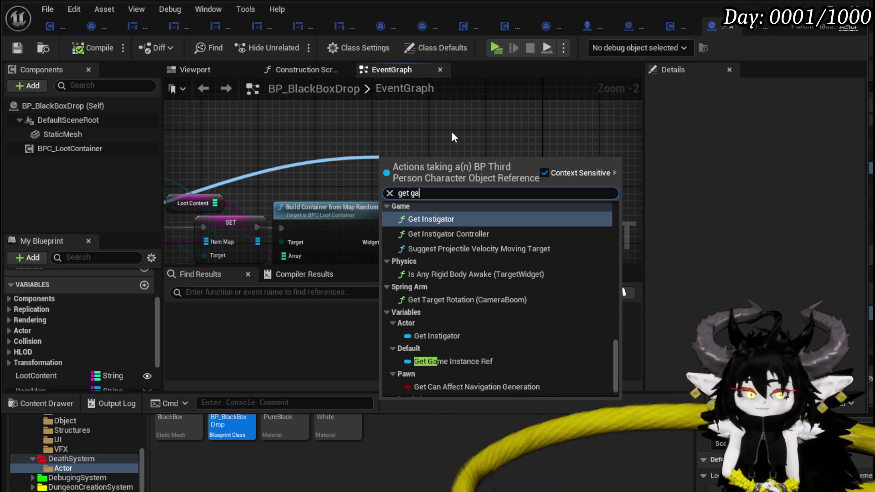
text(me)
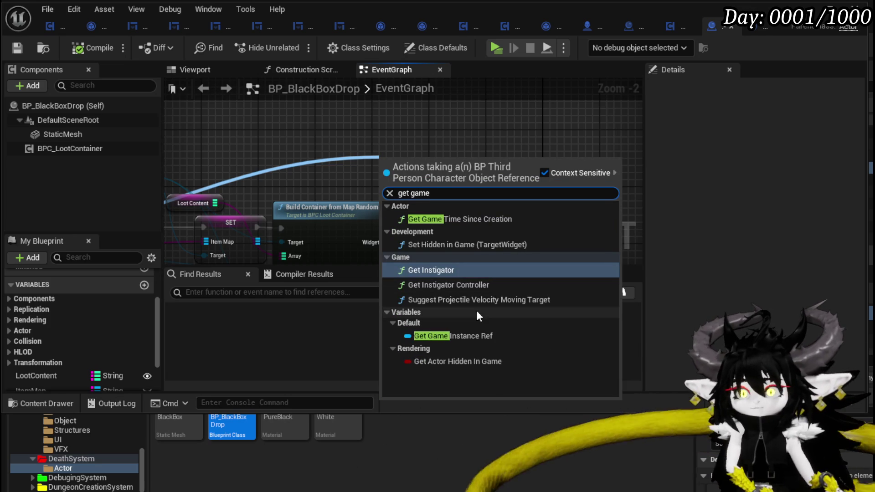
Step: Chain Game Instance Ref → Save Game Ref → Set Black Box Location fed by Make Transform
click(463, 336)
drag(526, 188, 388, 162)
text(get sav)
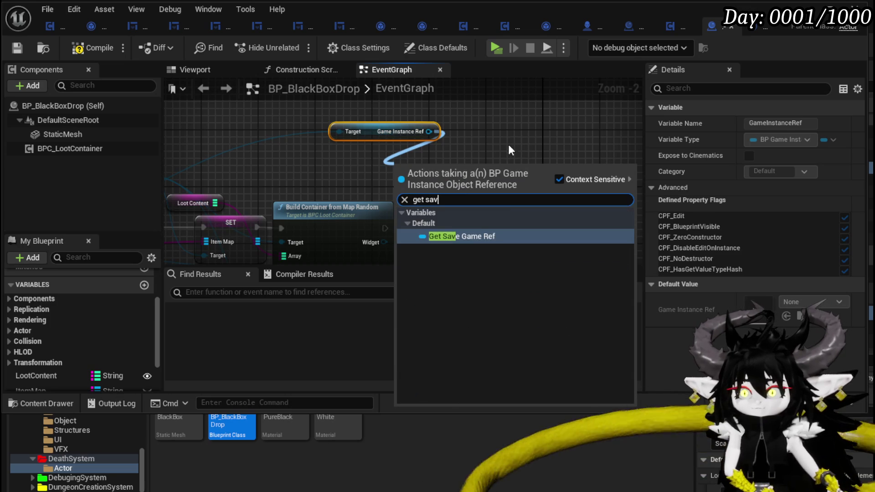
click(472, 235)
drag(520, 186, 554, 192)
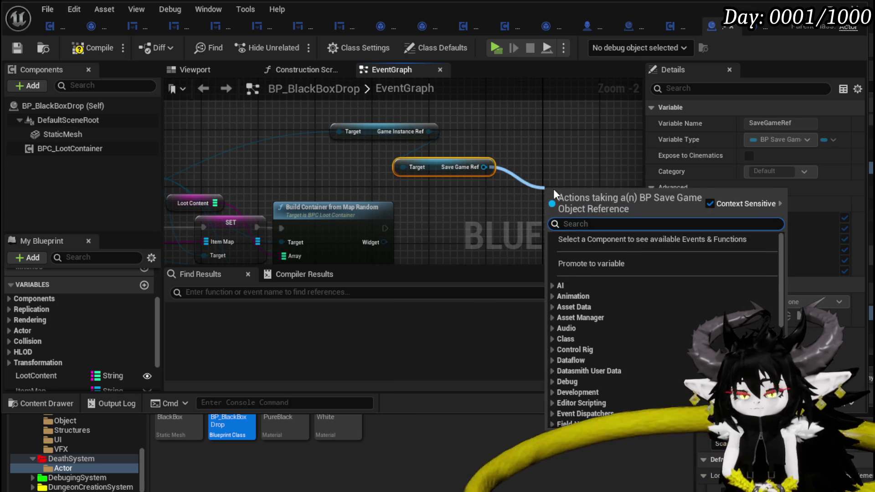
text(black)
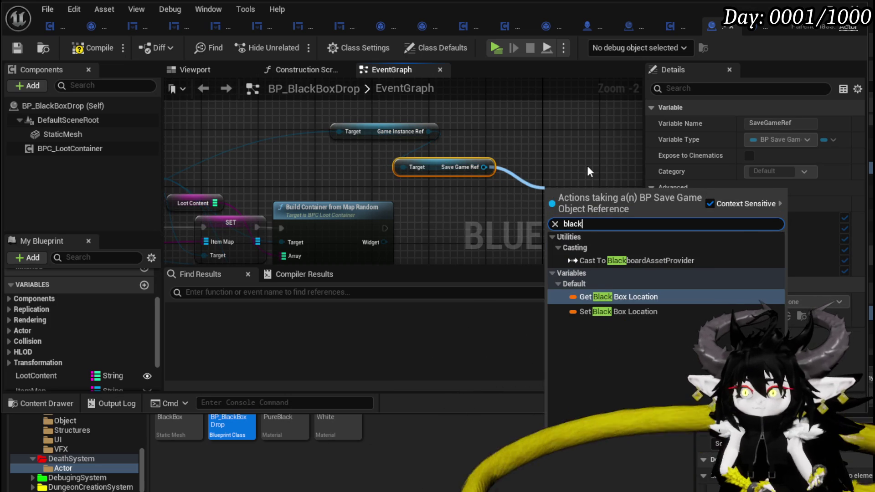
click(619, 311)
mouse_move(508, 212)
mouse_down()
mouse_move(391, 154)
mouse_move(409, 235)
mouse_up()
text(Make)
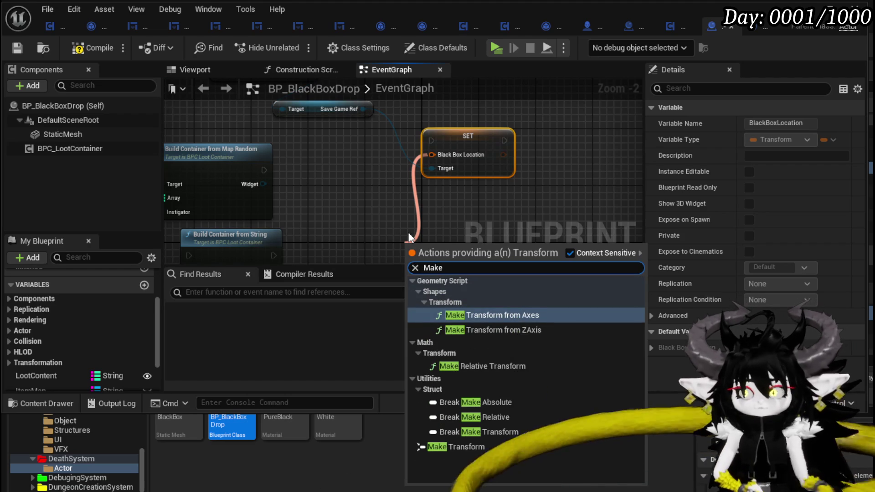
click(469, 446)
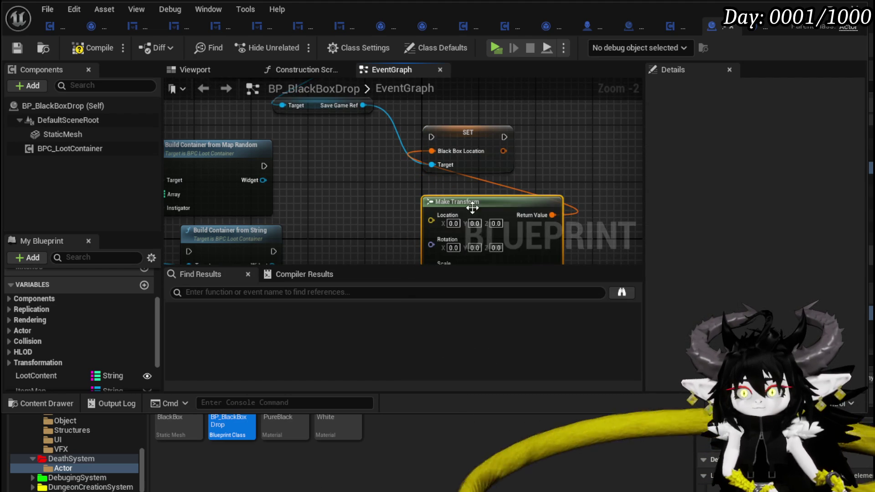
Step: Add Create Save Data right after the setter and compile the blueprint
mouse_move(421, 164)
mouse_down()
mouse_move(592, 142)
mouse_move(376, 159)
mouse_up()
drag(241, 184, 489, 157)
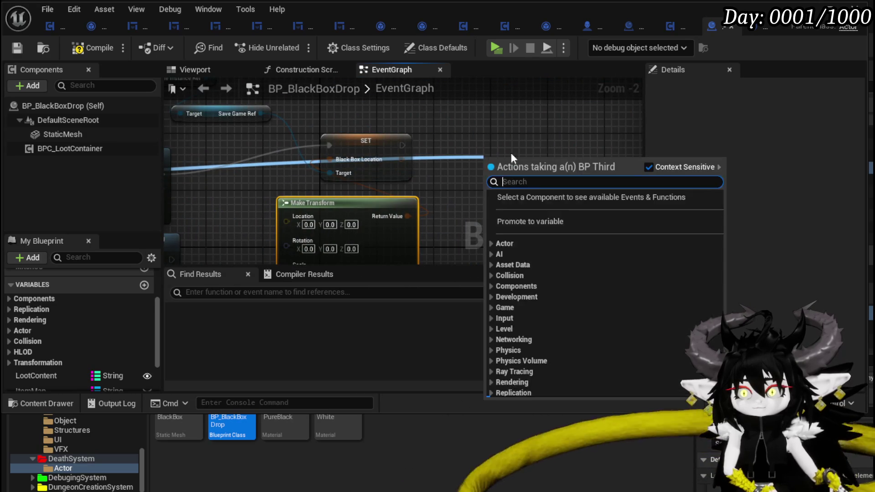
text(create save)
click(558, 218)
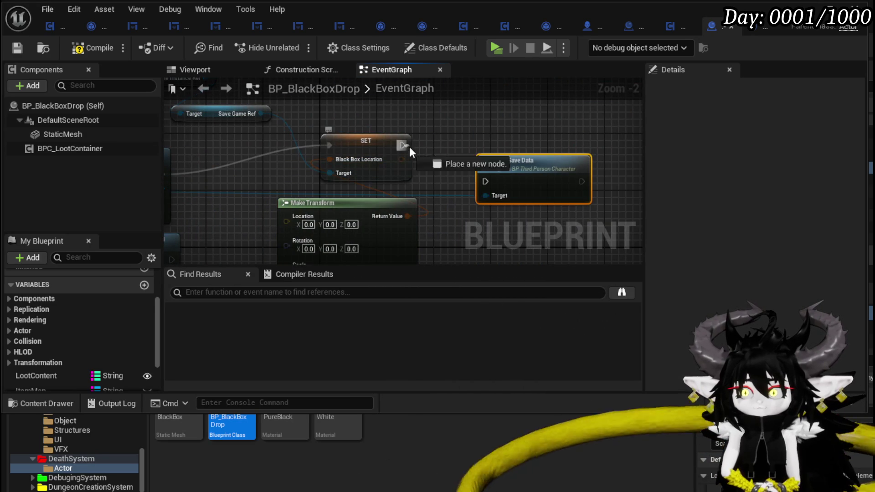
drag(486, 179, 464, 135)
click(97, 46)
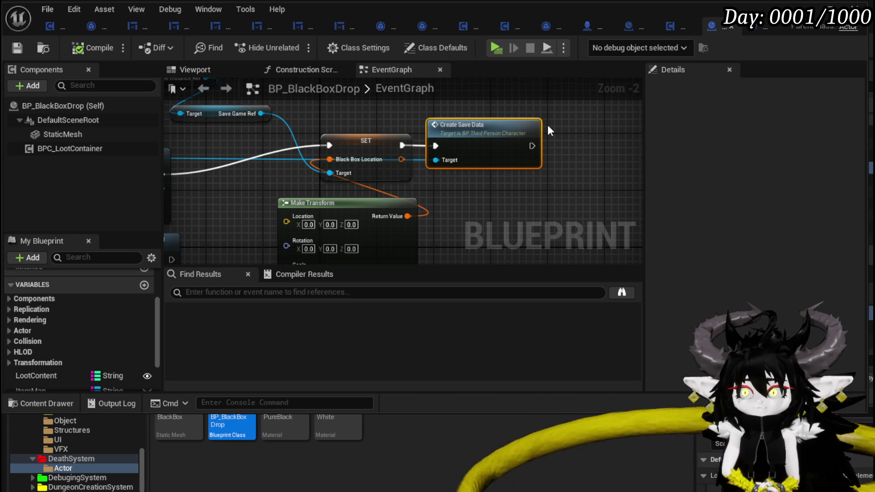
key(alt+Tab)
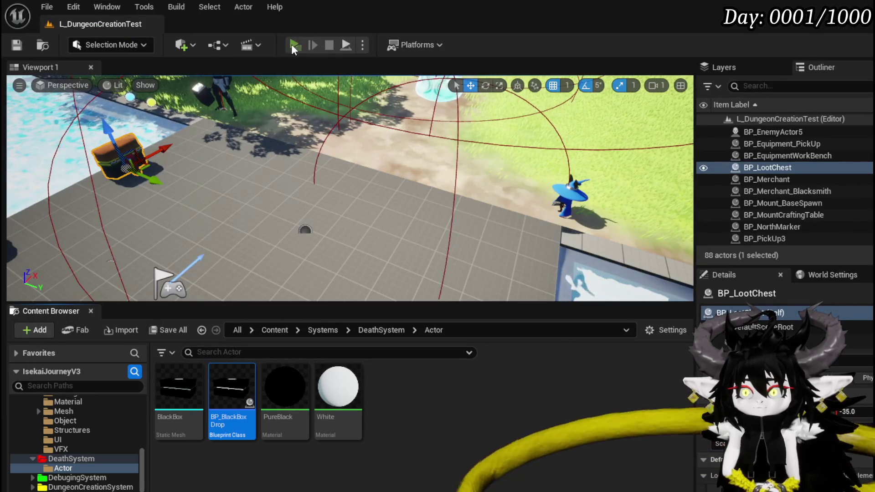
Step: Play-test opening the black box's loot window, then stop the session
click(291, 44)
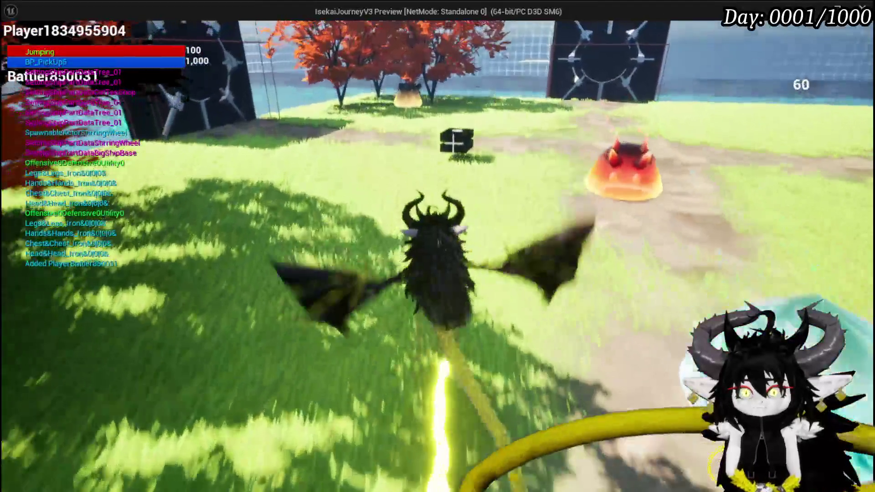
key(w)
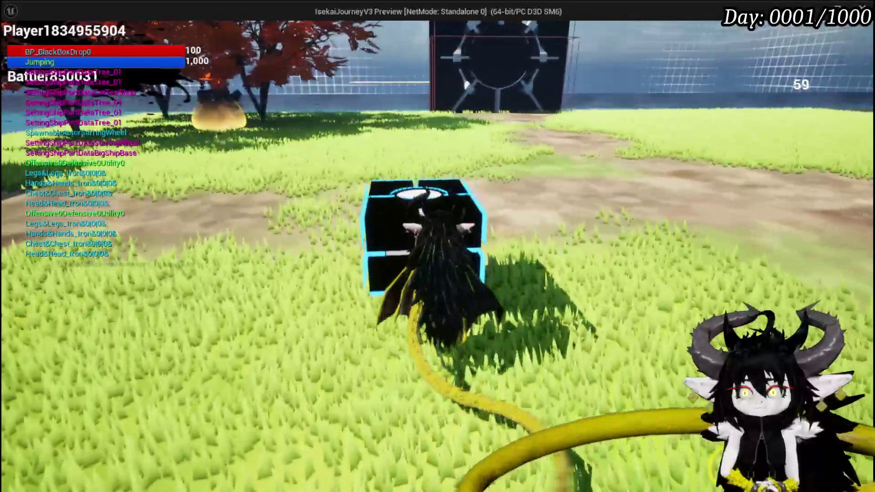
key(e)
key(e)
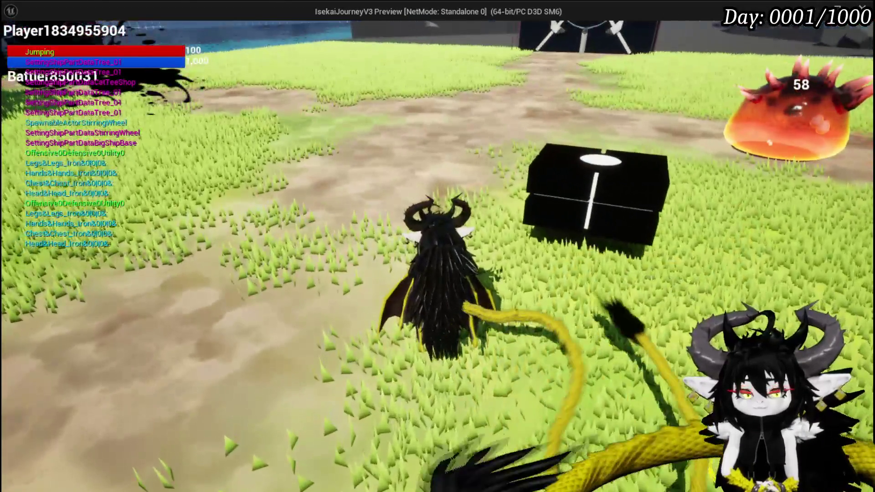
key(Escape)
click(329, 45)
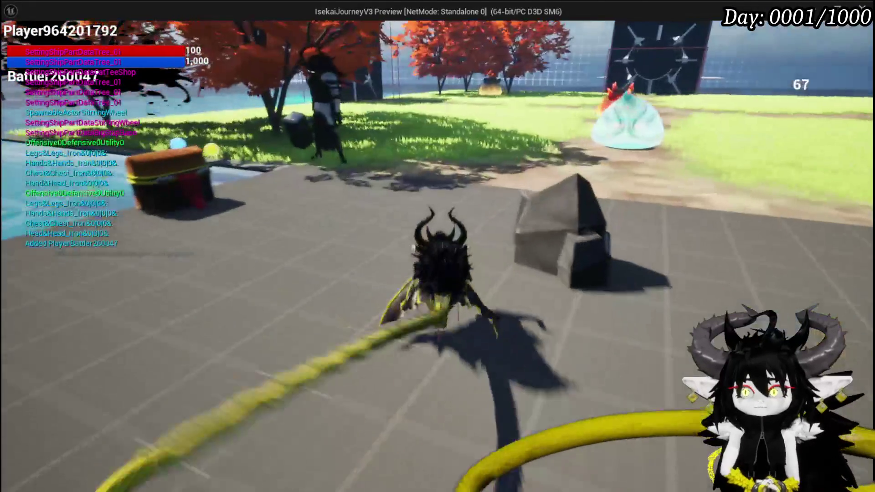
Step: Walk toward the red slime in the standalone preview, then end it and return to the editor
key(w)
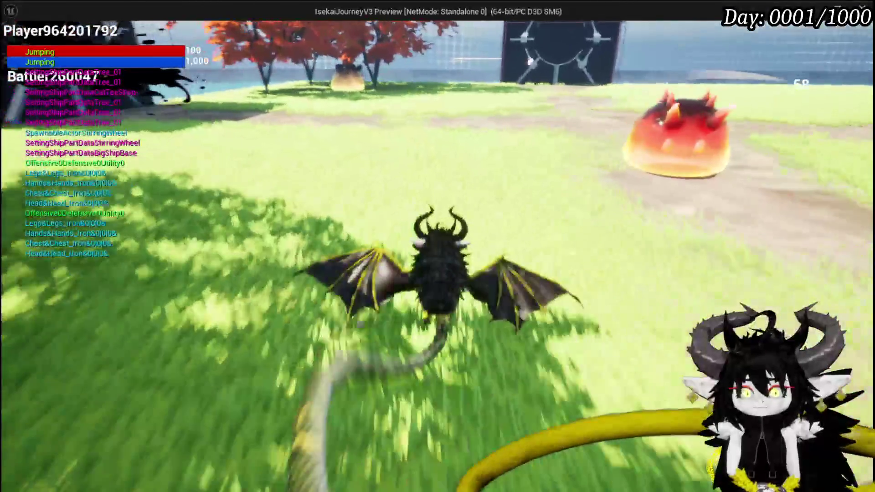
key(w)
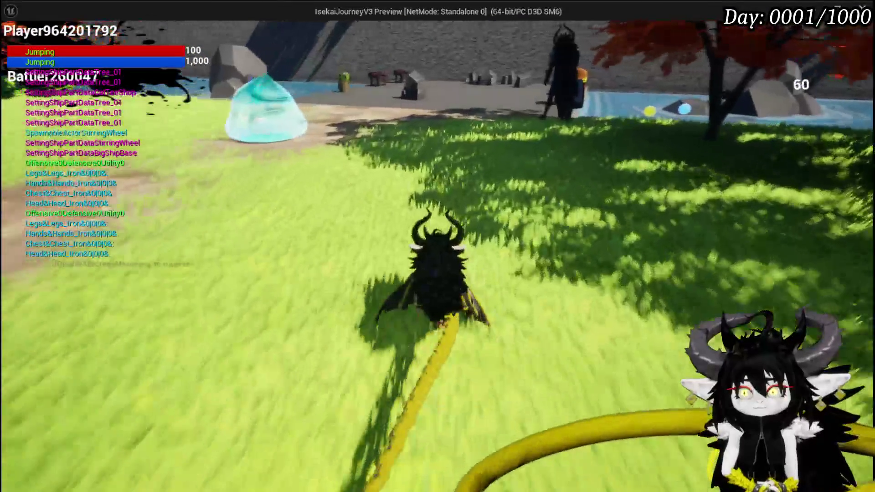
key(Escape)
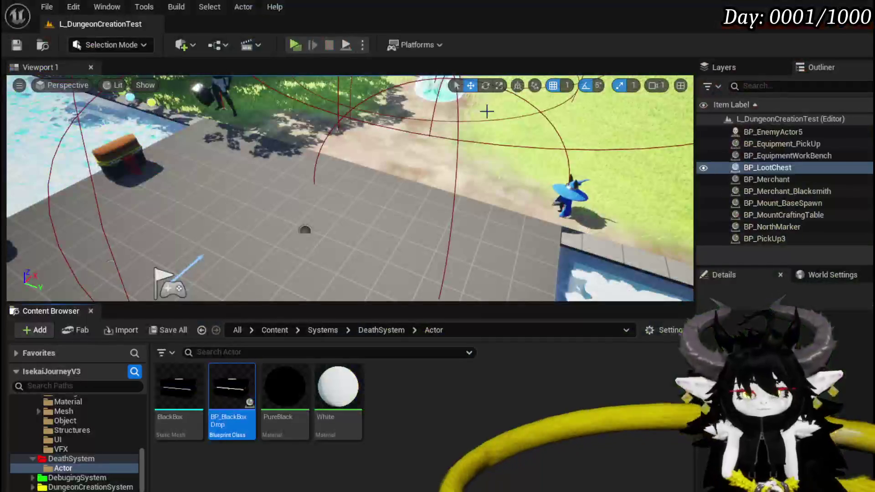
click(16, 44)
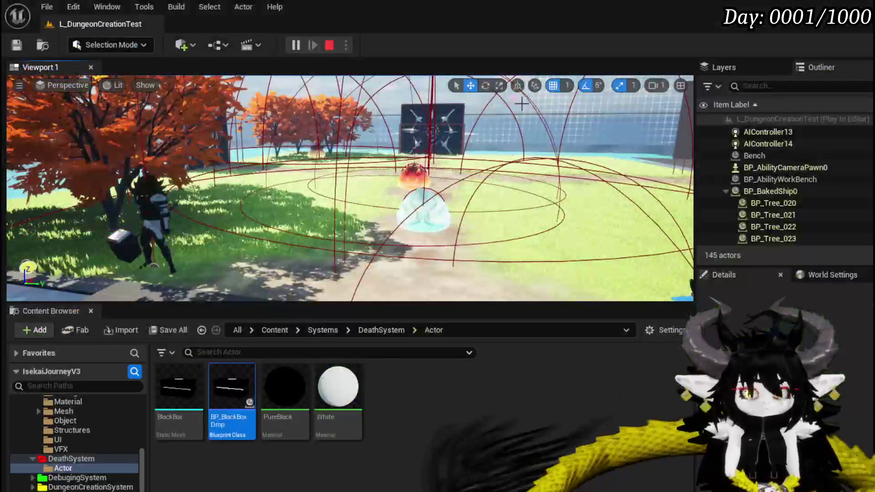
Step: End the playtest after the black box drops, returning to BP_BlackBoxDrop's event graph
key(Escape)
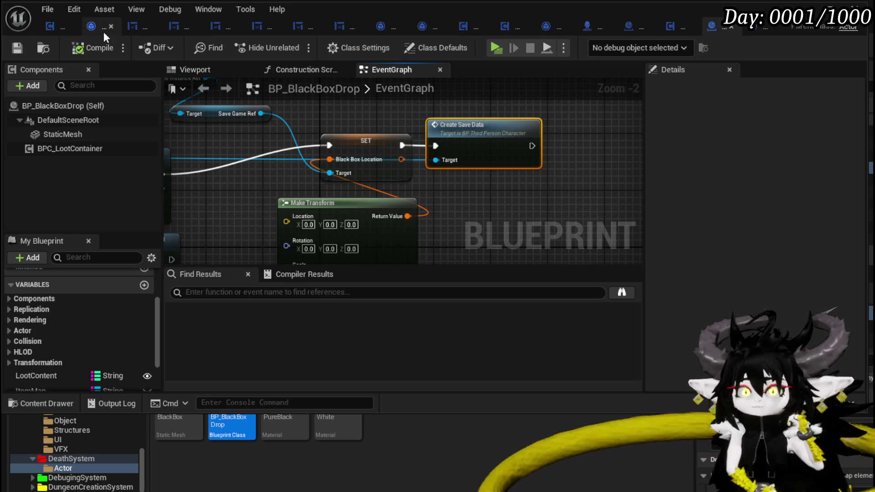
Step: Inspect BP_SaveGame's BlackBoxLocation, then view BPC_MC_Death's BuildBlackBox nodes
click(539, 29)
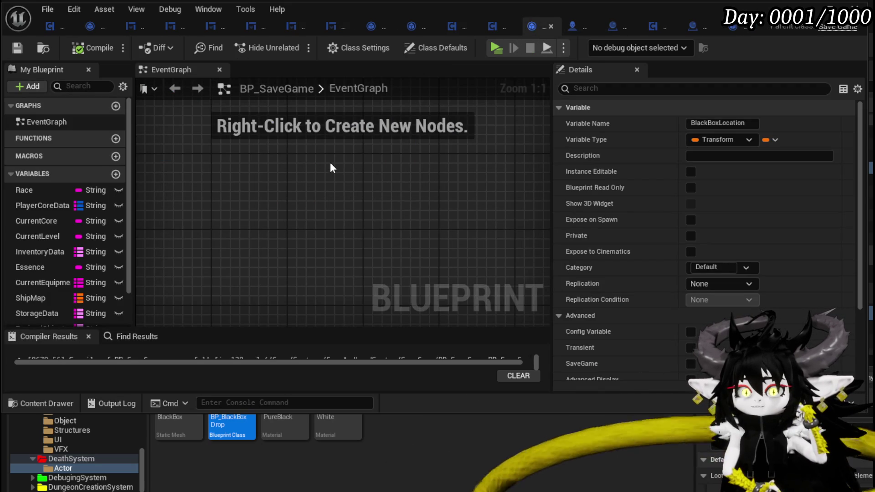
click(448, 26)
mouse_move(292, 213)
mouse_down()
mouse_move(334, 156)
mouse_move(491, 166)
mouse_up()
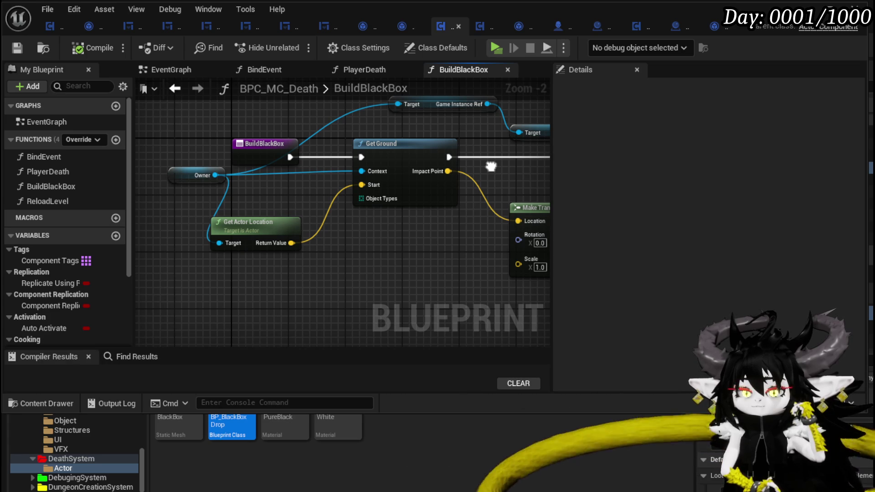
Step: Add a Get Actor Rotation node driven by the Owner pin
drag(491, 166, 431, 157)
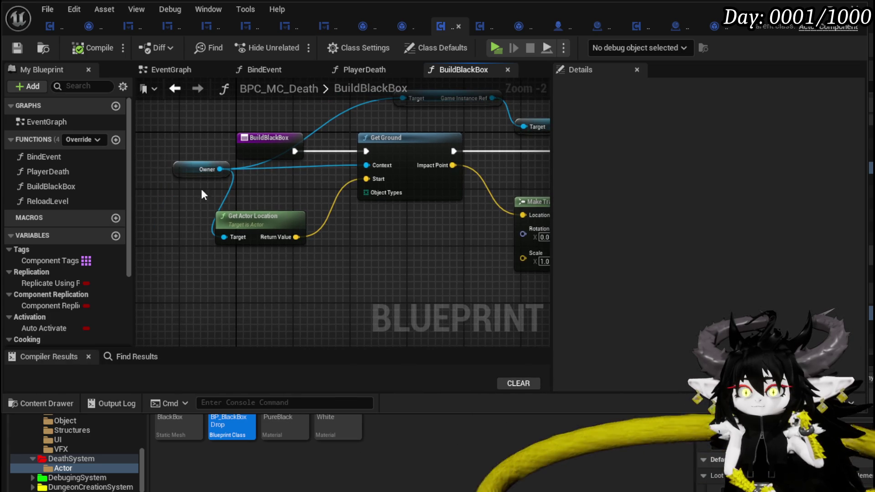
mouse_move(220, 169)
mouse_down()
mouse_move(209, 284)
mouse_move(207, 265)
mouse_up()
text(get ac)
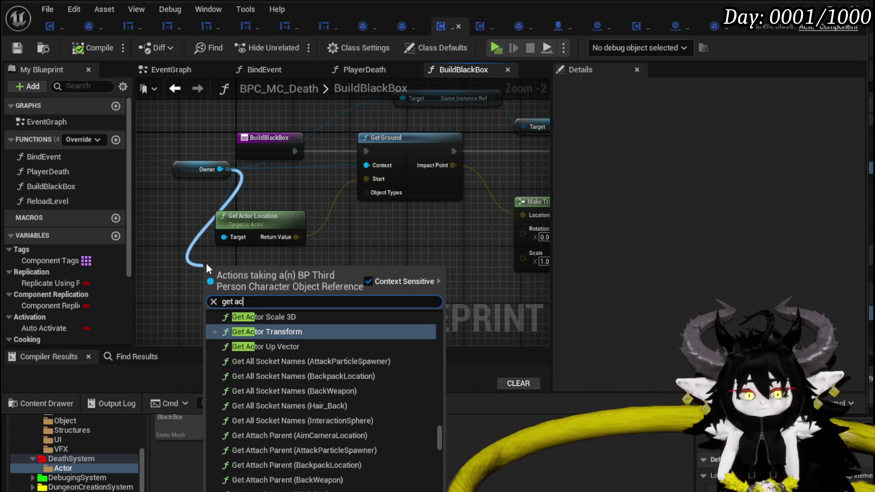
text(tor rota)
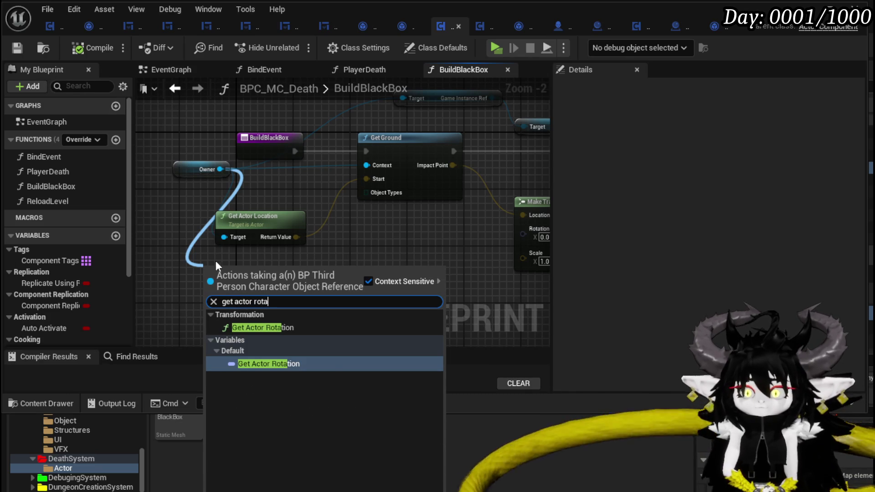
click(259, 331)
Step: Wire the owner's actor rotation into Make Transform's Rotation input, replacing the old link
drag(281, 283, 524, 237)
mouse_move(284, 239)
mouse_down()
mouse_move(230, 243)
mouse_move(328, 240)
mouse_up()
alt+click(330, 233)
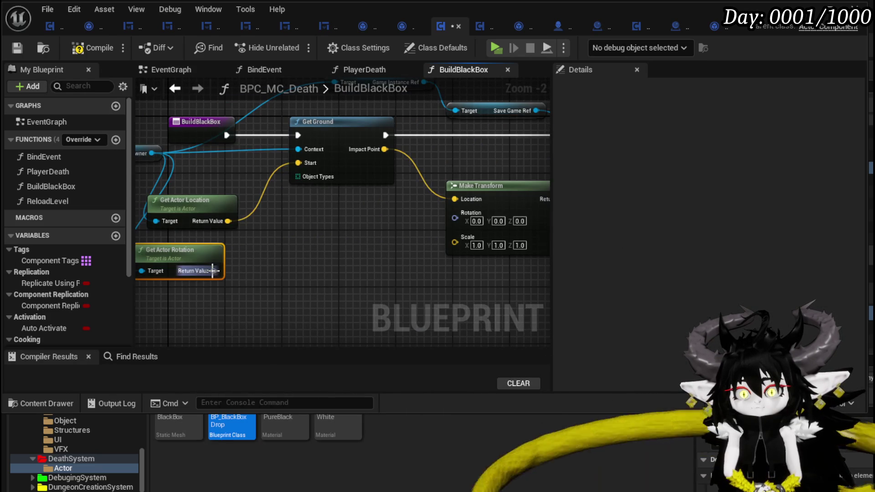
drag(216, 273, 455, 219)
mouse_move(387, 229)
mouse_down()
mouse_move(203, 267)
mouse_move(380, 258)
mouse_up()
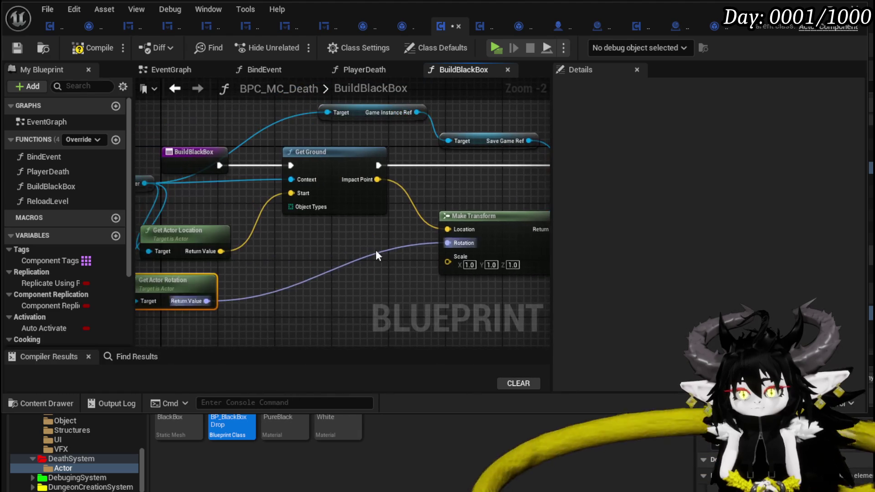
click(333, 166)
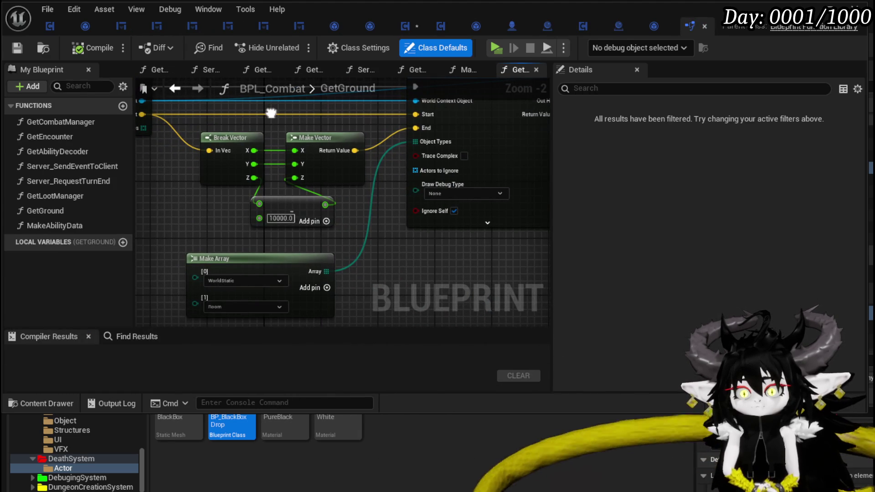
Step: Review GetGround's line trace, then return to the BPC_MC_Death BuildBlackBox graph
mouse_move(271, 113)
mouse_down()
mouse_move(251, 156)
mouse_move(0, 162)
mouse_up()
scroll(464, 204, down, 2)
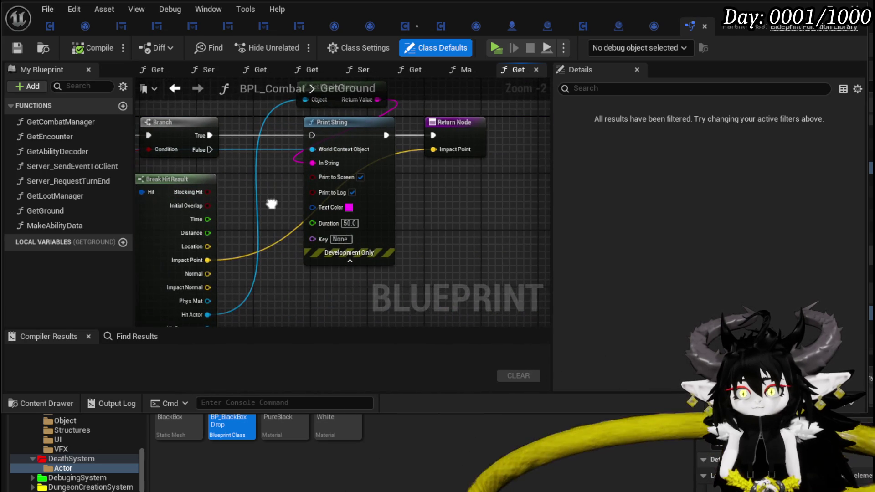
scroll(279, 201, up, 2)
scroll(356, 198, down, 2)
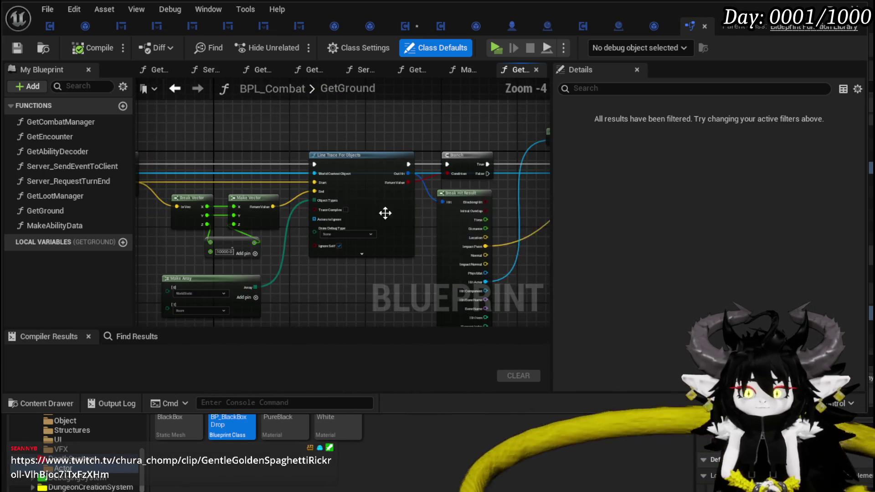
click(409, 27)
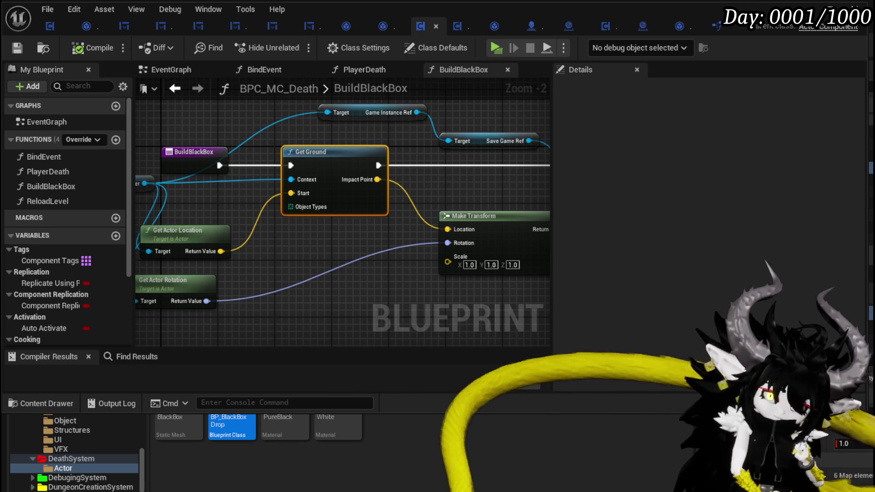
scroll(441, 200, up, 1)
Step: Rearrange the SET, Make Transform, Get Ground, Get Actor Rotation and Owner nodes into a neater layout
mouse_move(440, 200)
mouse_down()
mouse_move(281, 172)
mouse_move(332, 173)
mouse_move(342, 178)
mouse_move(252, 189)
mouse_up()
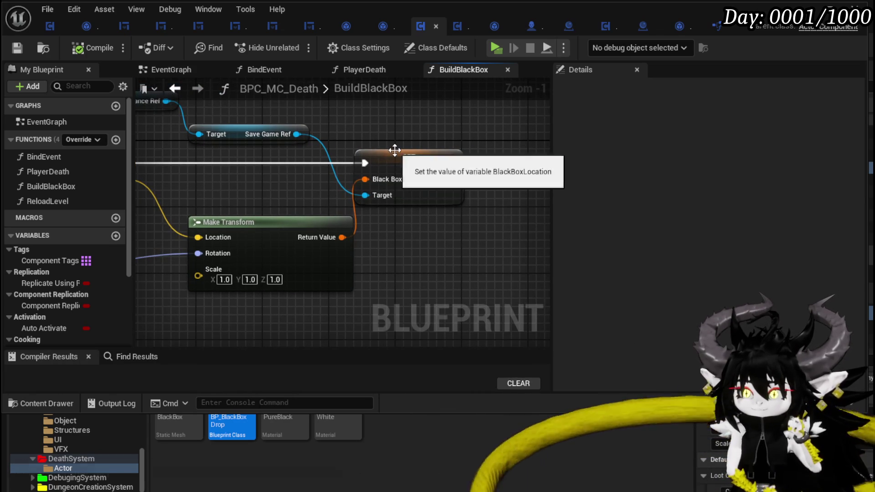
drag(395, 157, 453, 156)
mouse_move(265, 174)
mouse_down()
mouse_move(397, 175)
mouse_move(364, 178)
mouse_up()
drag(366, 209, 333, 220)
scroll(334, 213, down, 1)
drag(267, 165, 342, 168)
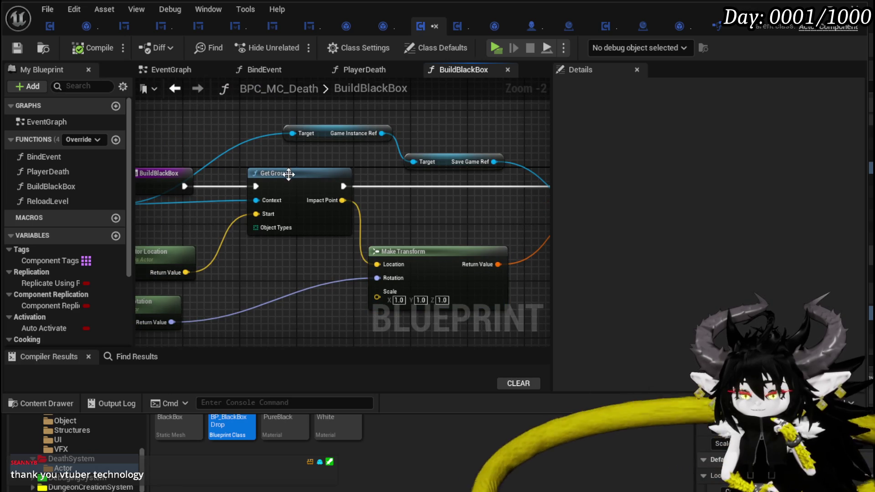
drag(289, 173, 274, 174)
mouse_move(344, 171)
mouse_down()
mouse_move(331, 143)
mouse_move(323, 279)
mouse_up()
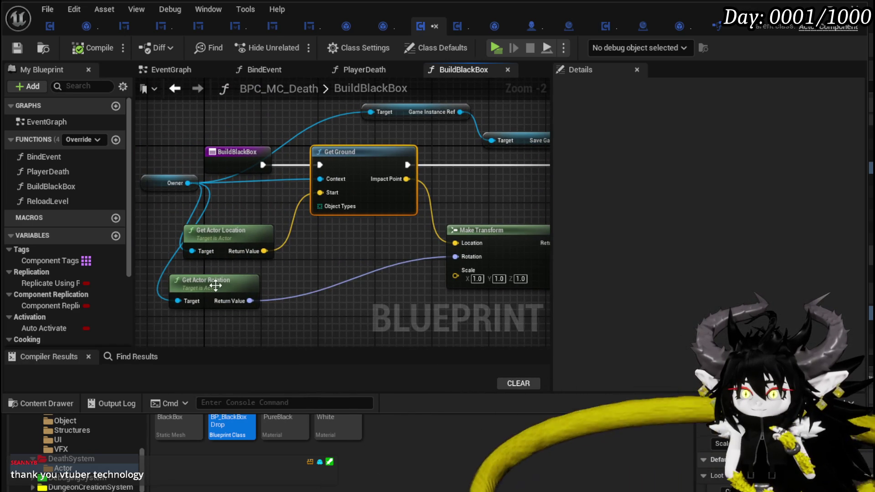
drag(217, 284, 224, 288)
drag(308, 262, 439, 247)
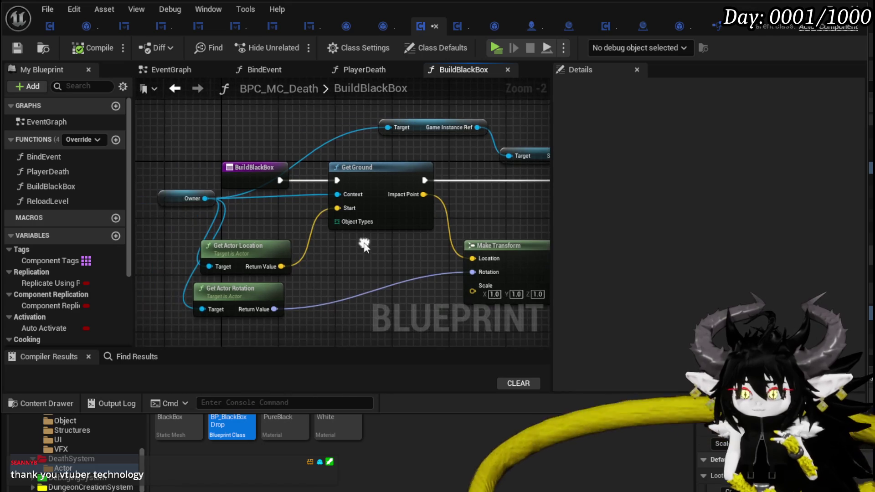
mouse_move(250, 201)
mouse_down()
mouse_move(333, 179)
mouse_move(316, 177)
mouse_move(345, 151)
mouse_move(414, 169)
mouse_up()
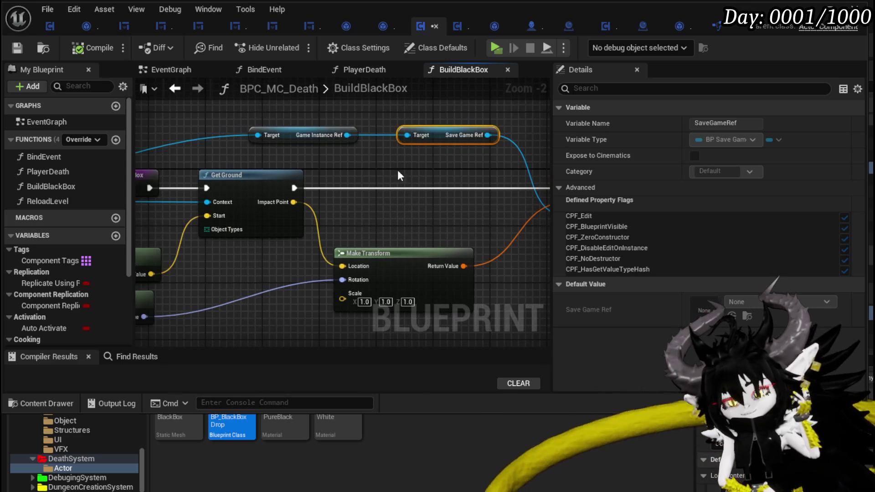
Step: Reopen the GetGround function and look over its Print String and Return Node
drag(395, 219, 499, 210)
double_click(365, 207)
mouse_move(343, 285)
mouse_down()
mouse_move(427, 256)
mouse_move(352, 253)
mouse_move(402, 237)
mouse_move(405, 268)
mouse_up()
scroll(351, 250, up, 2)
scroll(369, 270, down, 1)
mouse_move(316, 270)
mouse_down()
mouse_move(325, 261)
mouse_move(384, 260)
mouse_move(391, 215)
mouse_move(332, 288)
mouse_move(299, 230)
mouse_move(314, 190)
mouse_move(271, 208)
mouse_move(396, 282)
mouse_move(387, 253)
mouse_up()
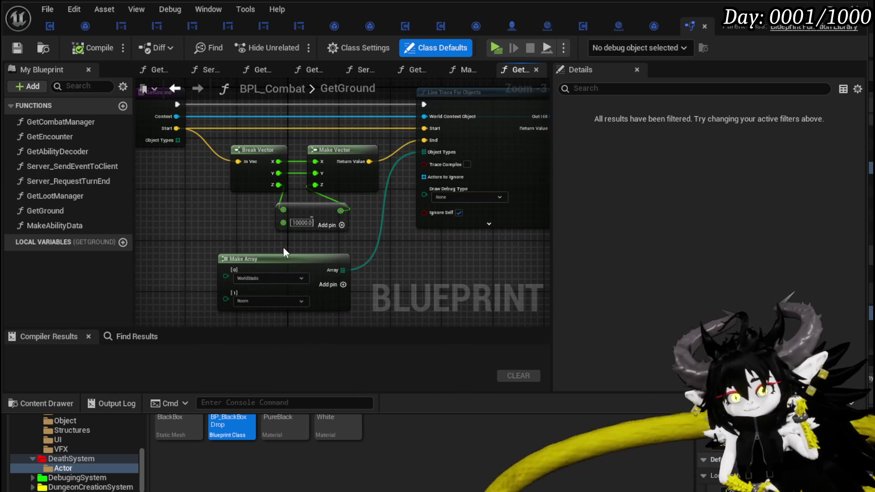
scroll(240, 236, down, 2)
scroll(242, 252, up, 2)
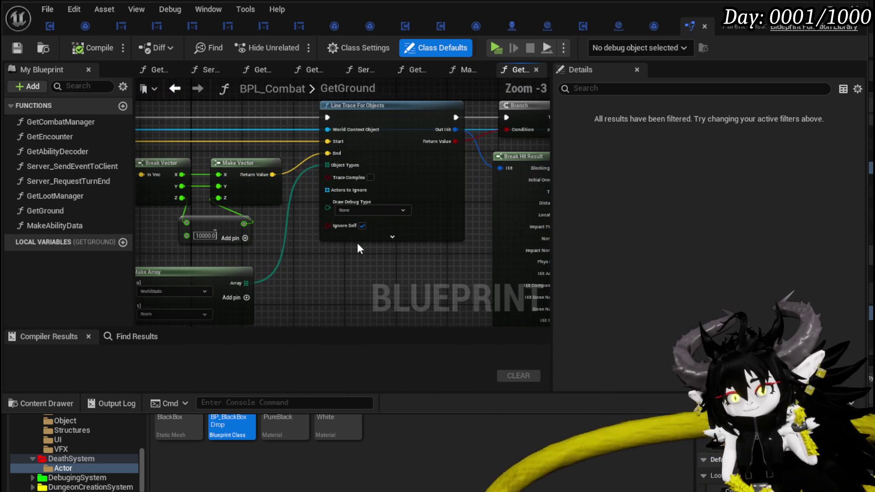
Step: Inspect GetGround's line trace and Break Hit Result, then return to BuildBlackBox
drag(309, 244, 370, 255)
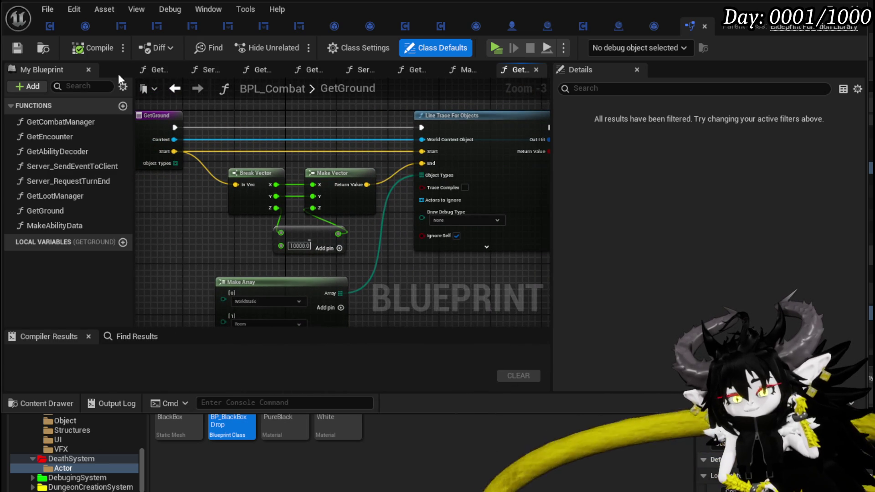
mouse_move(376, 124)
mouse_down()
mouse_move(254, 171)
mouse_move(215, 146)
mouse_move(332, 135)
mouse_up()
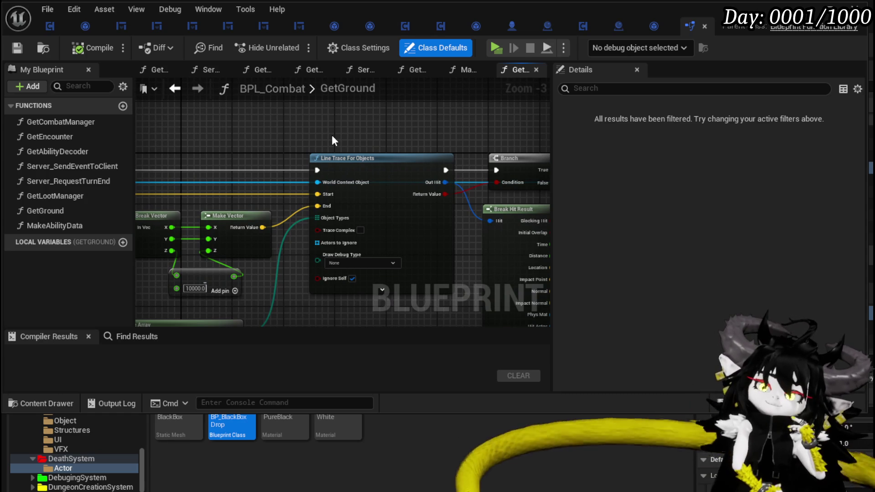
drag(244, 135, 334, 131)
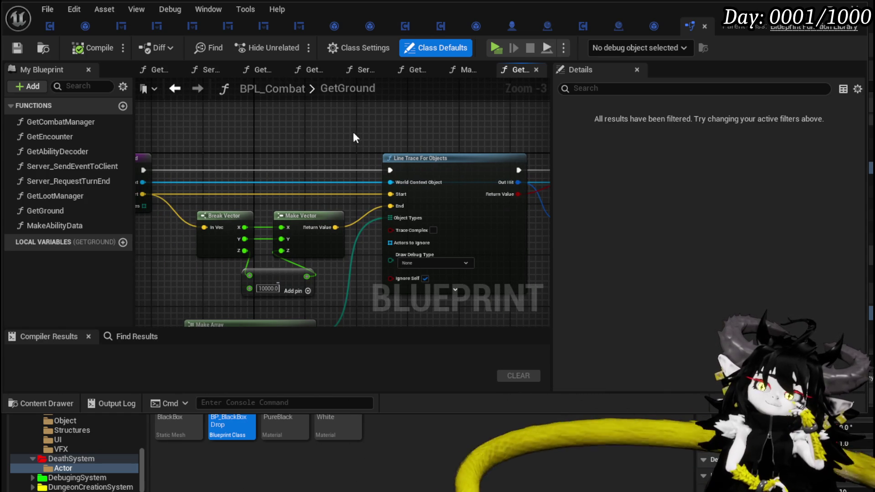
click(175, 88)
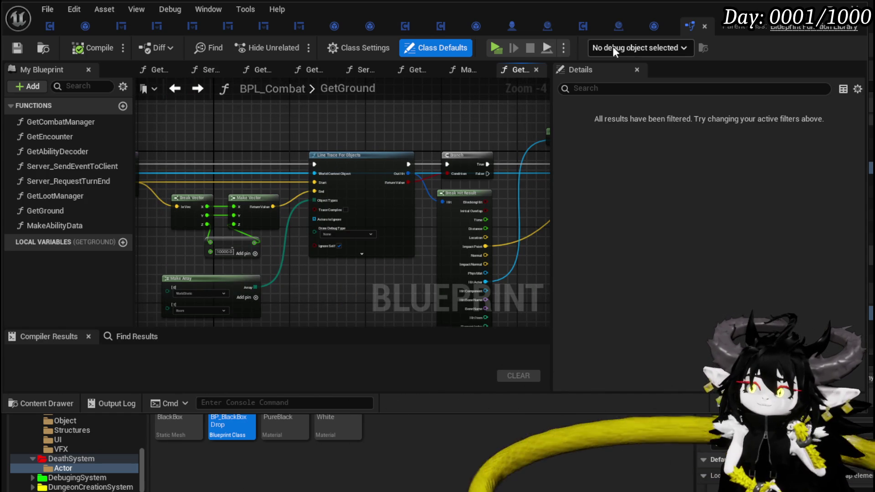
click(405, 27)
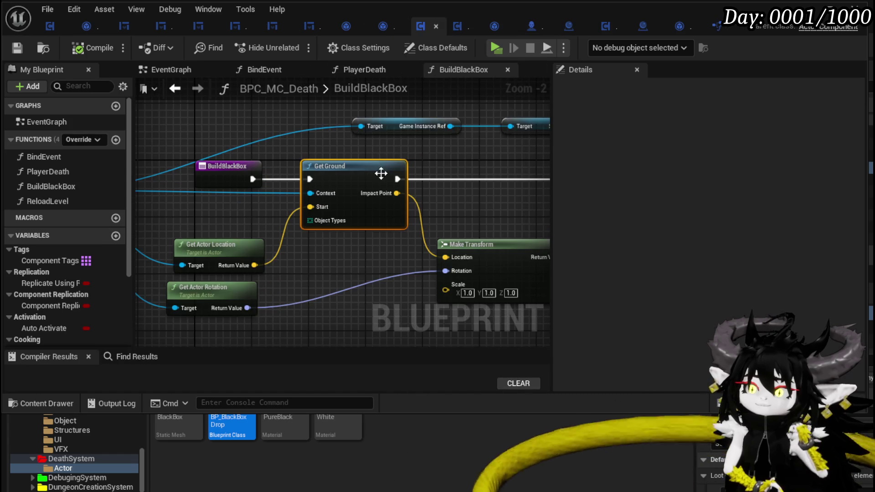
drag(410, 181, 222, 184)
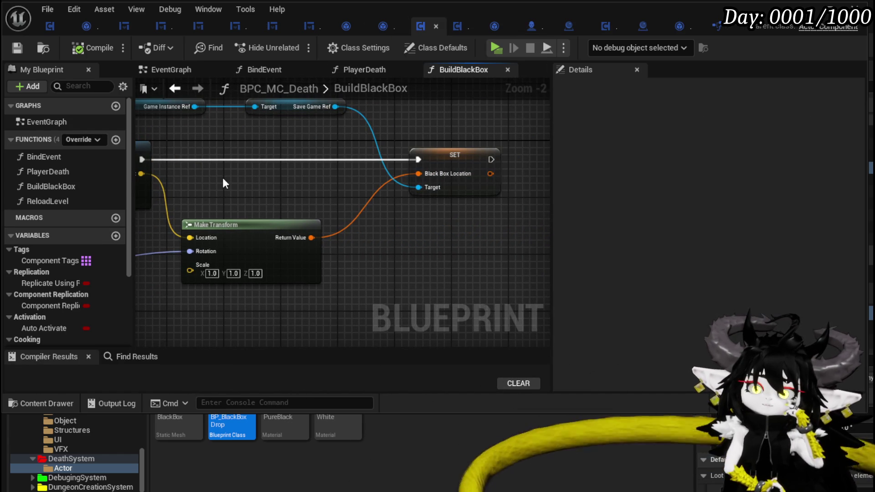
drag(222, 183, 440, 170)
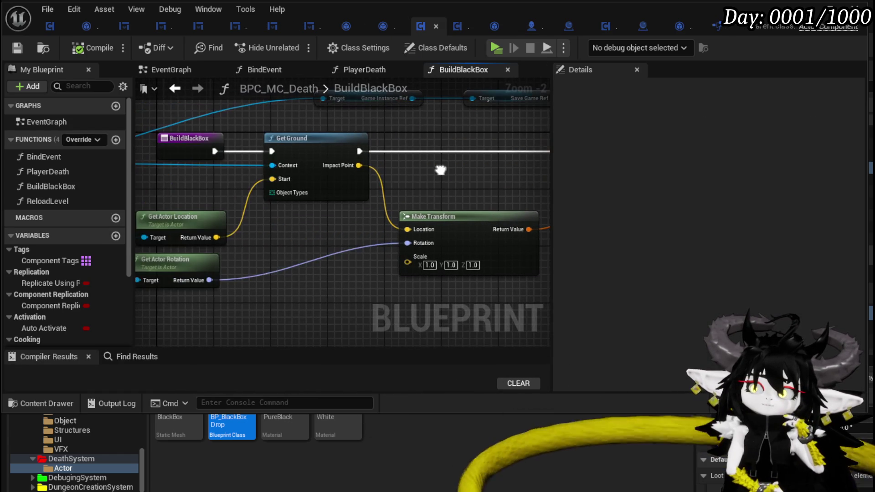
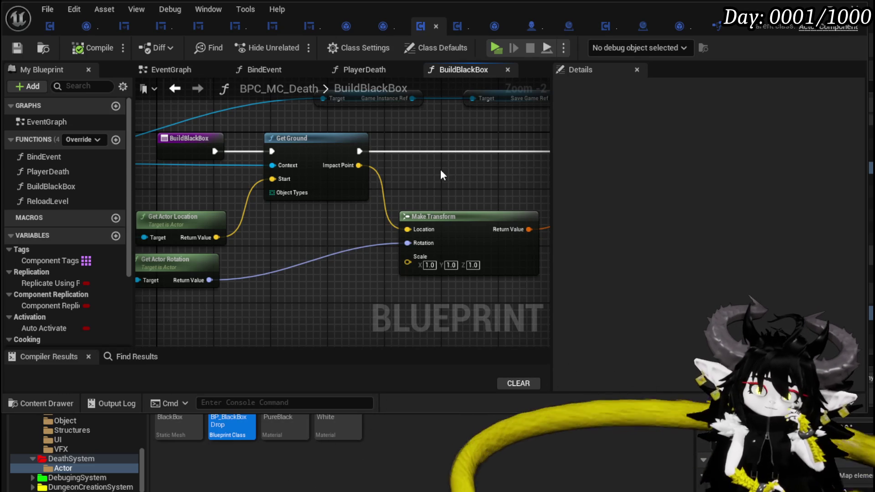
Step: Try a Platformer Movement component getter off Owner in BuildBlackBox, then discard it
mouse_move(307, 183)
mouse_down()
mouse_move(197, 163)
mouse_move(205, 249)
mouse_up()
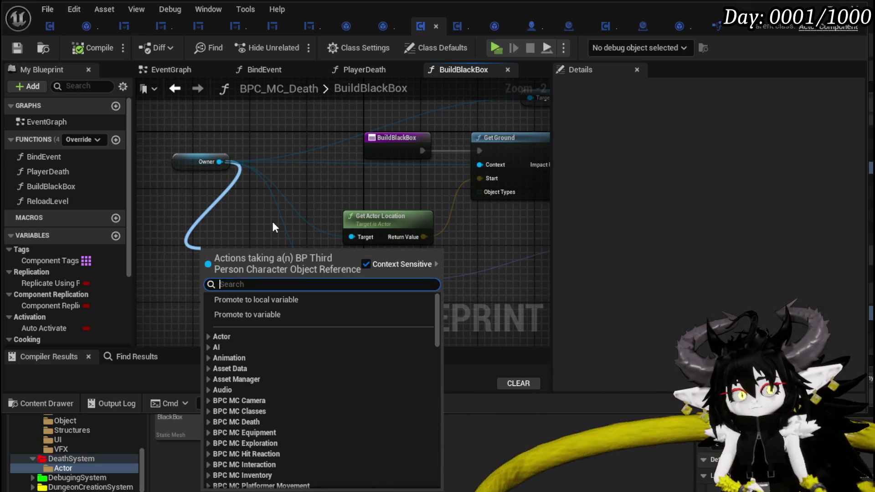
text(transform)
mouse_move(437, 369)
mouse_down()
mouse_move(438, 479)
mouse_move(441, 331)
mouse_move(428, 278)
mouse_up()
click(293, 185)
drag(293, 185, 194, 196)
scroll(195, 196, down, 3)
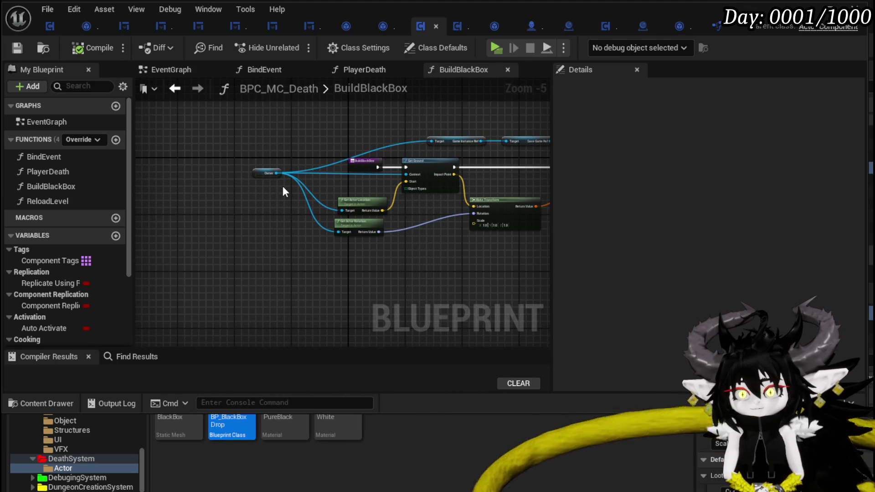
scroll(292, 183, up, 3)
mouse_move(261, 162)
mouse_down()
mouse_move(336, 220)
mouse_move(361, 213)
mouse_up()
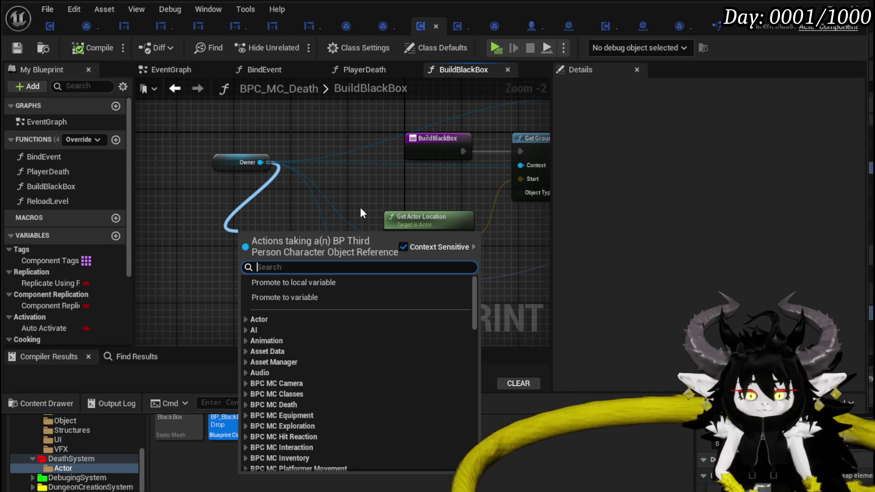
text(platfo)
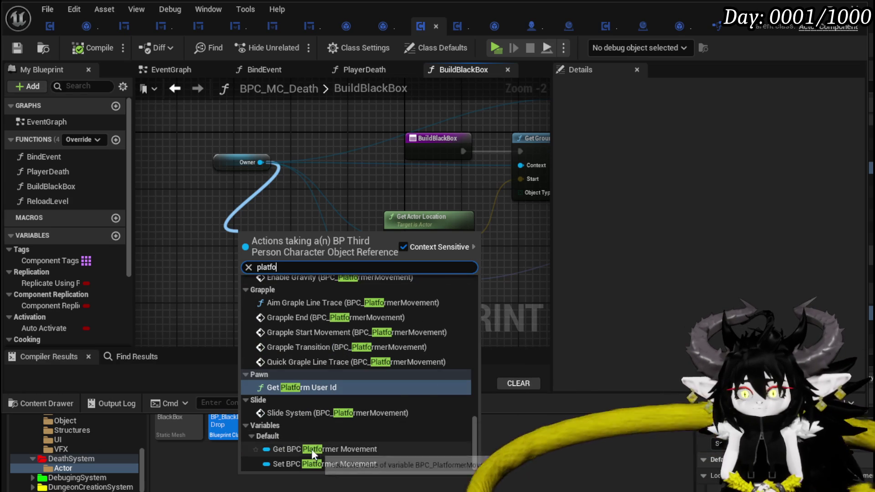
click(325, 449)
drag(260, 234, 168, 212)
drag(246, 212, 213, 255)
text(Tra)
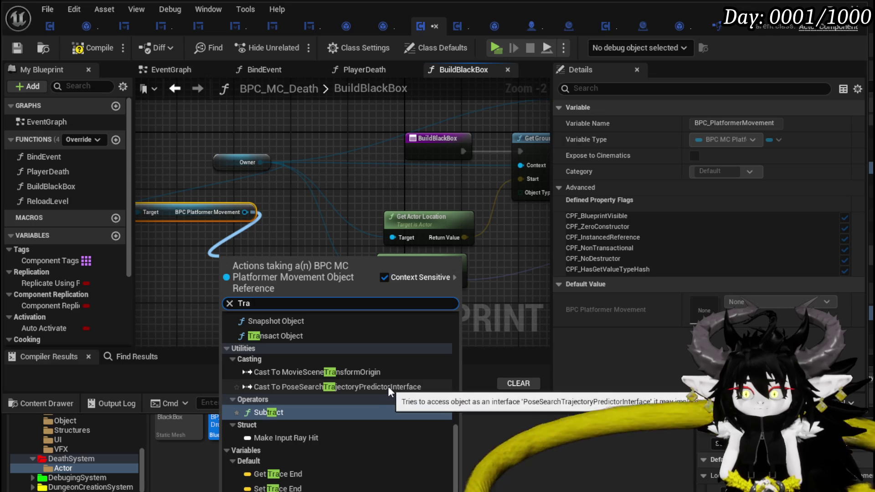
scroll(388, 386, up, 1)
scroll(388, 386, up, 4)
scroll(388, 383, up, 3)
scroll(388, 382, up, 3)
scroll(388, 383, up, 2)
click(308, 246)
click(222, 215)
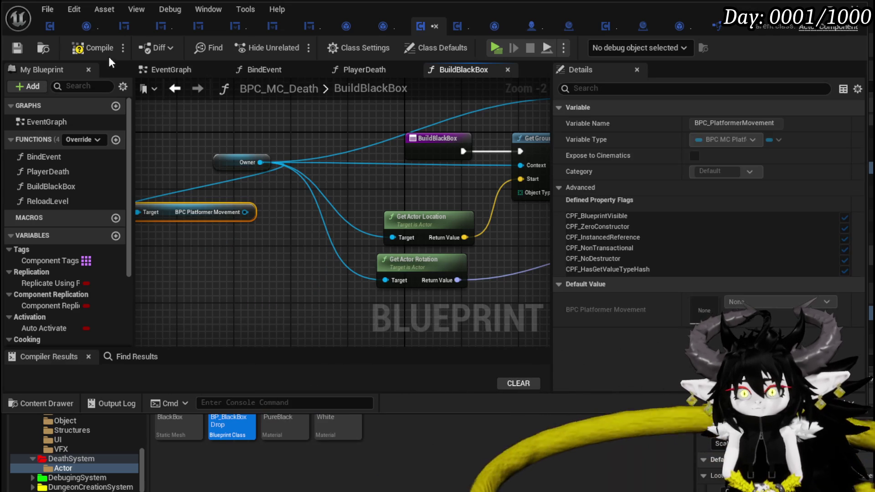
key(Delete)
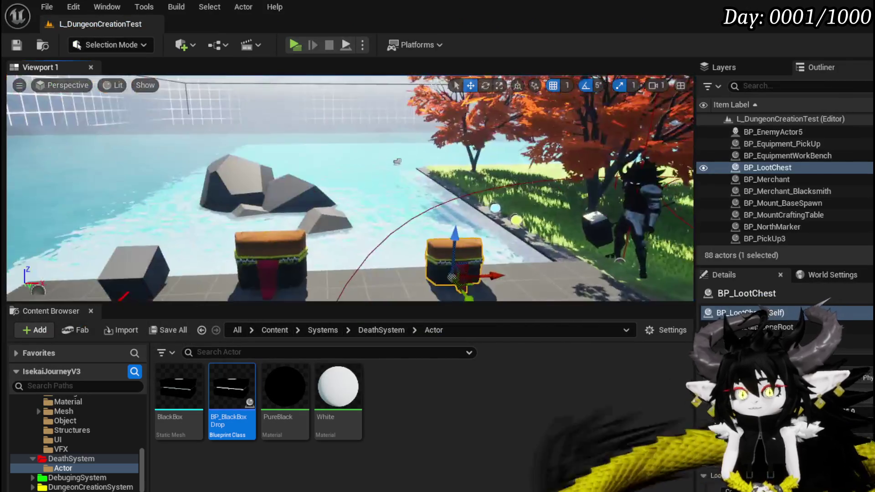
Step: Locate the trap actor in the level and open BP_Trap's blueprint for editing
drag(351, 188, 351, 189)
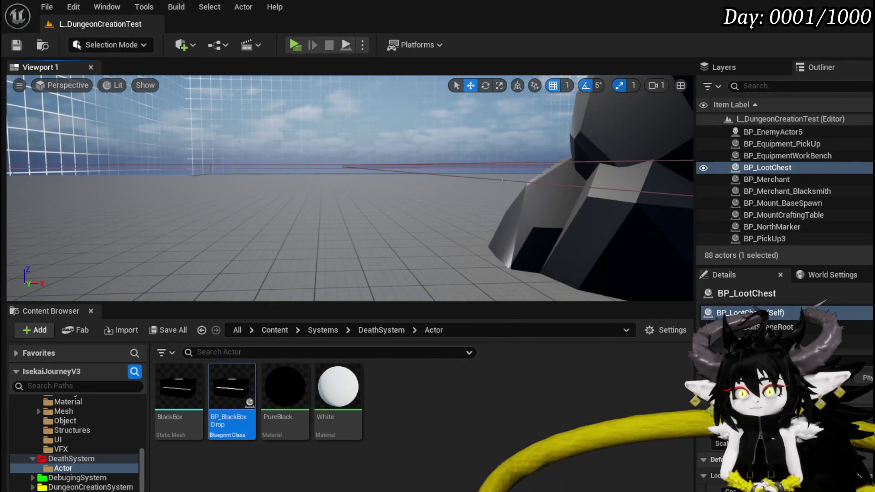
click(350, 189)
double_click(758, 192)
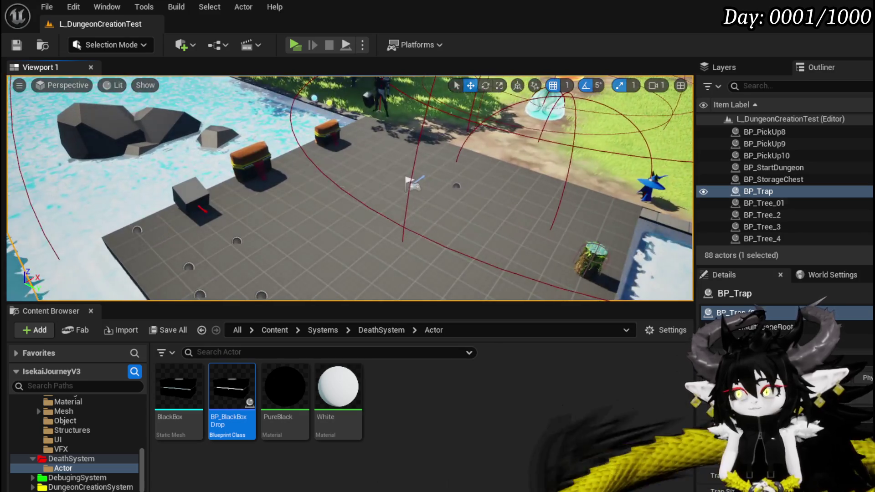
double_click(735, 312)
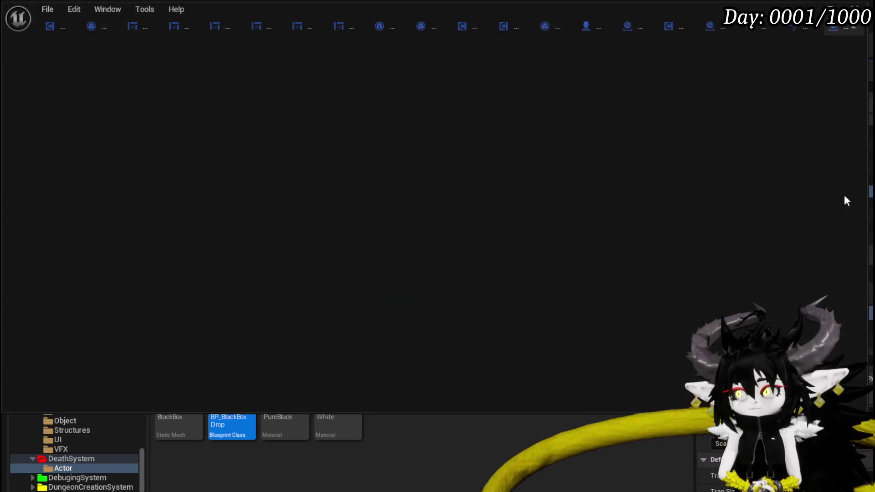
scroll(400, 172, down, 3)
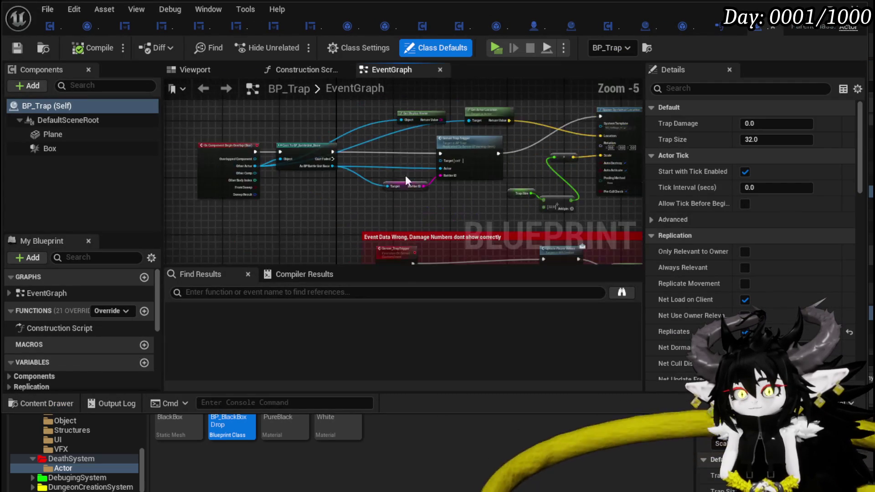
scroll(303, 217, up, 3)
Step: Review Server_TrapTrigger's cast and Set Actor Transform logic, then close the trap blueprint
mouse_move(308, 191)
mouse_down()
mouse_move(389, 177)
mouse_move(642, 196)
mouse_up()
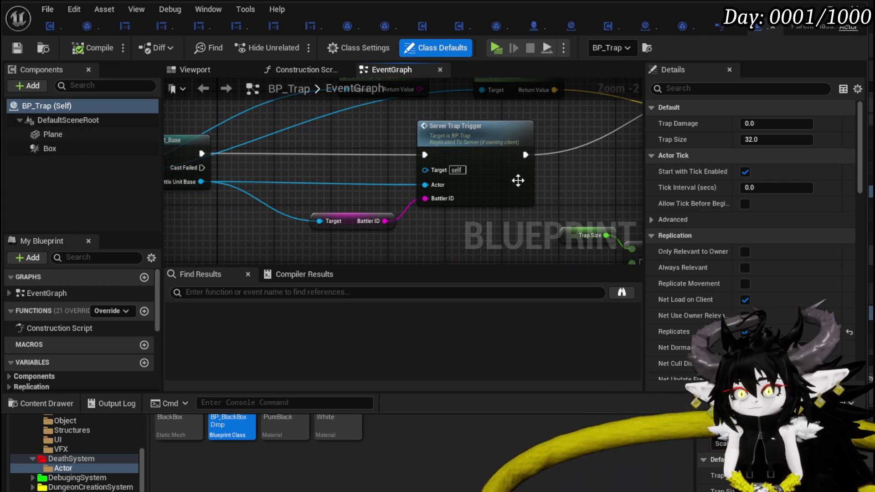
double_click(488, 176)
drag(374, 193, 305, 164)
drag(372, 224, 300, 217)
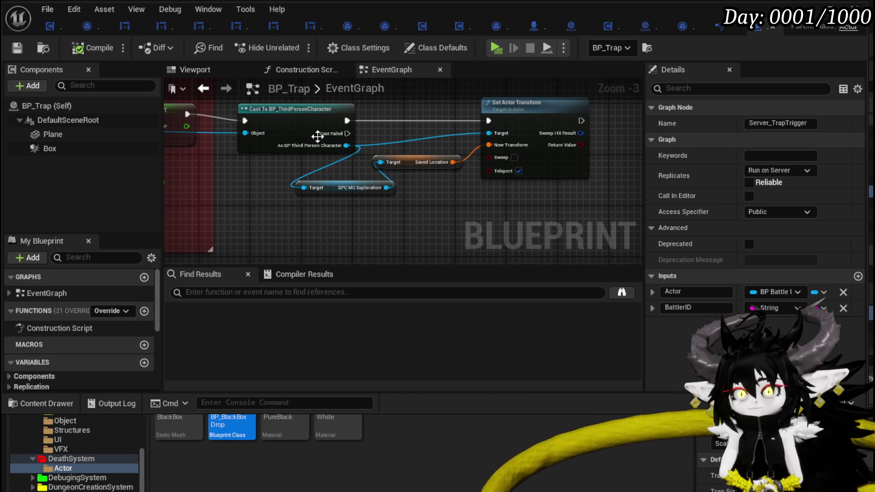
click(734, 26)
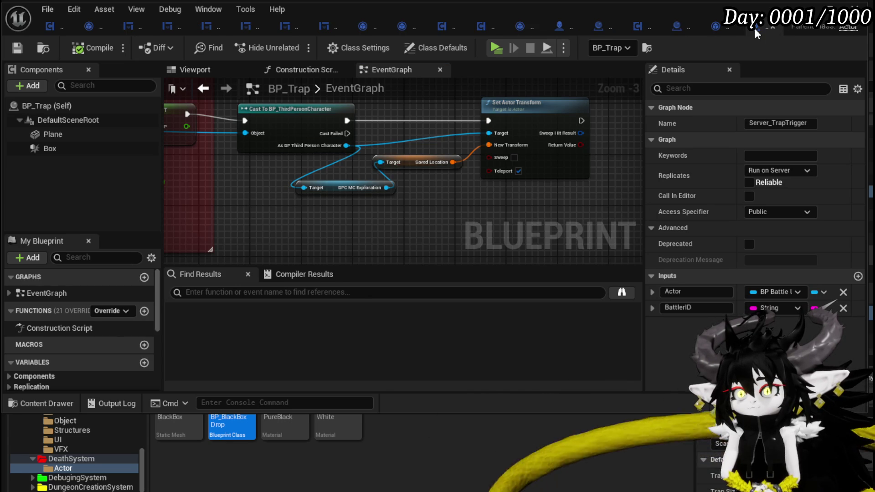
click(734, 26)
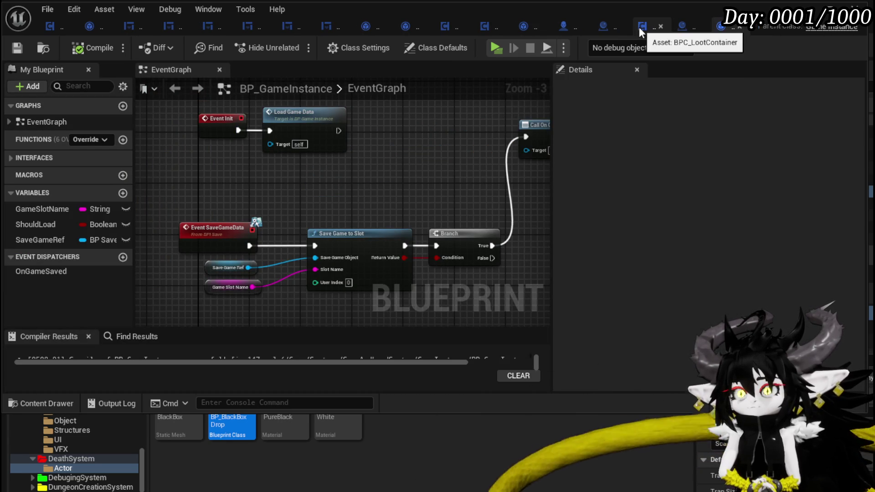
Step: In BuildBlackBox, get the owner's Exploration component and its Saved Location
click(440, 29)
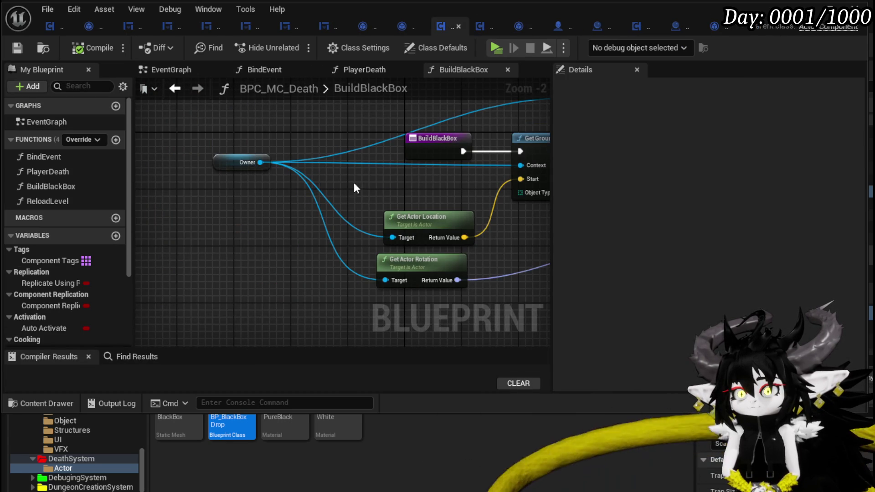
drag(193, 146, 184, 206)
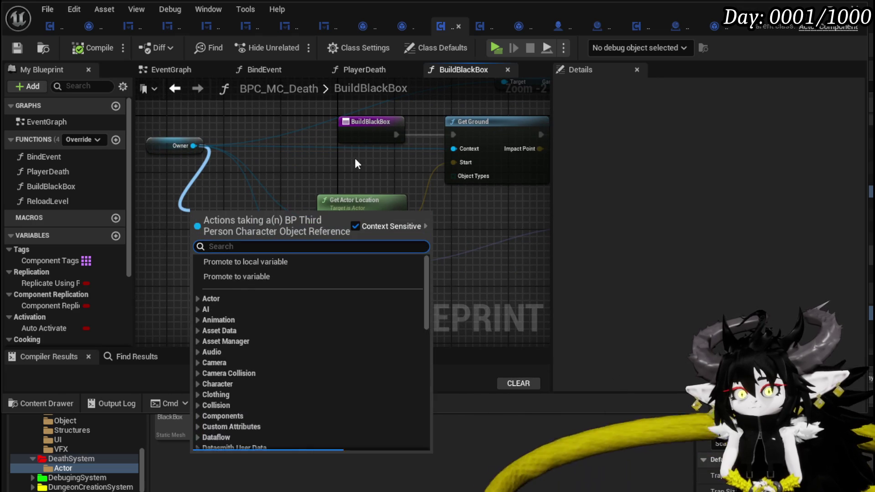
text(eploa)
key(BackSpace)
key(BackSpace)
key(BackSpace)
text(xp)
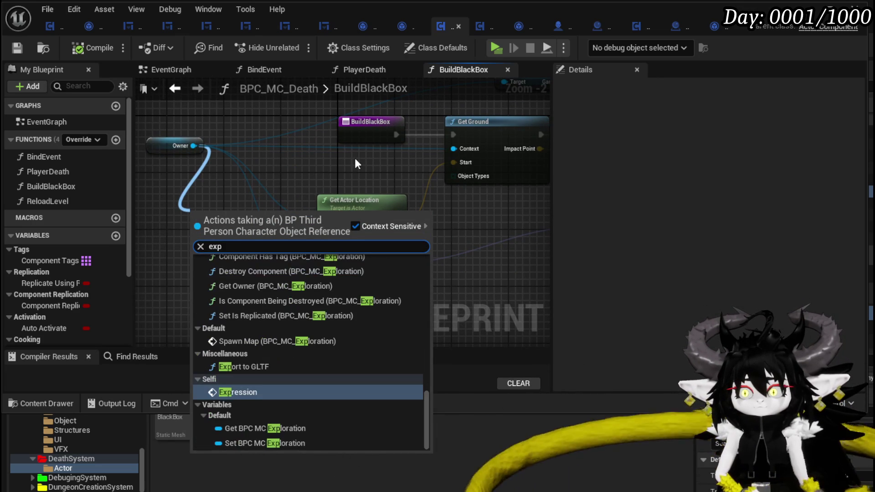
click(247, 428)
drag(286, 221, 226, 263)
text(save)
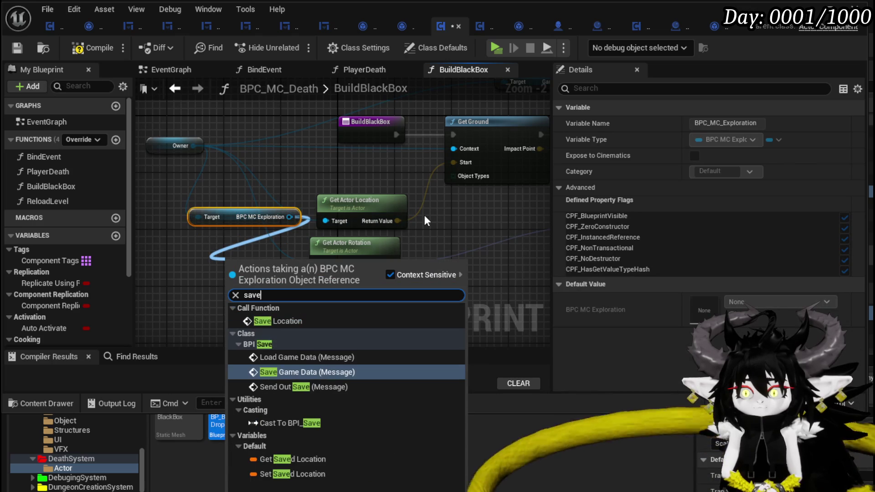
click(300, 462)
Step: Feed Saved Location into SET Black Box Location and chain Get Ground's execution into it
drag(247, 275, 504, 152)
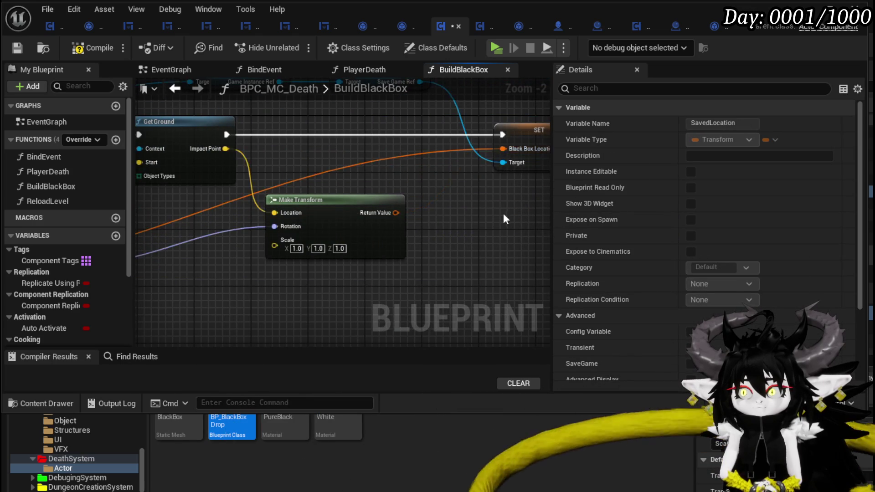
drag(505, 213, 280, 234)
scroll(258, 171, down, 1)
mouse_move(258, 172)
mouse_down()
mouse_move(415, 161)
mouse_move(237, 173)
mouse_move(512, 180)
mouse_up()
mouse_move(406, 157)
mouse_down()
mouse_move(315, 161)
mouse_move(365, 163)
mouse_move(252, 151)
mouse_move(358, 250)
mouse_up()
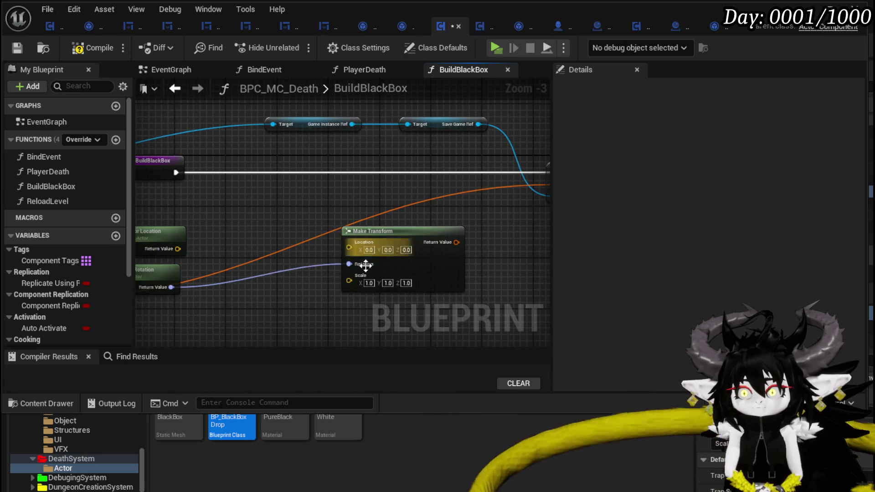
mouse_move(309, 309)
mouse_down()
mouse_move(399, 199)
mouse_move(470, 190)
mouse_up()
mouse_move(315, 274)
mouse_down()
mouse_move(295, 241)
mouse_move(223, 269)
mouse_up()
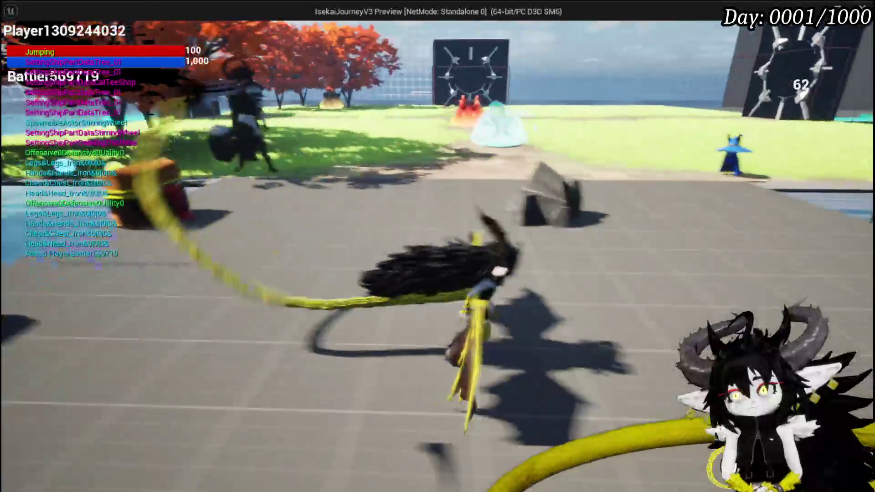
key(w)
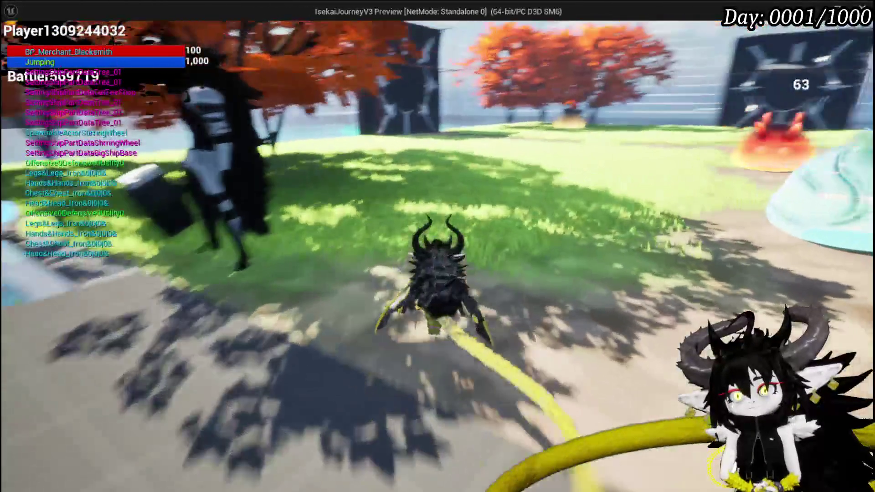
key(w)
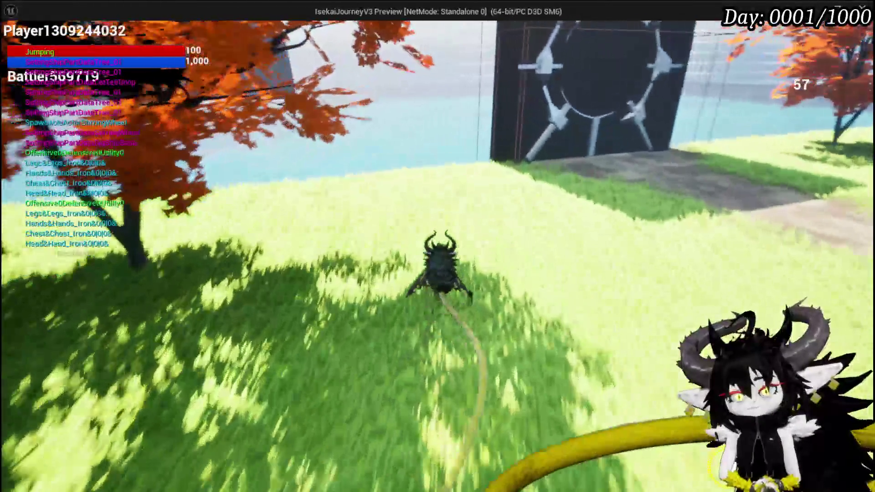
key(w)
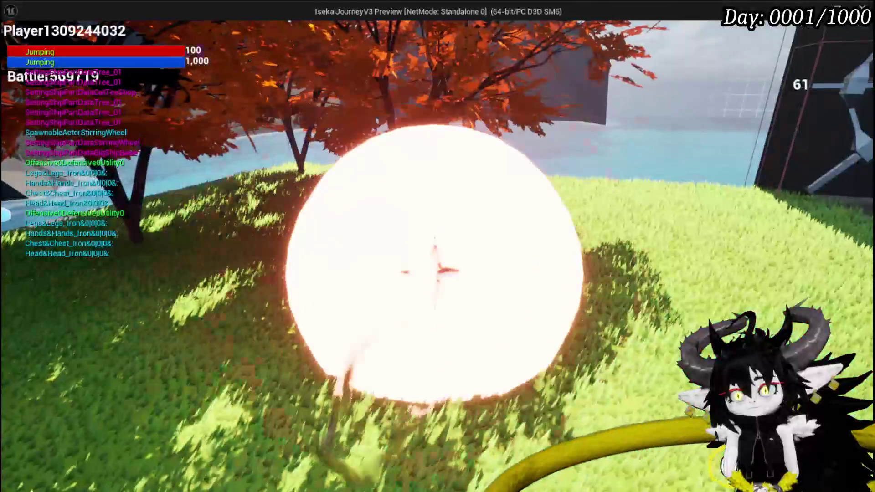
key(w)
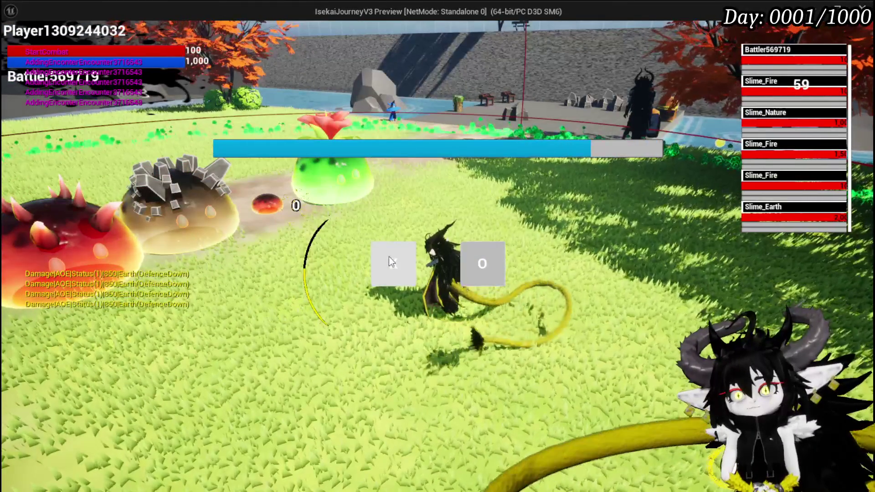
click(390, 256)
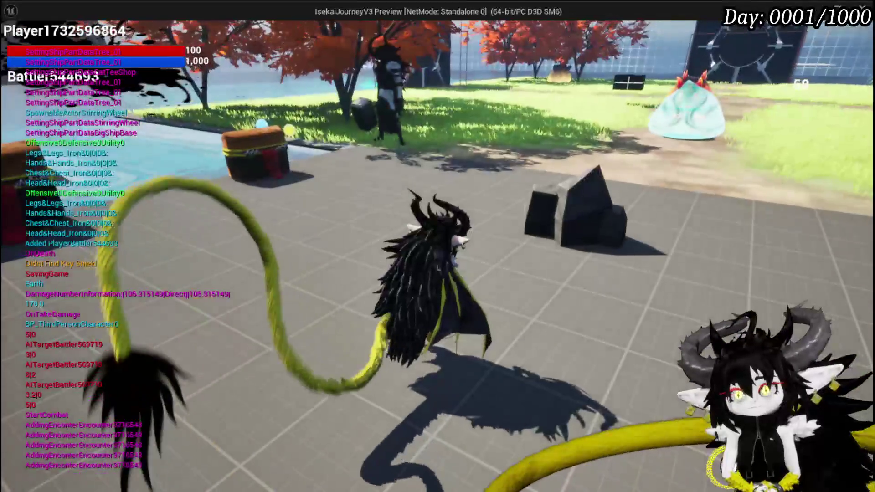
key(w)
key(w)
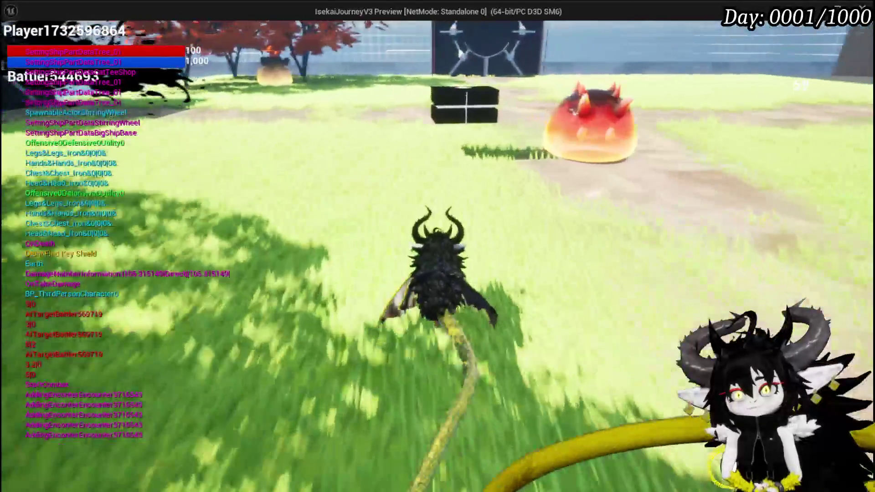
key(w)
key(w)
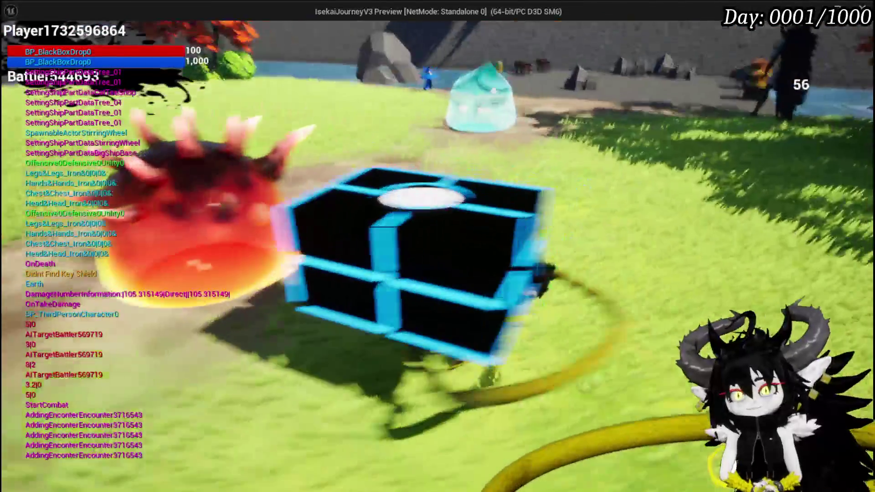
key(Escape)
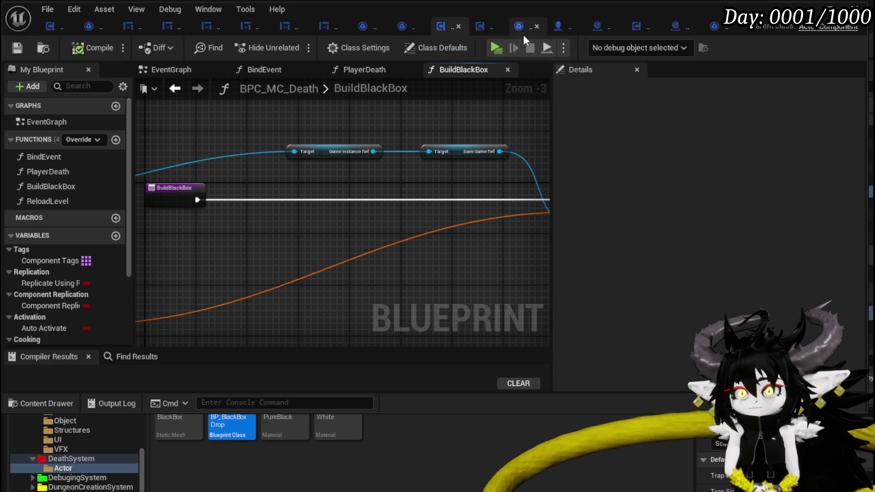
Step: Add a Get Ground node with a Self context between the Branch and the black box spawn in LoadGame
click(559, 28)
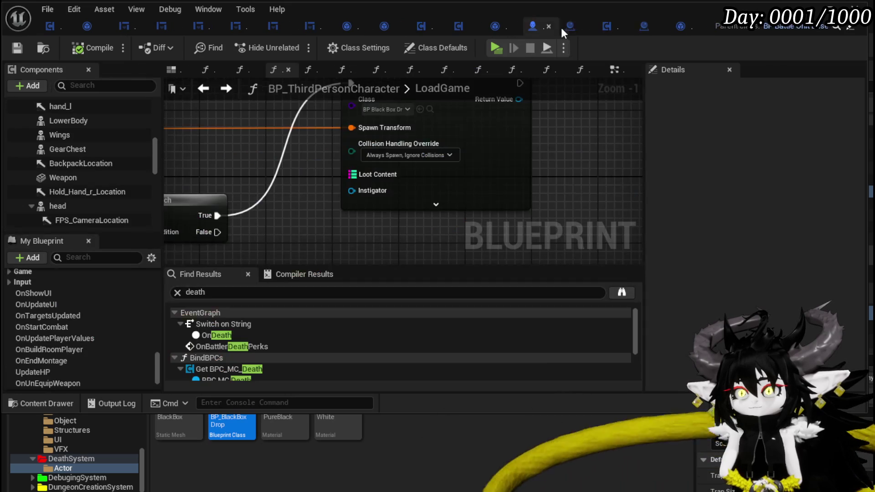
mouse_move(382, 161)
mouse_down()
mouse_move(253, 142)
mouse_move(432, 155)
mouse_up()
scroll(277, 143, down, 2)
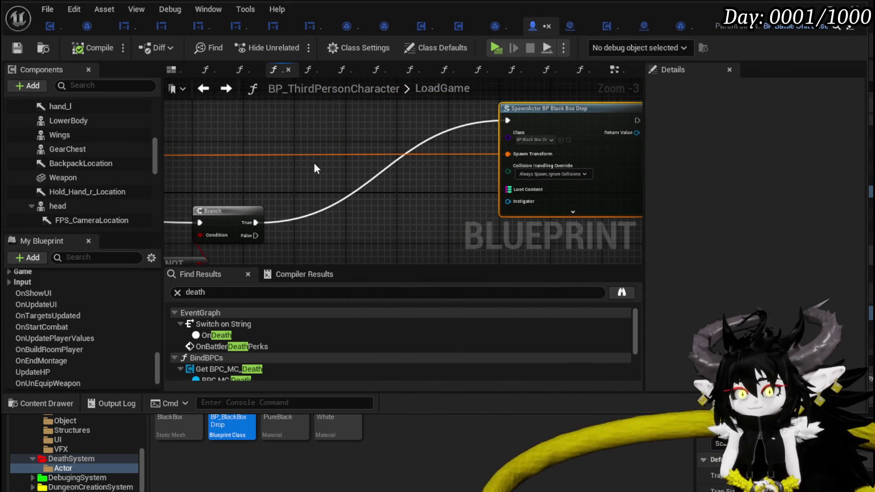
right_click(336, 167)
text(get)
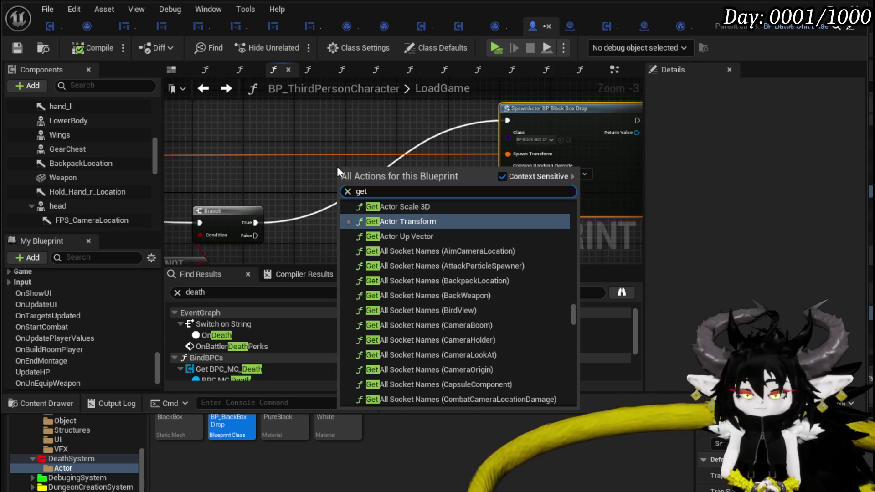
text( grou)
key(Return)
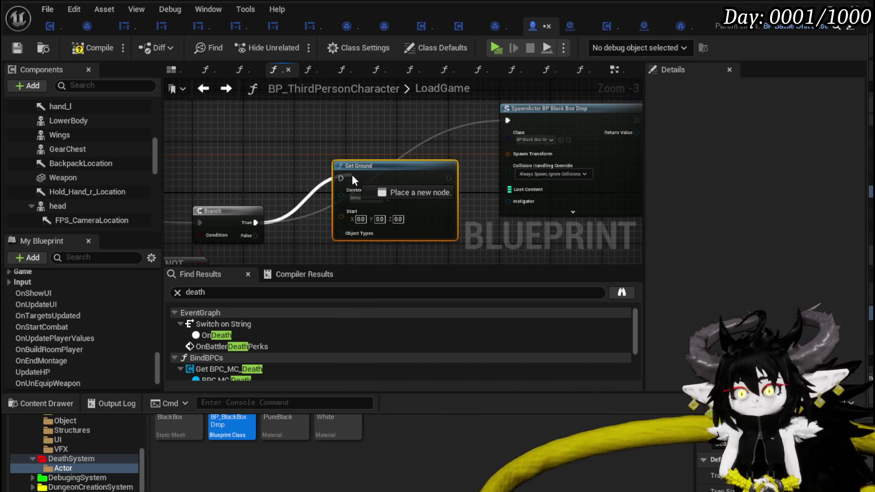
drag(372, 178, 397, 120)
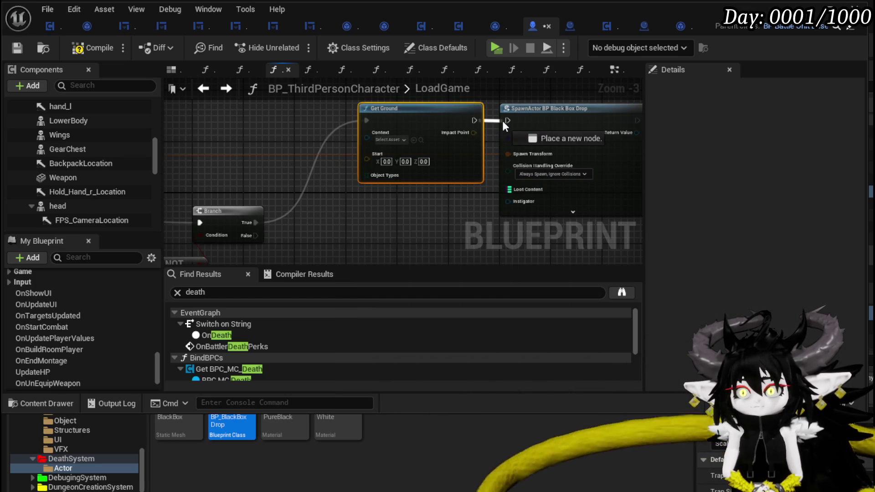
drag(365, 196, 351, 126)
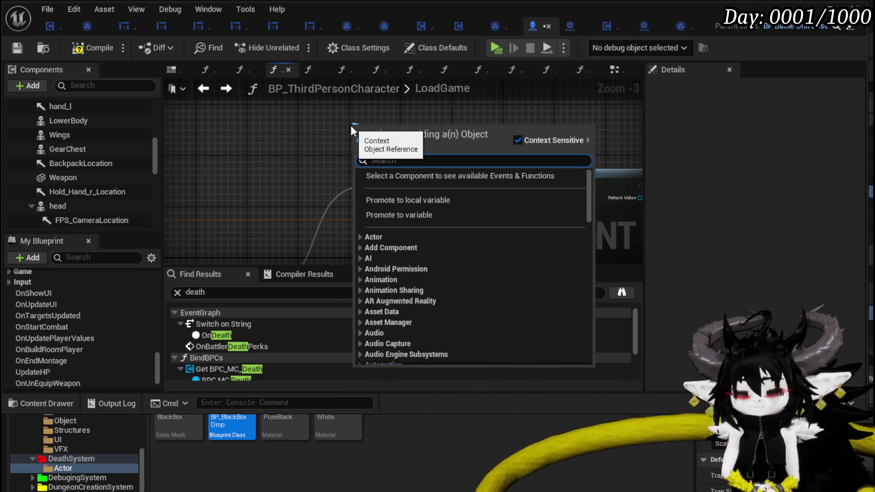
text(Self)
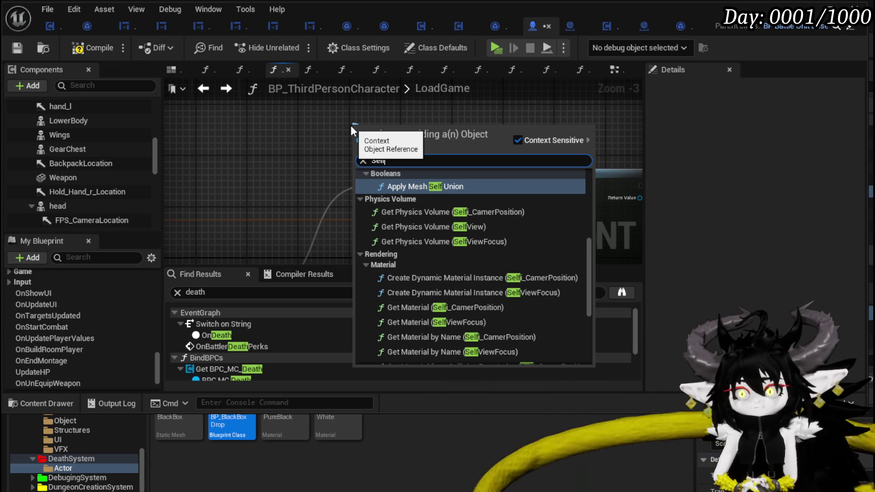
scroll(583, 192, down, 5)
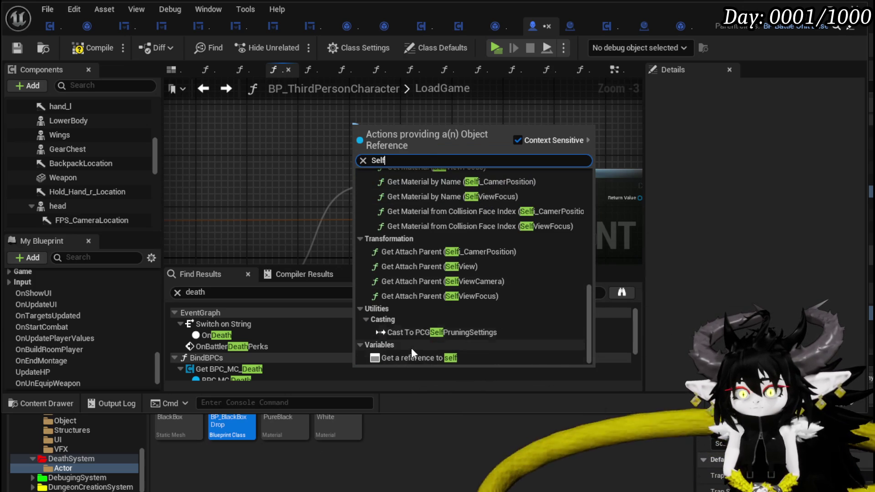
click(423, 357)
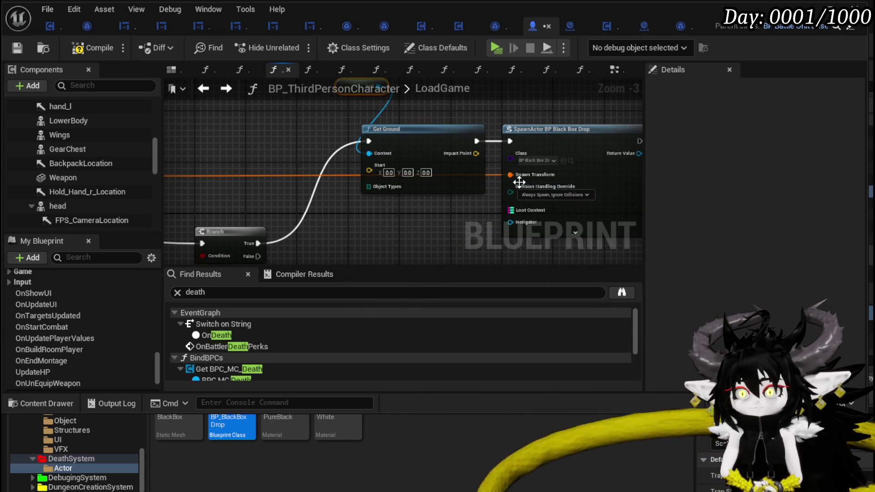
Step: Break the saved transform, build the Spawn Transform from the ground Impact Point, save and start a play test
drag(510, 175, 223, 176)
text(break)
click(281, 215)
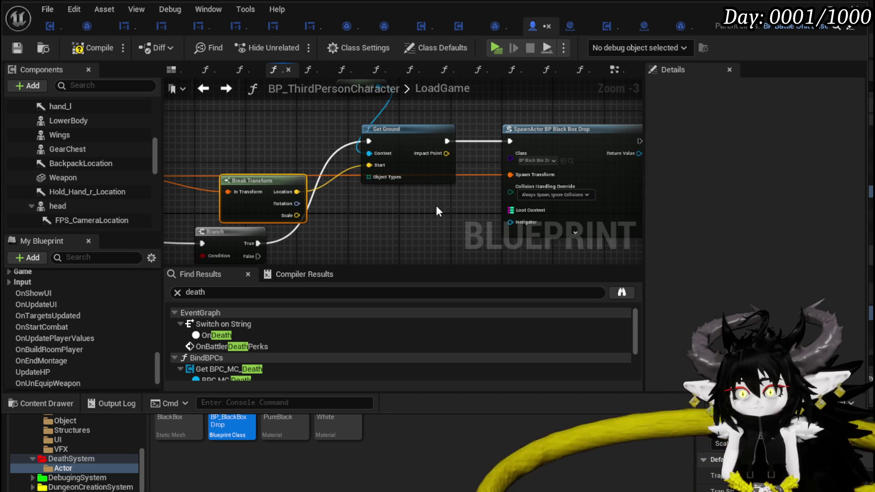
drag(510, 174, 460, 212)
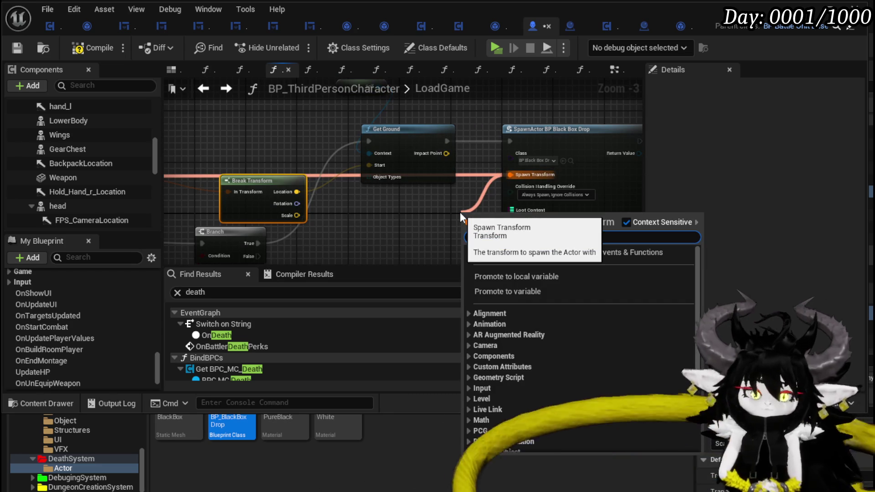
text(make)
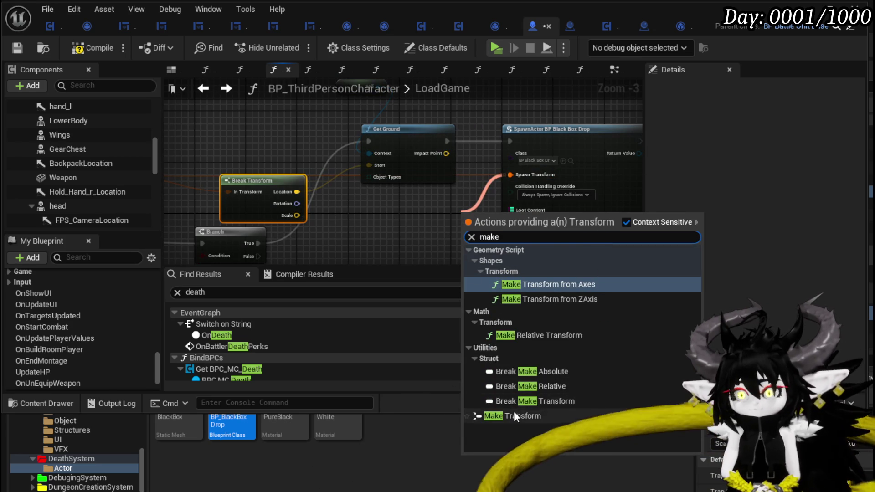
click(513, 415)
mouse_move(444, 156)
mouse_down()
mouse_move(467, 221)
mouse_move(411, 200)
mouse_move(365, 198)
mouse_move(383, 222)
mouse_move(373, 236)
mouse_up()
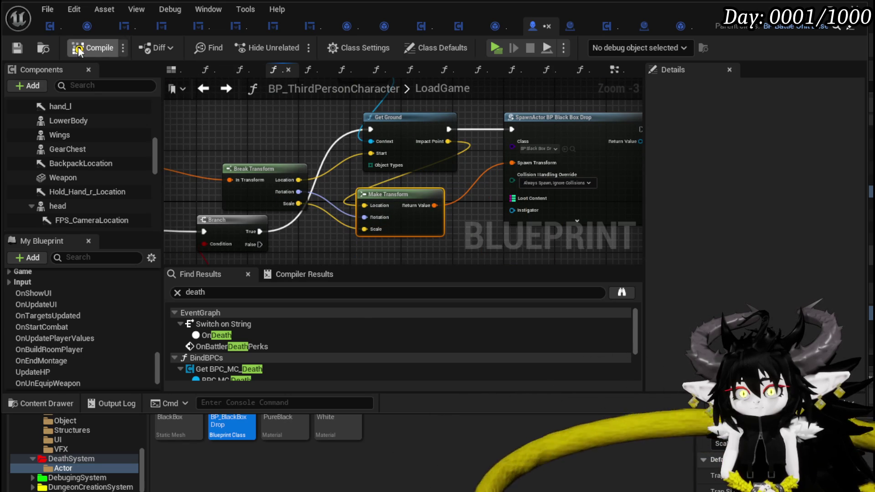
click(18, 49)
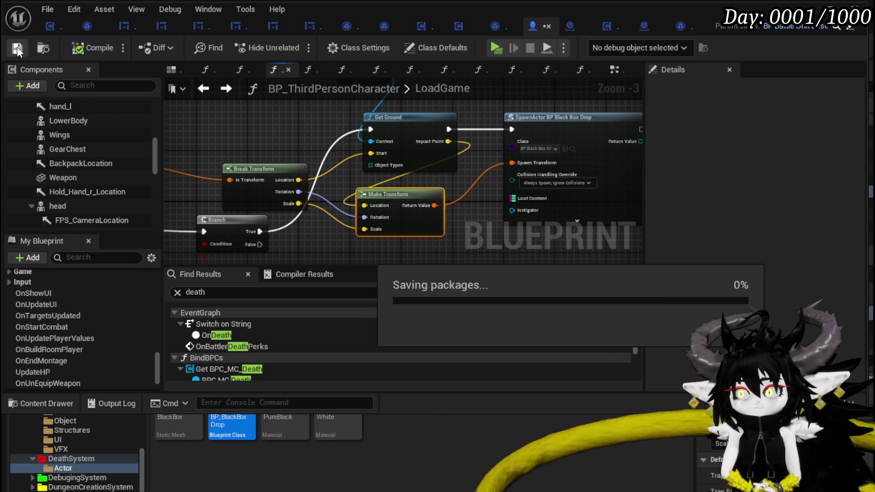
click(763, 27)
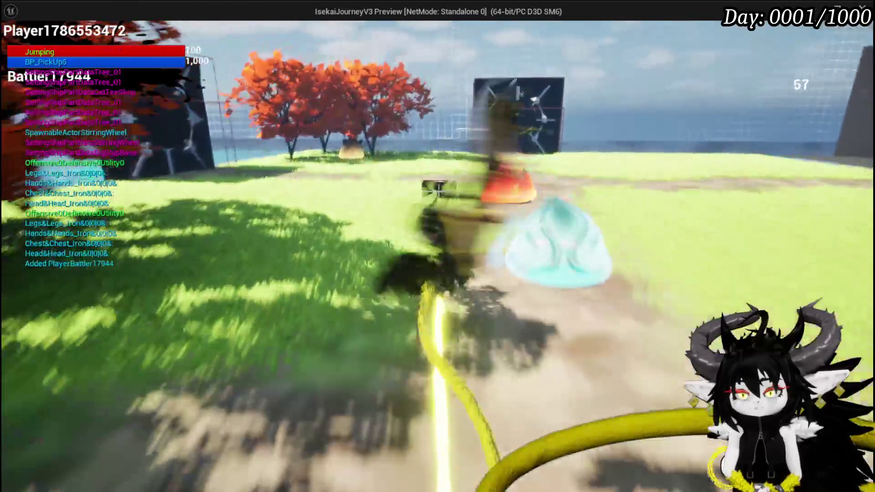
Step: Walk to the respawned black box, open its item container, stop the test and save all
key(w)
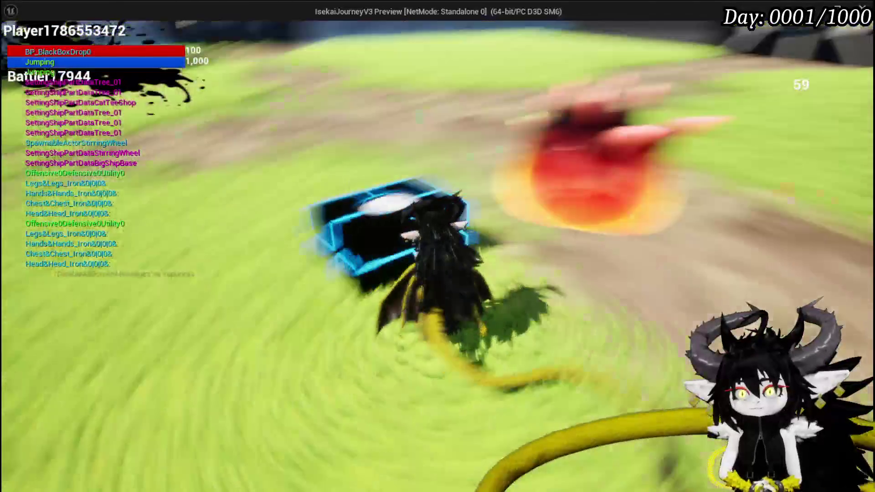
key(w)
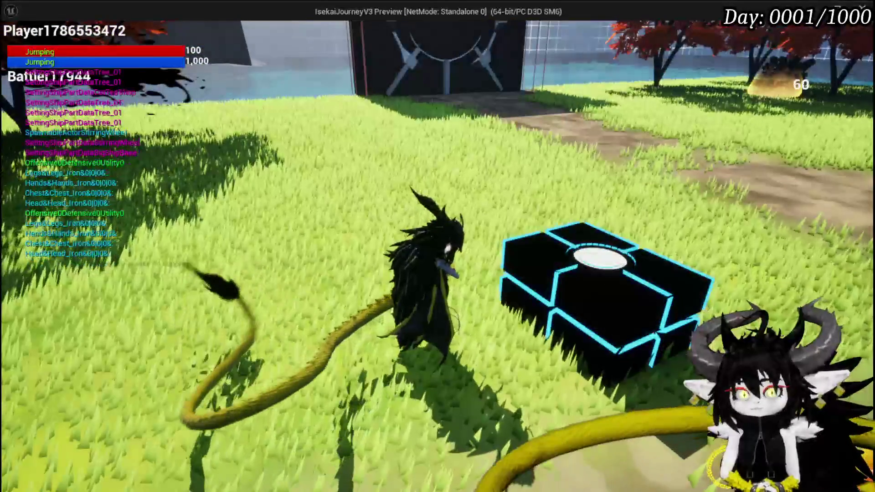
key(e)
key(e)
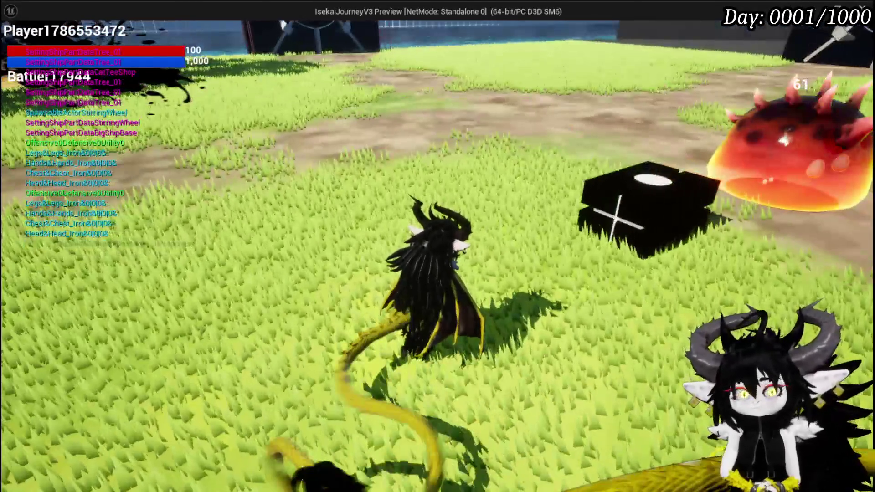
key(Escape)
click(17, 44)
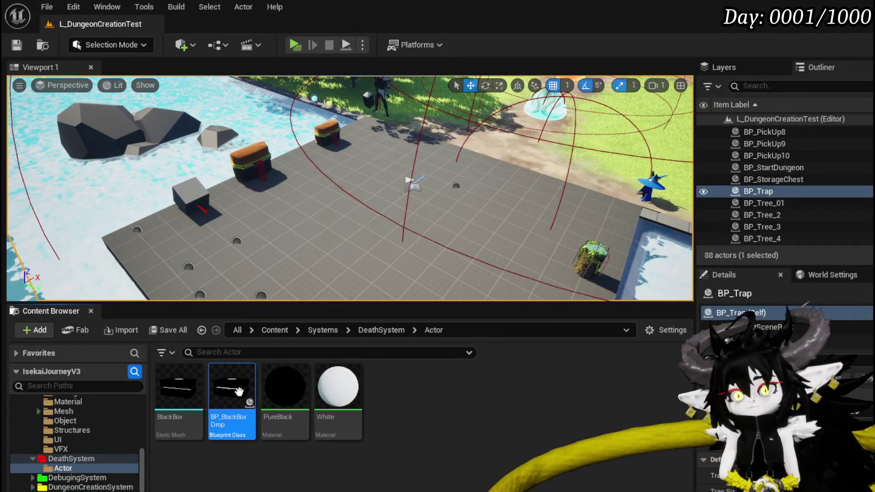
scroll(101, 444, up, 3)
scroll(101, 434, up, 2)
scroll(101, 429, down, 3)
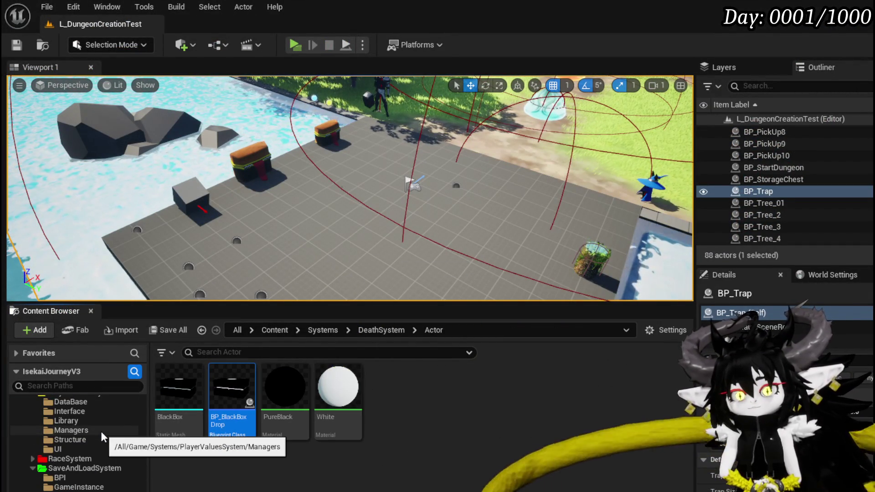
scroll(101, 431, down, 2)
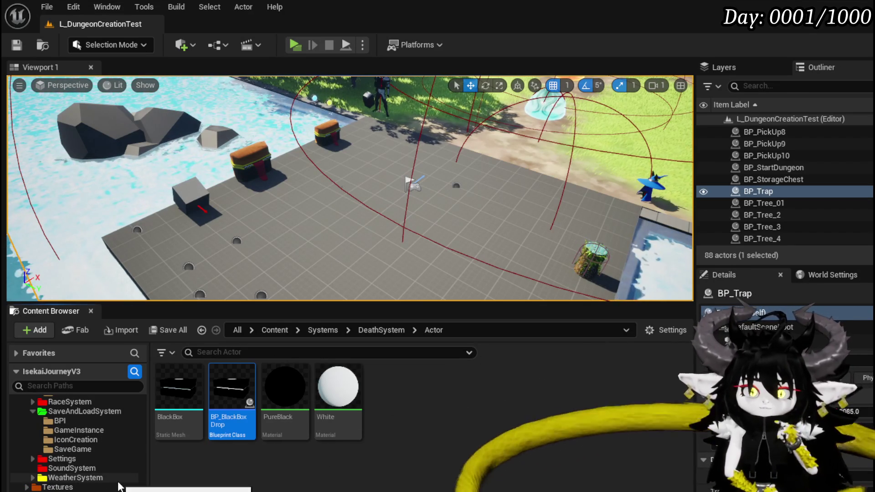
scroll(117, 482, down, 3)
scroll(118, 482, down, 2)
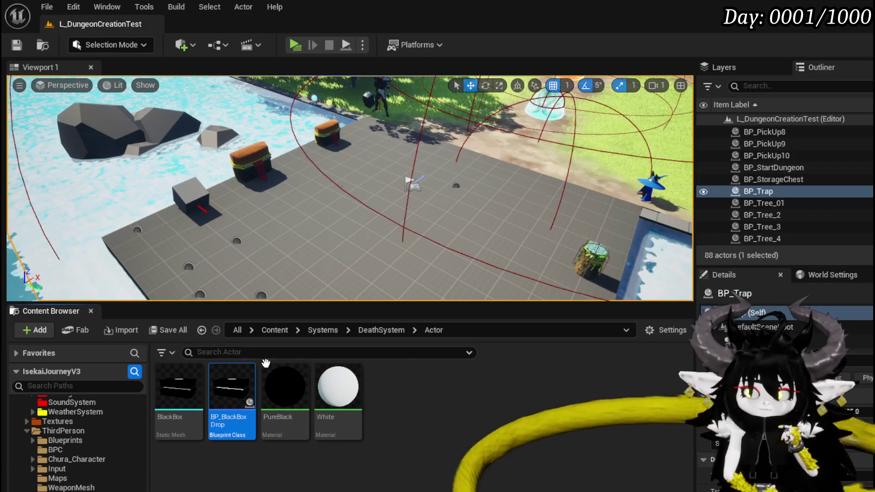
mouse_move(232, 391)
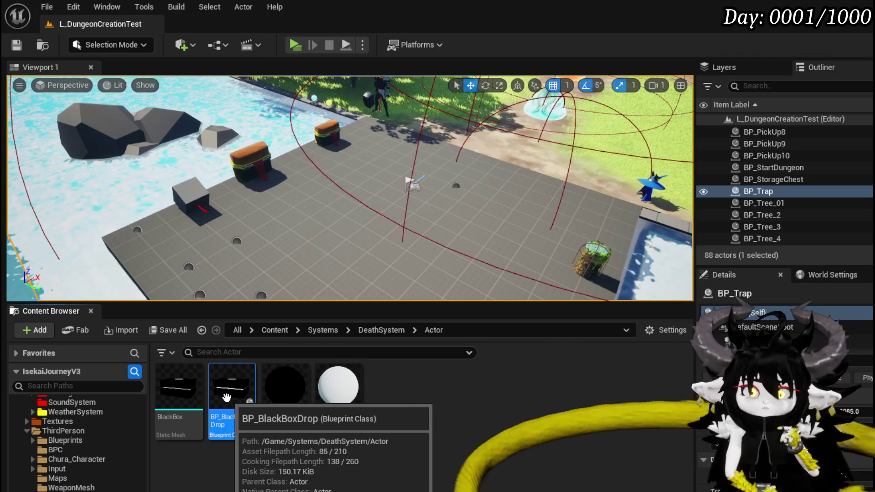
scroll(108, 426, up, 3)
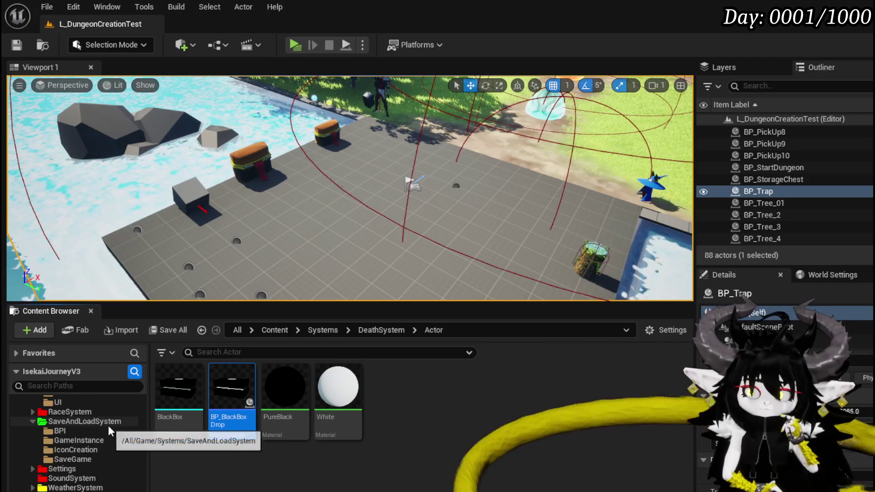
scroll(108, 426, up, 3)
scroll(83, 438, up, 3)
scroll(40, 452, up, 3)
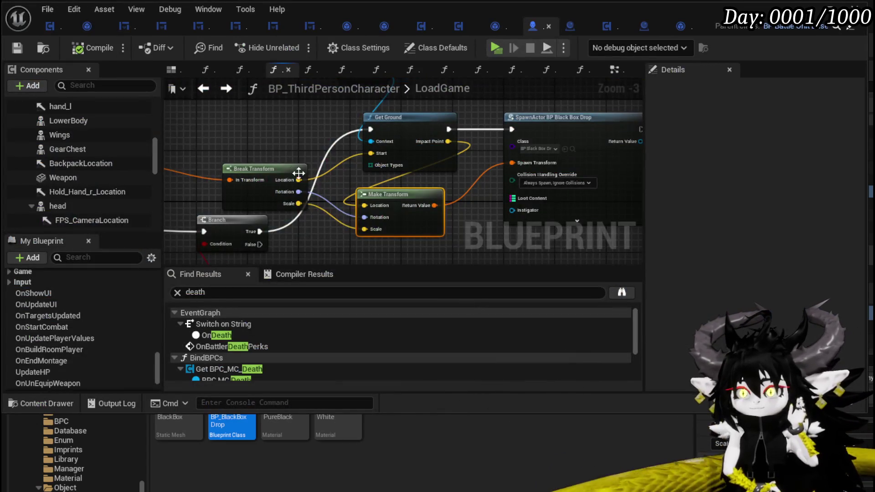
Step: Pan the LoadGame graph to bring the black box spawn nodes into view
mouse_move(299, 173)
mouse_down()
mouse_move(227, 136)
mouse_move(164, 154)
mouse_up()
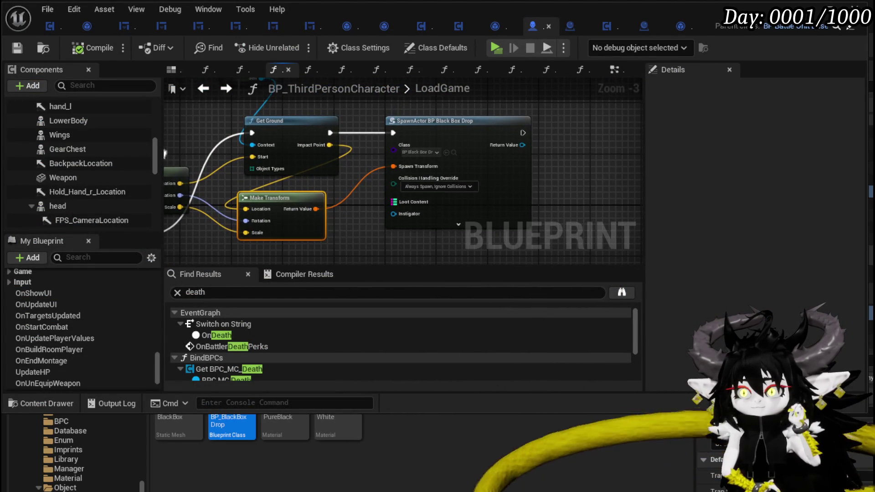
Step: Reposition the SpawnActor BP Black Box Drop node and reveal its advanced inputs
drag(443, 155, 570, 155)
mouse_move(417, 166)
mouse_down()
mouse_move(282, 167)
mouse_move(291, 155)
mouse_up()
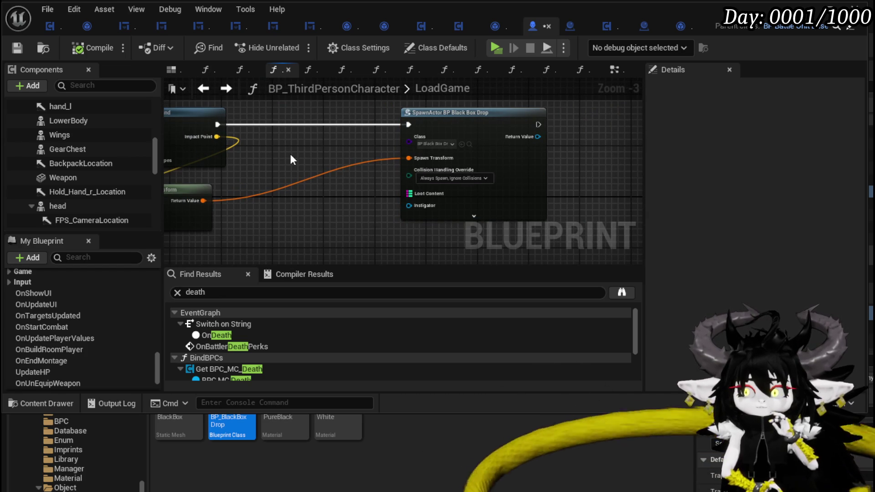
click(473, 216)
mouse_move(344, 216)
mouse_down()
mouse_move(319, 189)
mouse_move(333, 199)
mouse_up()
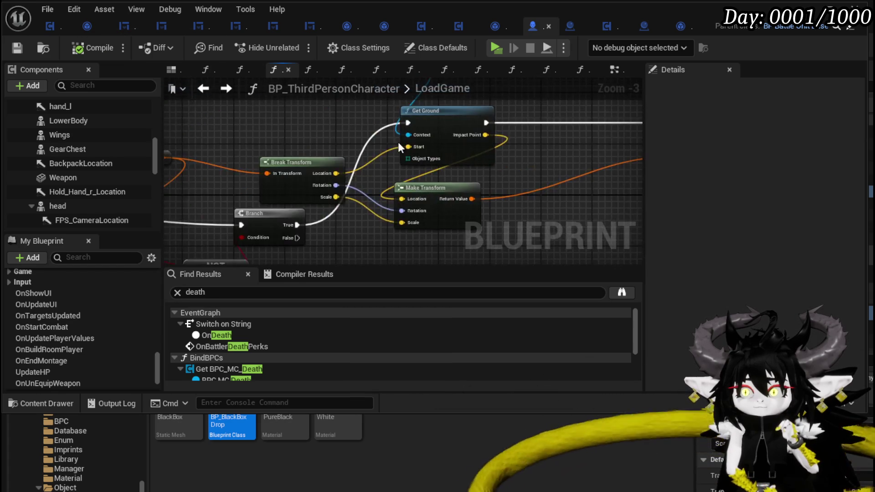
scroll(445, 151, down, 2)
scroll(413, 147, up, 3)
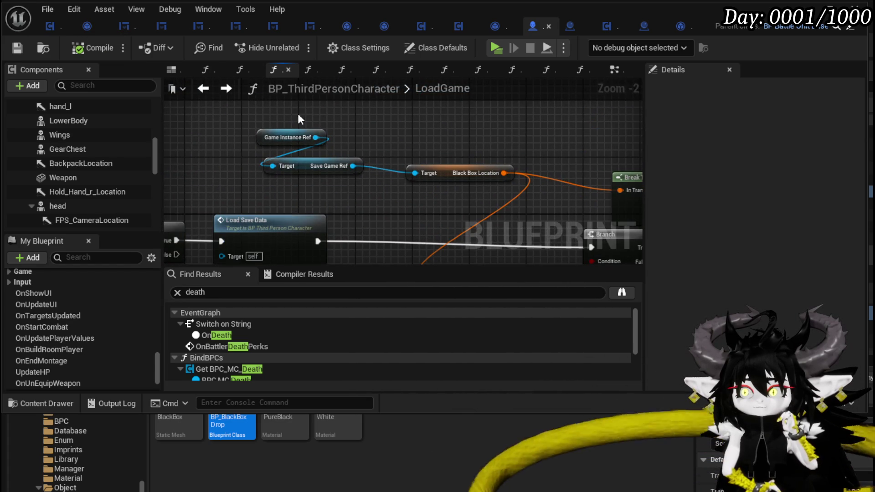
Step: Paste the Game Instance and Save Game reference nodes into LoadGame and save the blueprint
drag(388, 143, 410, 158)
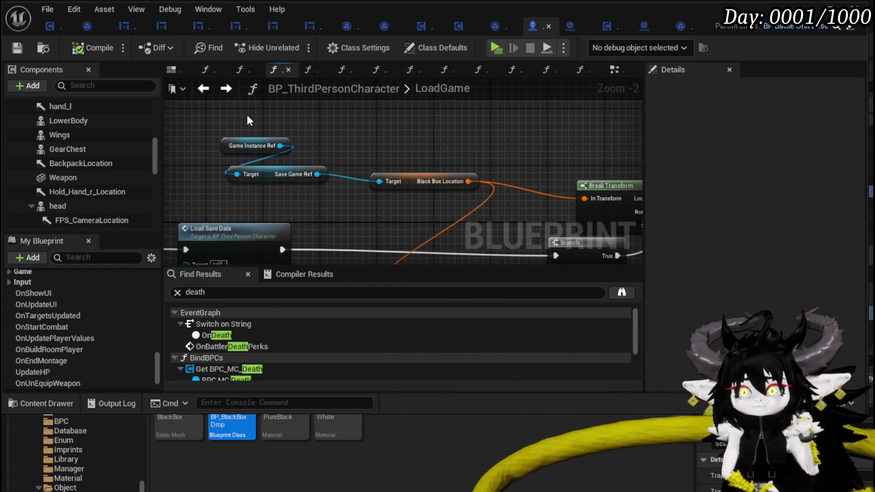
scroll(411, 151, down, 2)
scroll(457, 148, up, 2)
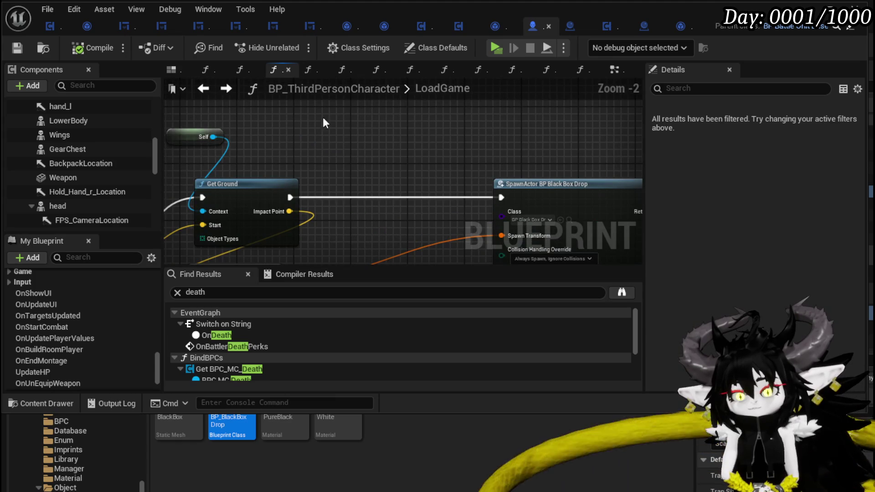
key(ctrl+v)
drag(405, 137, 369, 171)
click(478, 130)
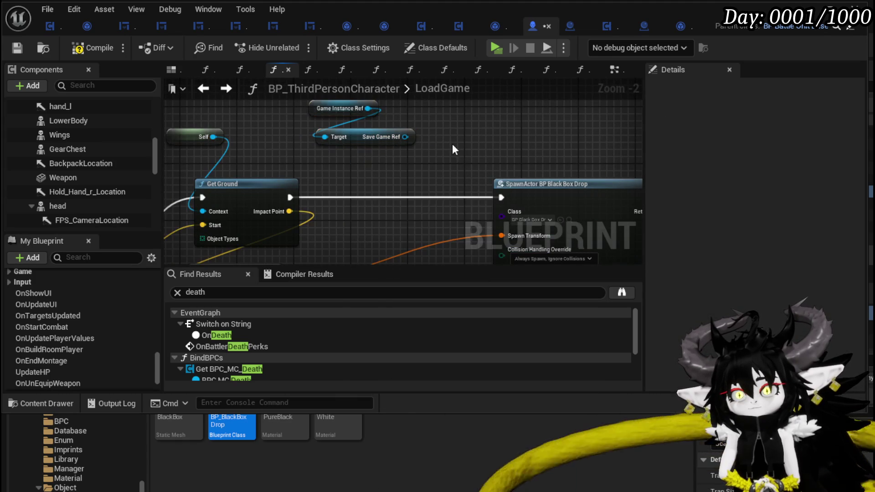
click(21, 48)
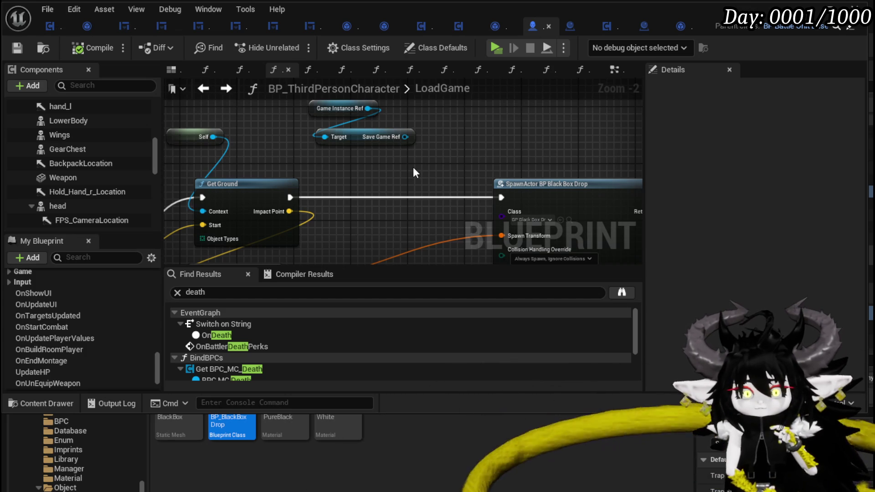
Step: Move the Game Instance and Save Game Ref nodes up and left above Get Ground, saving along the way
mouse_move(333, 152)
mouse_down()
mouse_move(393, 108)
mouse_move(375, 168)
mouse_up()
drag(327, 198, 327, 190)
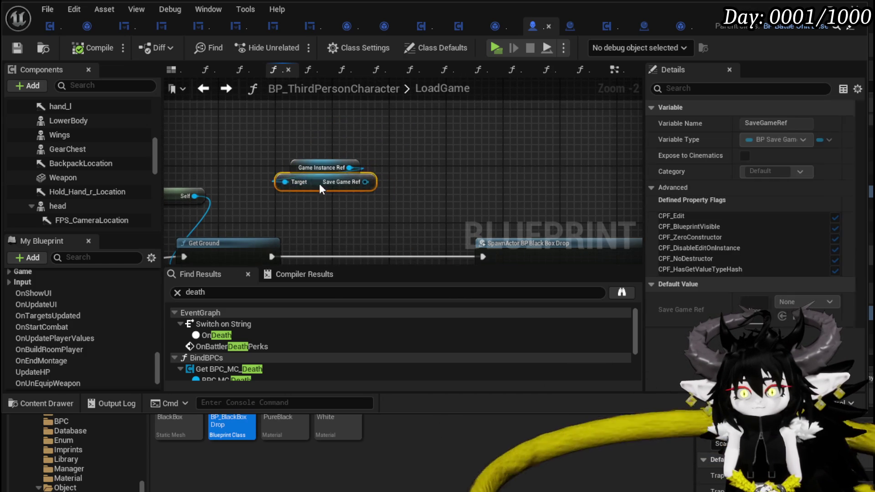
drag(278, 206, 410, 161)
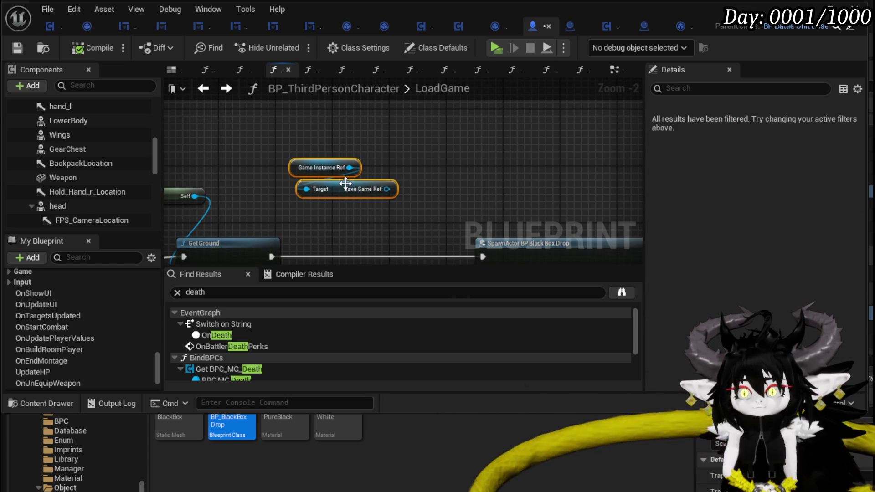
drag(362, 189, 306, 153)
click(410, 206)
click(17, 47)
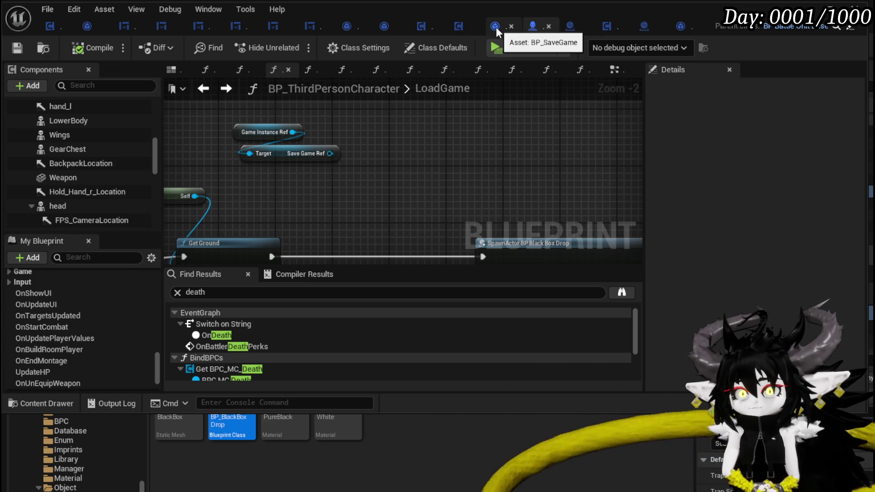
mouse_move(261, 166)
mouse_down()
mouse_move(397, 120)
mouse_move(399, 112)
mouse_up()
click(232, 166)
drag(232, 172, 352, 116)
drag(281, 158, 239, 152)
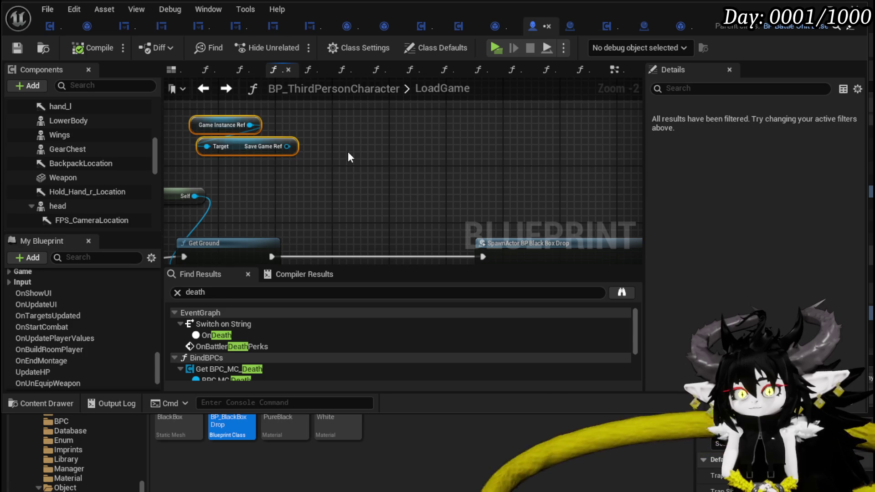
click(15, 46)
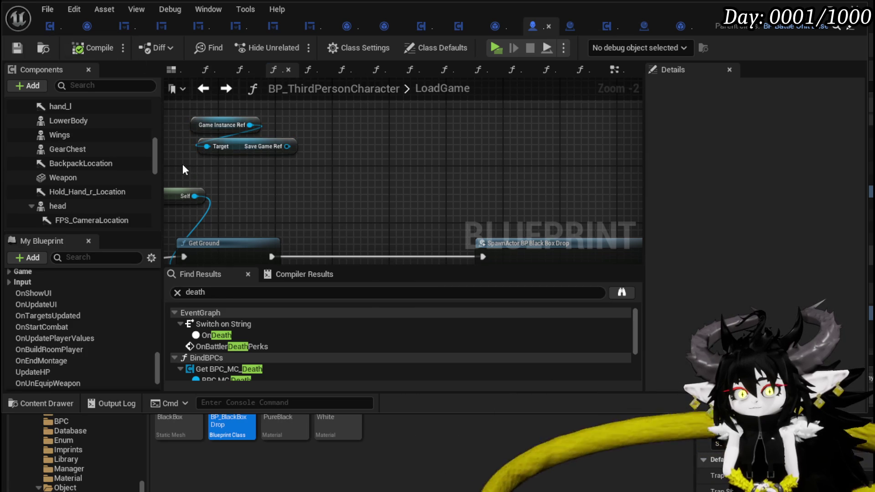
Step: Fine-tune the reference nodes' placement above Get Ground and save the blueprint with Ctrl+S
drag(186, 164, 293, 109)
drag(238, 146, 217, 139)
click(313, 139)
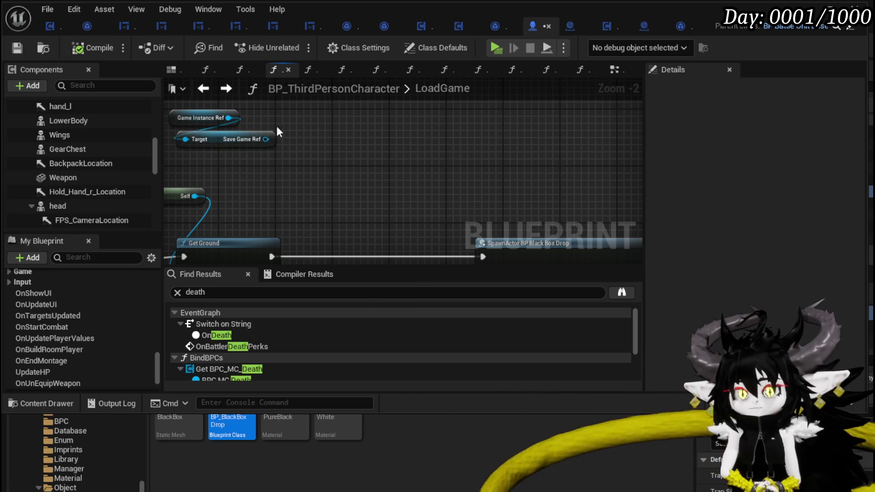
drag(246, 175, 384, 117)
click(385, 119)
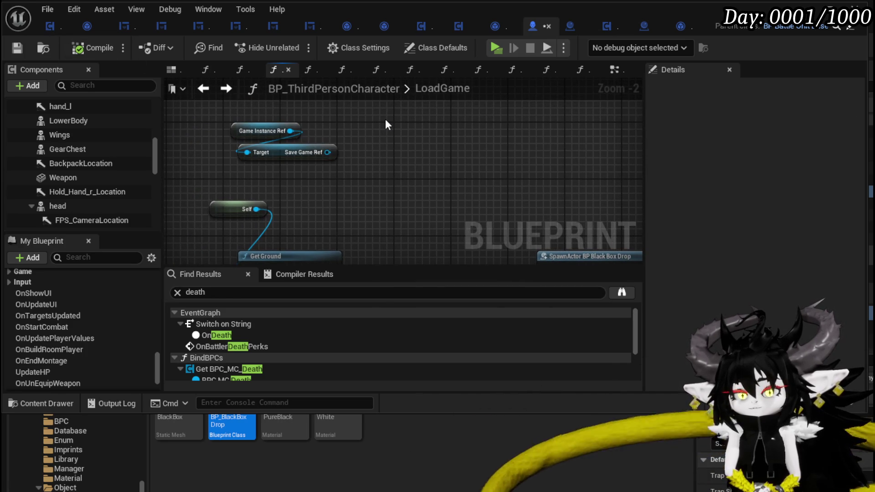
click(69, 49)
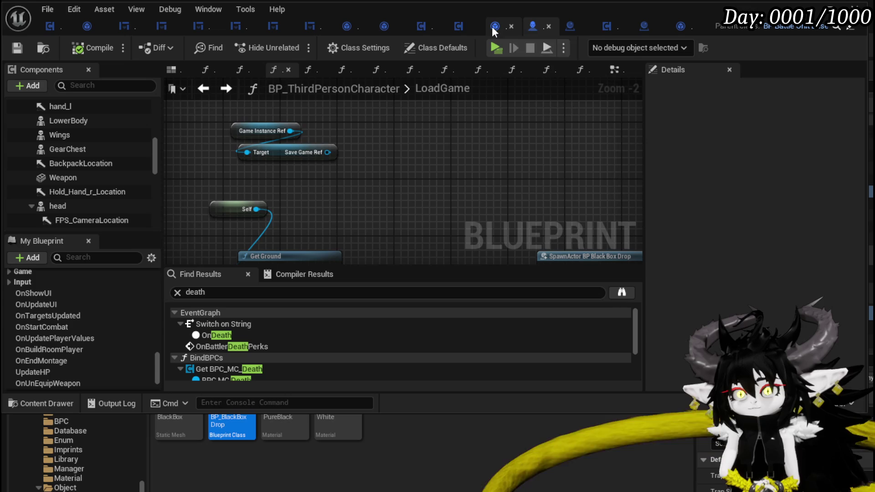
scroll(477, 163, down, 2)
mouse_move(476, 163)
mouse_down()
mouse_move(359, 123)
mouse_move(532, 209)
mouse_move(523, 167)
mouse_up()
mouse_move(352, 150)
mouse_down()
mouse_move(256, 128)
mouse_move(241, 156)
mouse_up()
drag(349, 106, 376, 132)
key(ctrl+s)
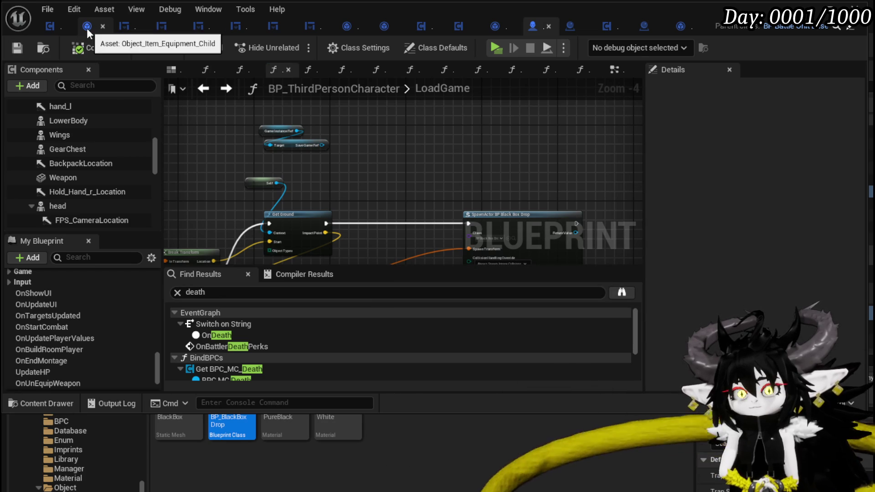
Step: Open SaveEquipmentObjects in the equipment component and spread its nodes apart
click(47, 25)
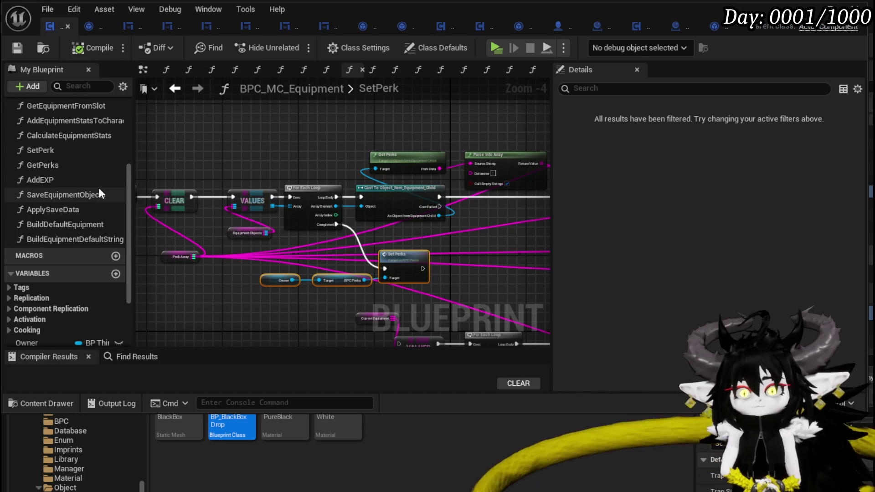
double_click(87, 195)
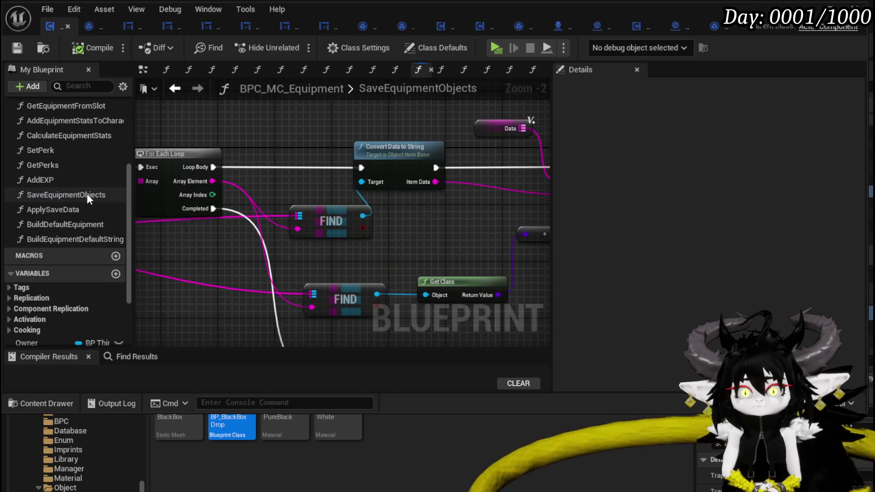
scroll(295, 179, down, 3)
scroll(363, 181, up, 2)
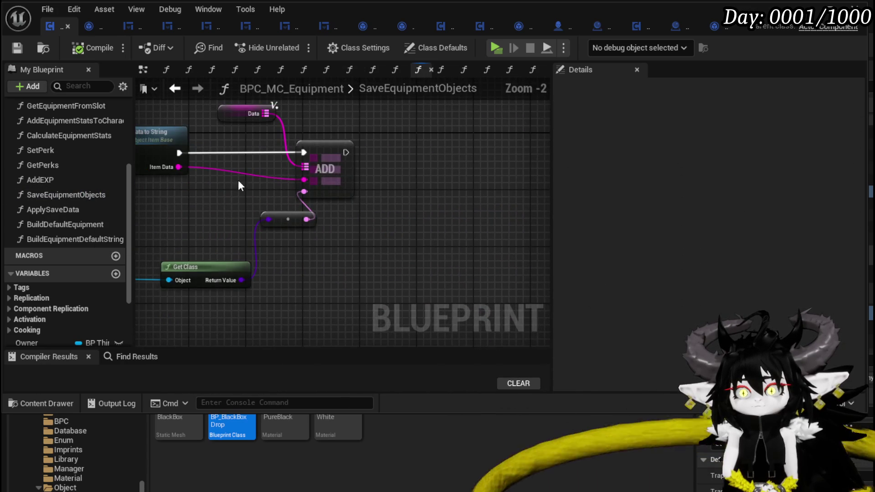
scroll(321, 171, down, 1)
drag(407, 116, 490, 178)
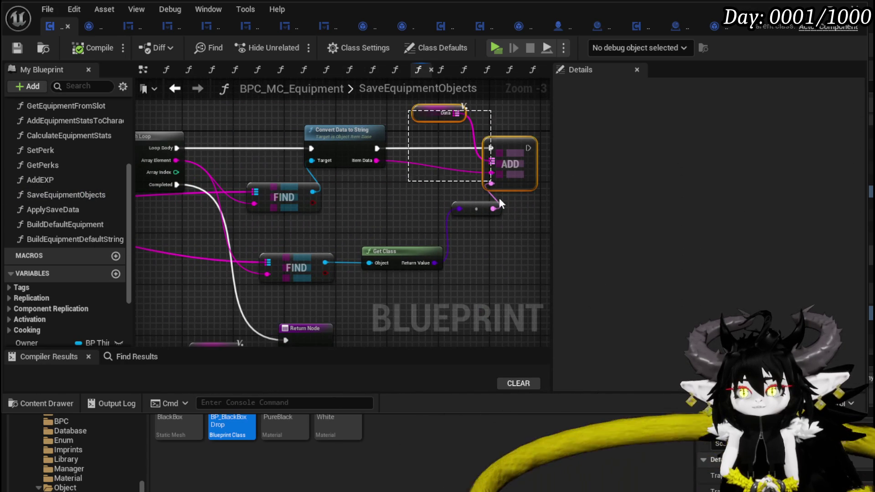
scroll(362, 232, down, 3)
scroll(200, 198, up, 3)
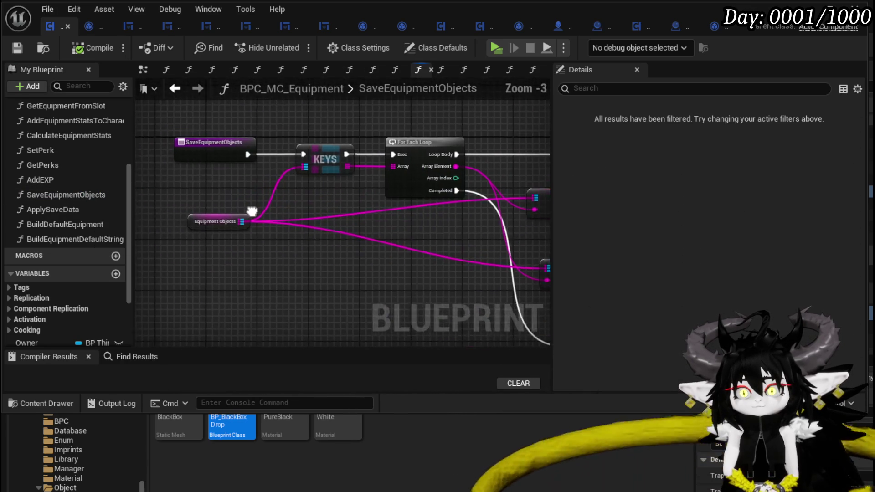
mouse_move(238, 204)
mouse_down()
mouse_move(255, 215)
mouse_move(334, 211)
mouse_up()
drag(265, 215, 299, 206)
scroll(314, 190, down, 1)
scroll(291, 130, down, 1)
Step: Marquee-select the whole SaveEquipmentObjects network and switch to the death component
drag(225, 128, 494, 295)
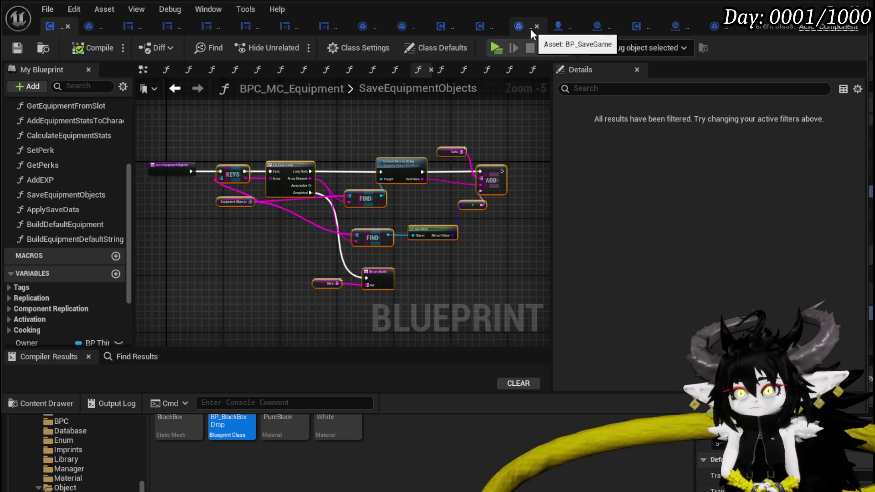
click(445, 27)
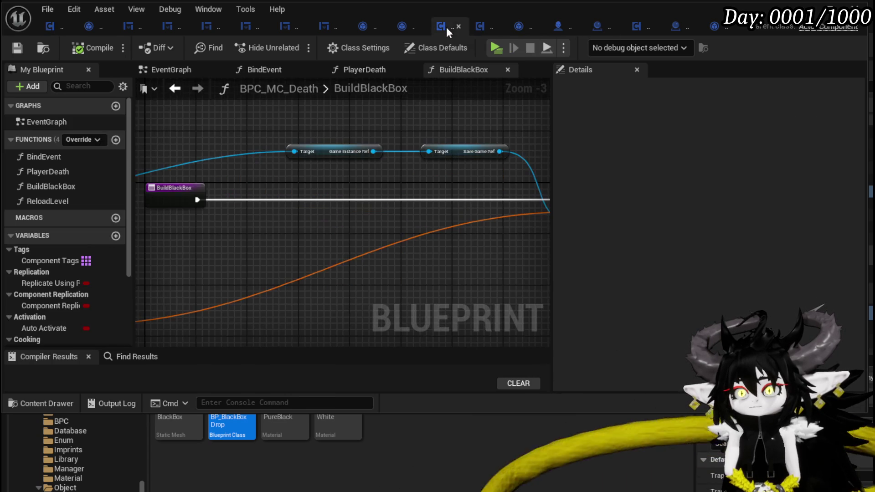
Step: Create a new function in BPC_MC_Death named SaveBlackBoxItems
click(115, 141)
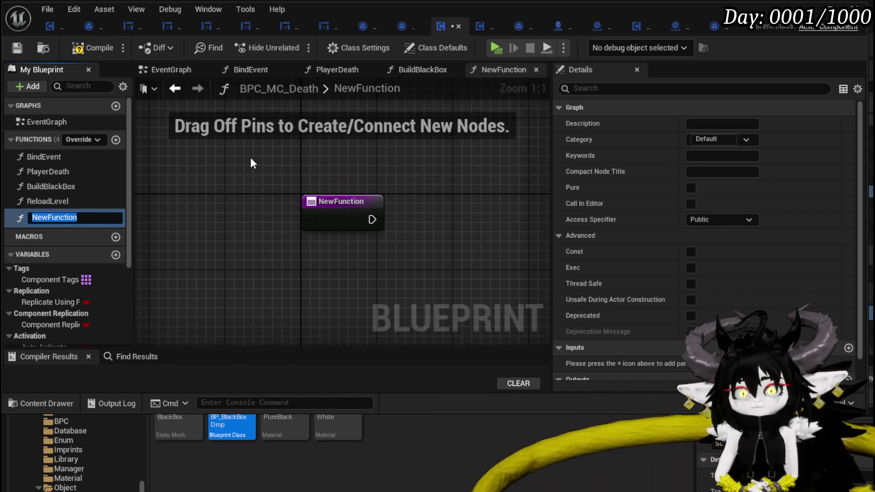
key(BackSpace)
text(Convert)
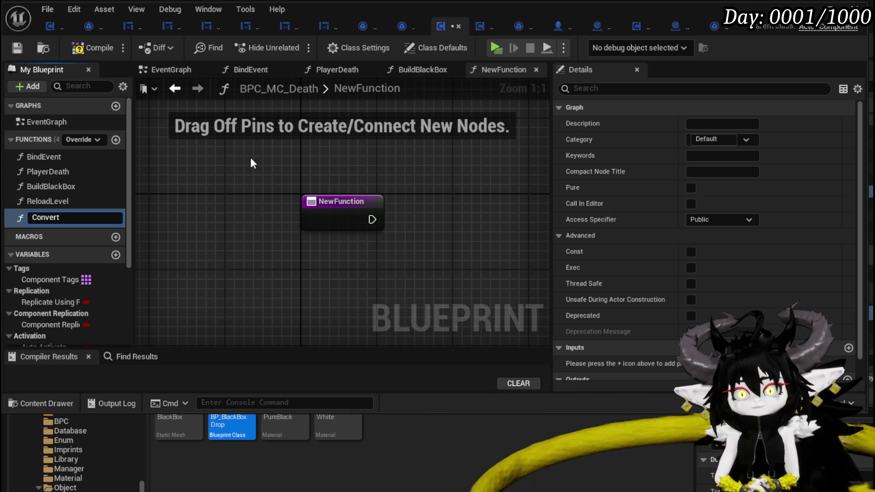
key(BackSpace)
key(BackSpace)
key(BackSpace)
key(BackSpace)
key(BackSpace)
text(Save)
text(BlackBox)
text(Items)
key(Return)
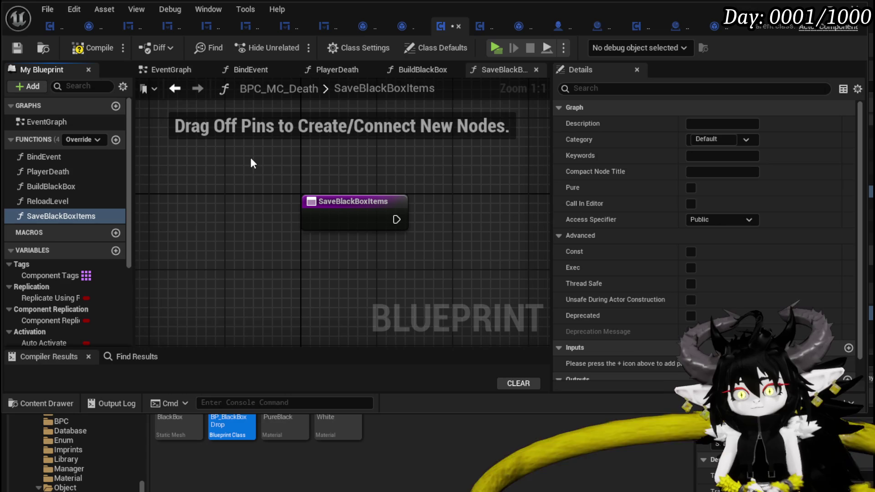
Step: Compile, then paste the equipment-saving node network beside the SaveBlackBoxItems entry node
click(22, 49)
scroll(295, 220, down, 2)
key(ctrl+v)
drag(330, 203, 346, 177)
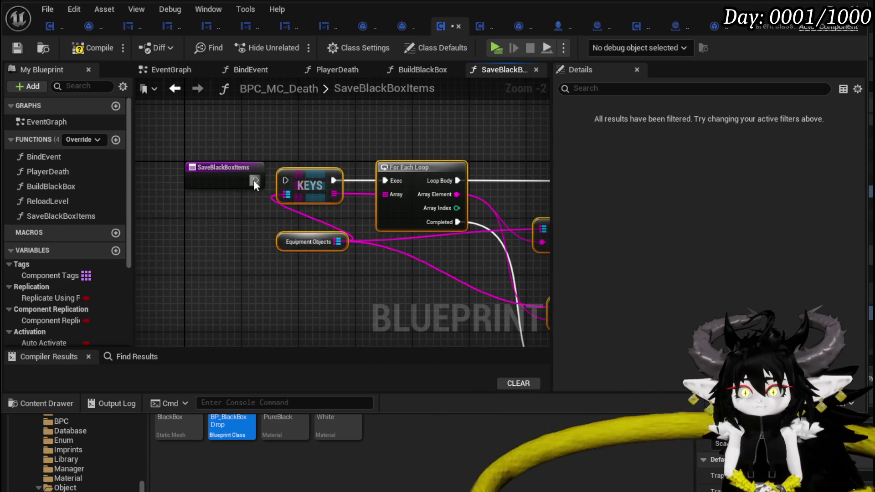
drag(287, 179, 137, 179)
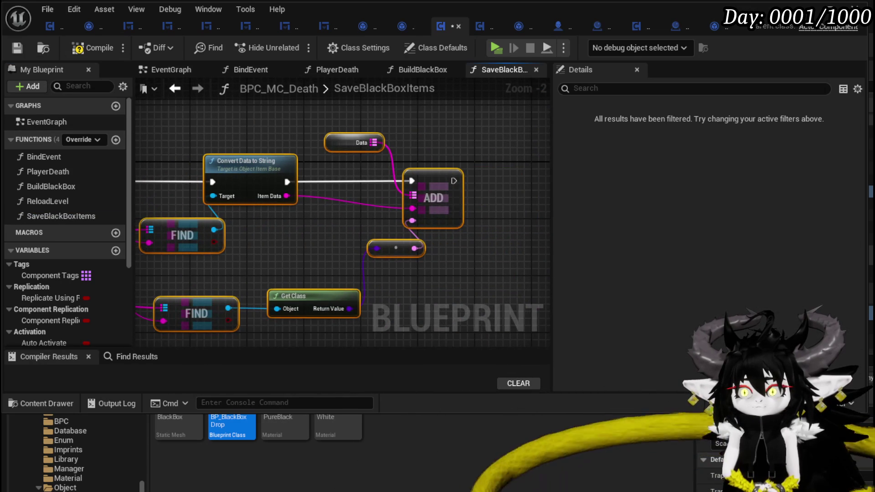
click(345, 159)
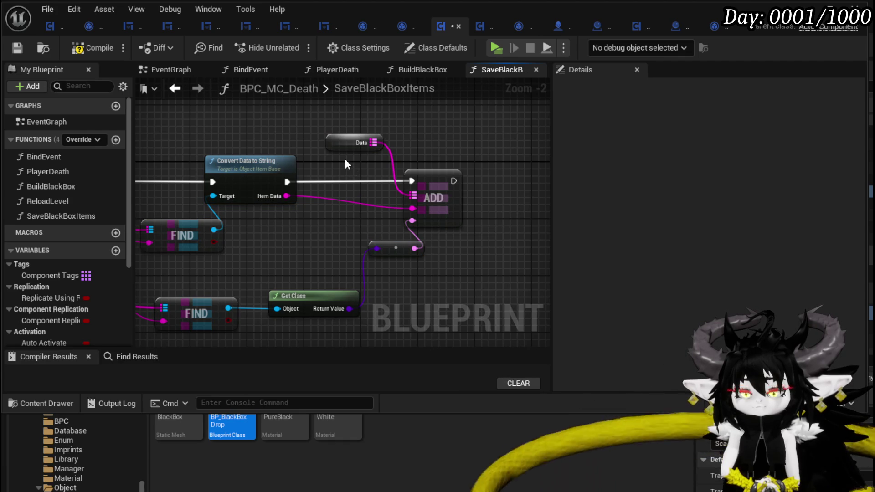
drag(344, 159, 416, 130)
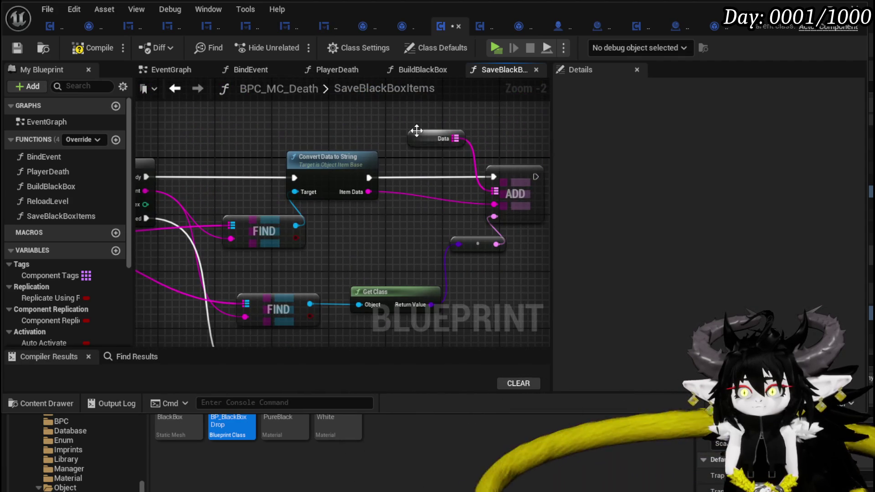
mouse_move(374, 130)
mouse_down()
mouse_move(334, 142)
mouse_move(390, 147)
mouse_move(411, 221)
mouse_move(414, 164)
mouse_move(420, 196)
mouse_up()
click(374, 149)
scroll(390, 171, down, 2)
scroll(411, 220, up, 2)
Step: Inspect ConvertDataToString and compare with the equipment component's saving function
double_click(376, 132)
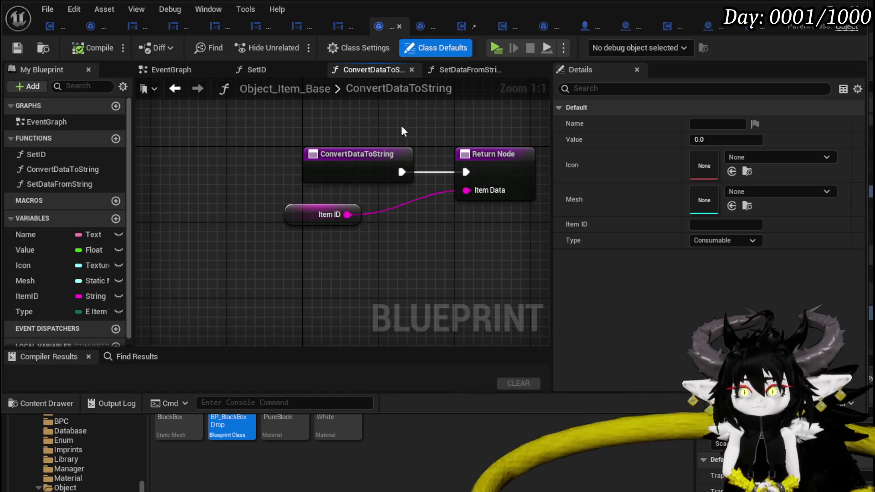
click(456, 32)
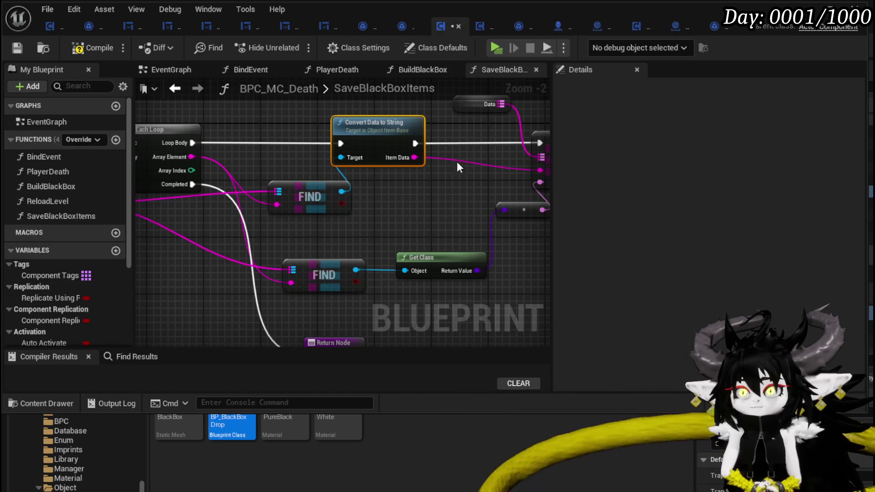
click(55, 28)
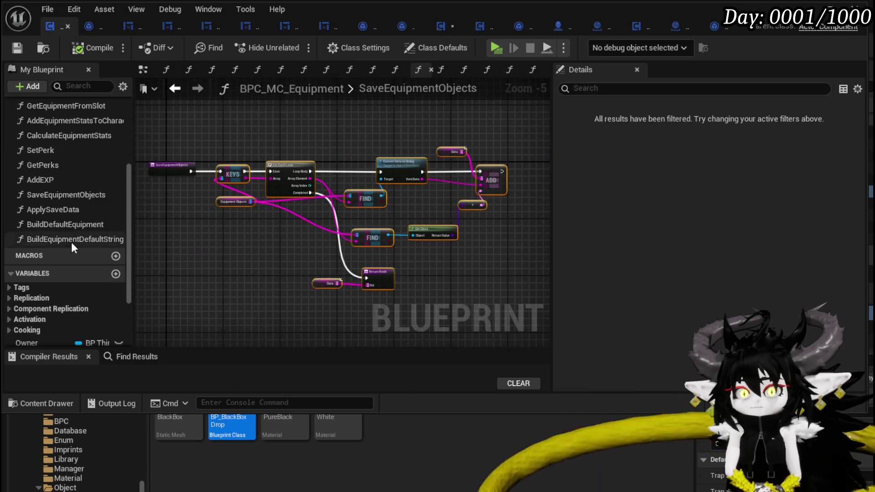
scroll(69, 242, down, 3)
scroll(69, 242, down, 1)
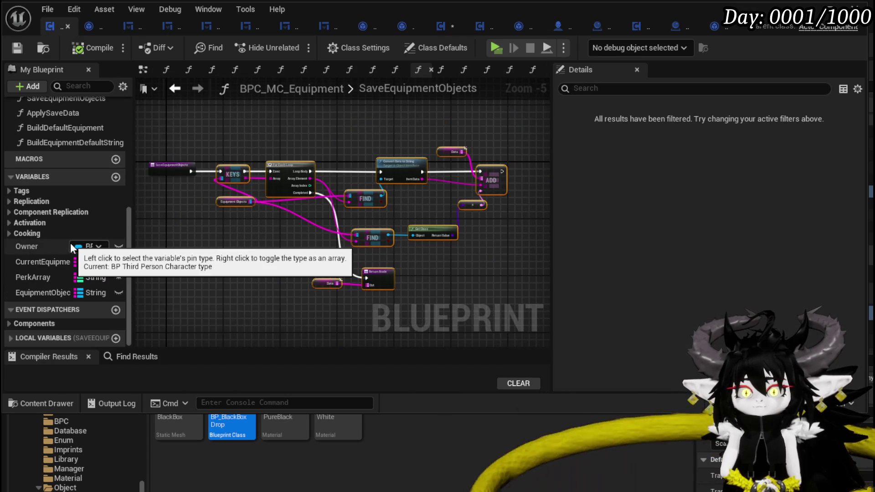
scroll(491, 173, up, 4)
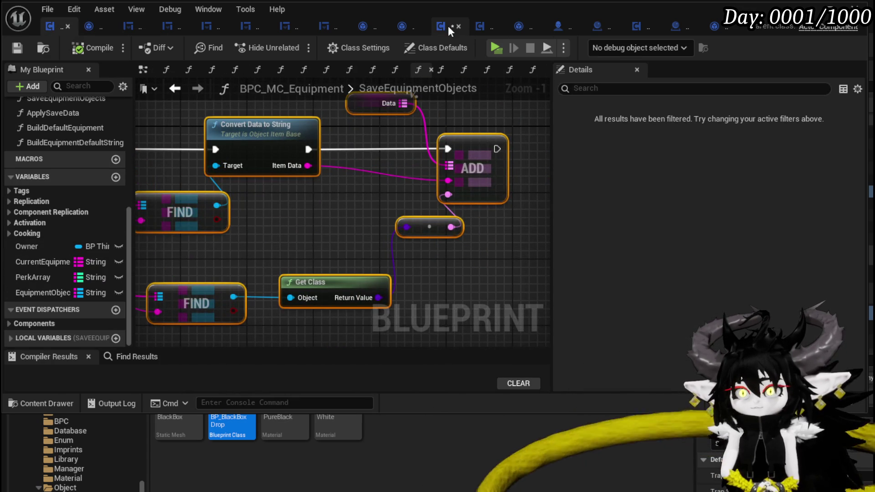
click(448, 27)
scroll(439, 135, down, 1)
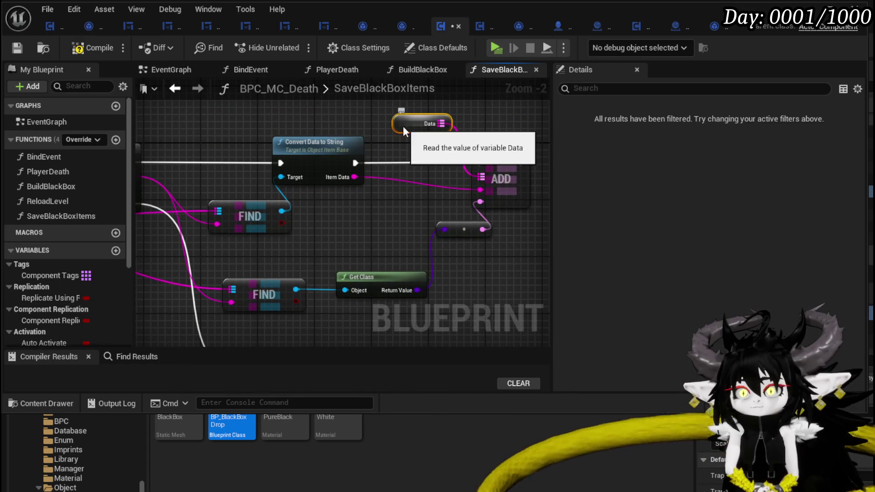
Step: Create Data as a local variable of SaveBlackBoxItems
right_click(404, 129)
click(442, 164)
mouse_move(368, 203)
mouse_down()
mouse_move(231, 208)
mouse_move(396, 266)
mouse_move(382, 288)
mouse_up()
click(220, 230)
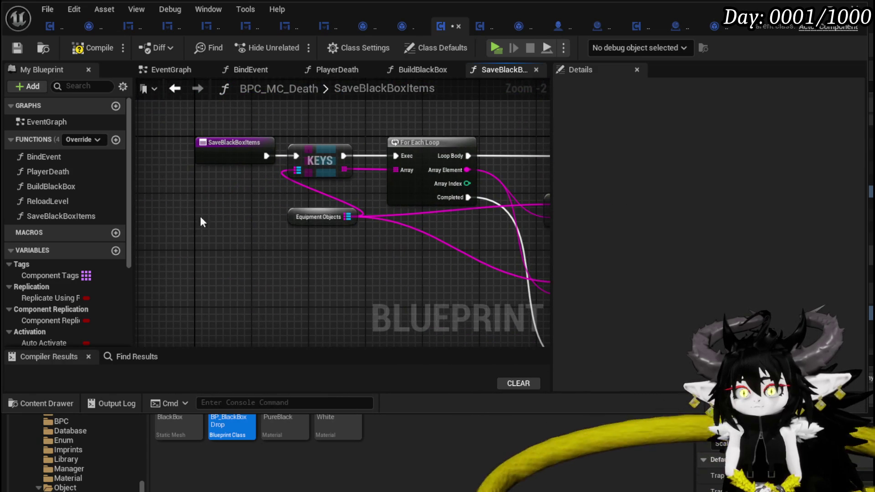
Step: Add a Get Owner → BPC MC Equipment → Equipment Objects chain beside the keys loop
drag(229, 194, 267, 183)
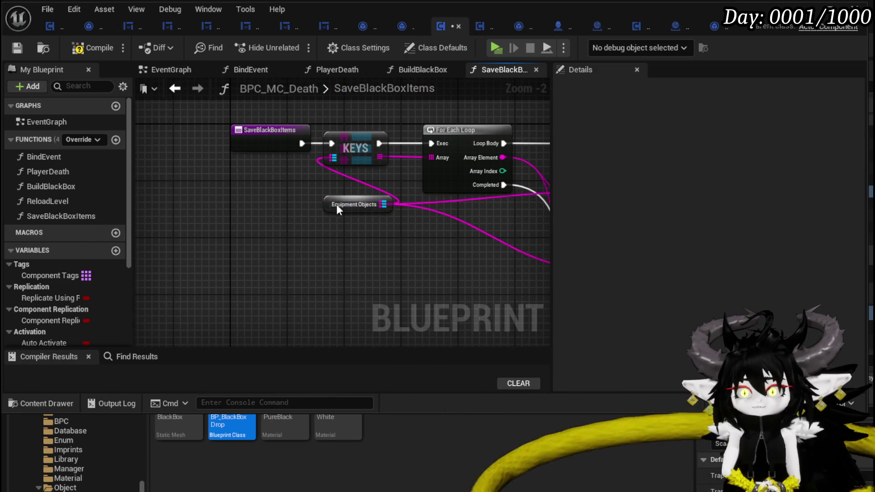
drag(337, 208, 333, 245)
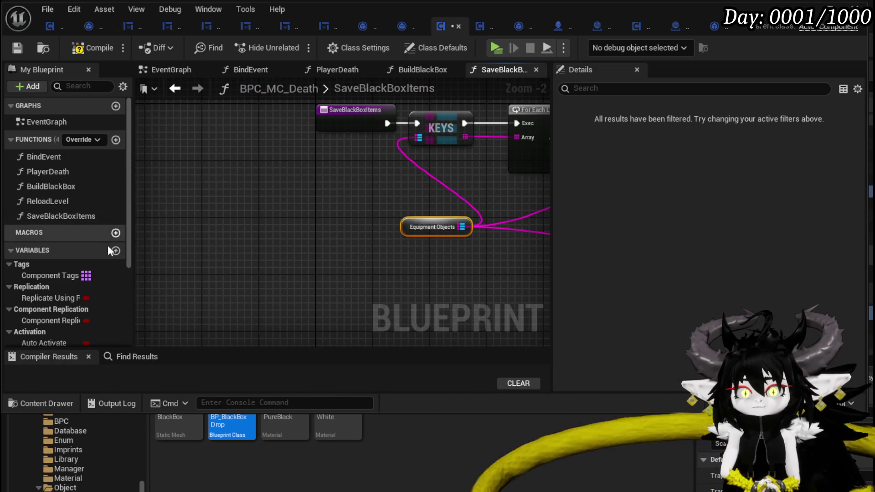
scroll(87, 273, down, 2)
scroll(36, 264, down, 1)
mouse_move(36, 264)
mouse_down()
mouse_move(251, 187)
mouse_move(266, 227)
mouse_up()
click(252, 187)
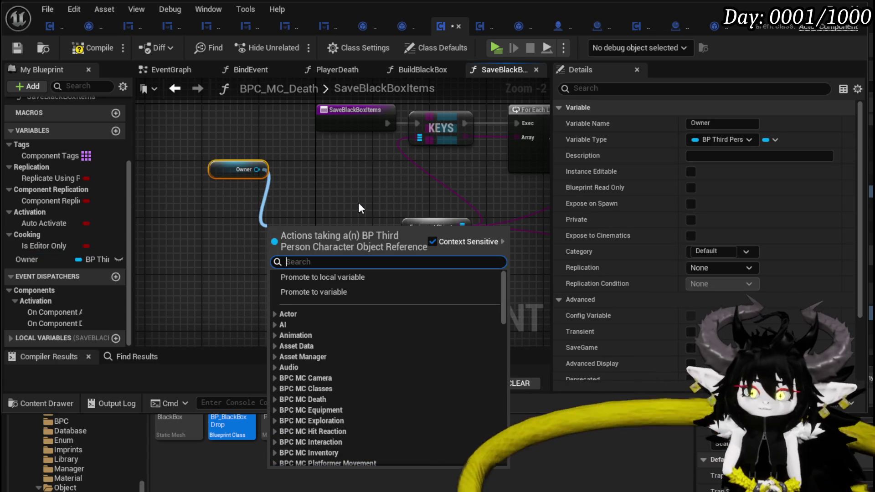
text(get)
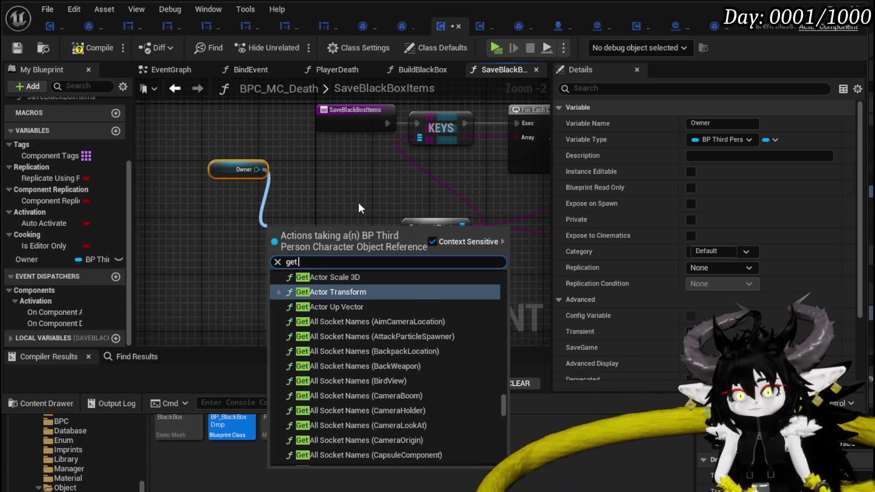
text( equipment)
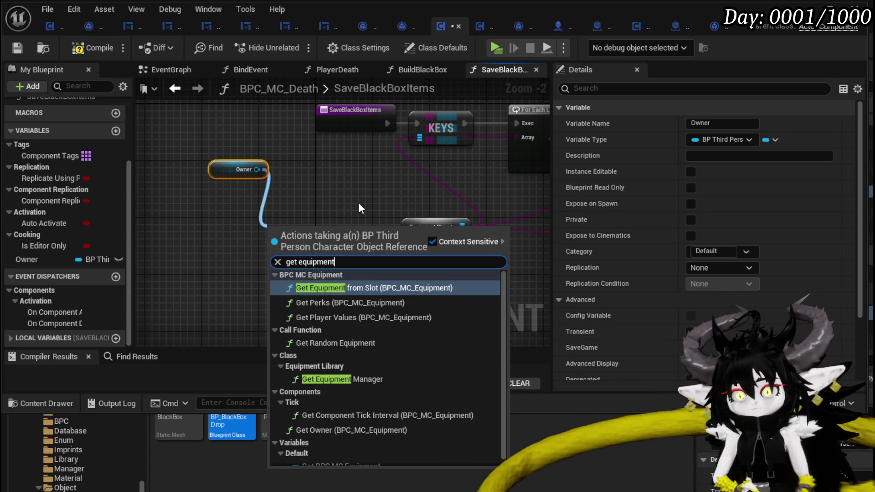
scroll(411, 410, down, 1)
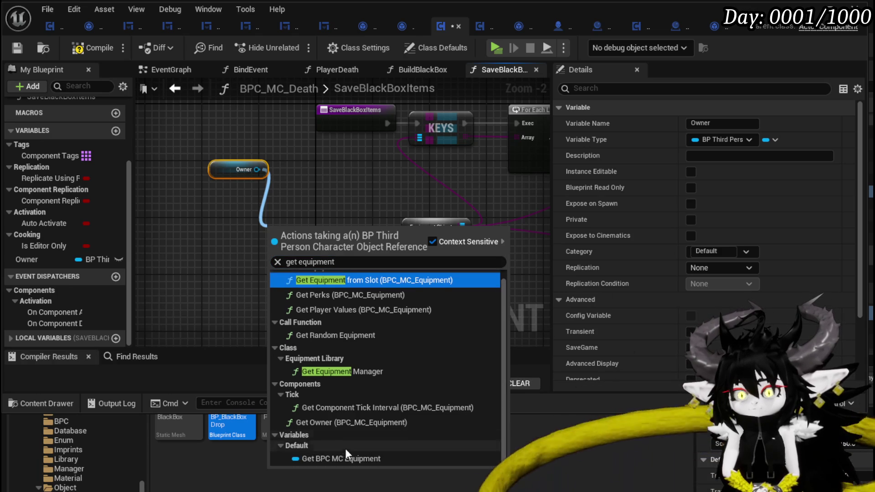
click(353, 457)
drag(313, 234, 220, 212)
drag(273, 212, 315, 268)
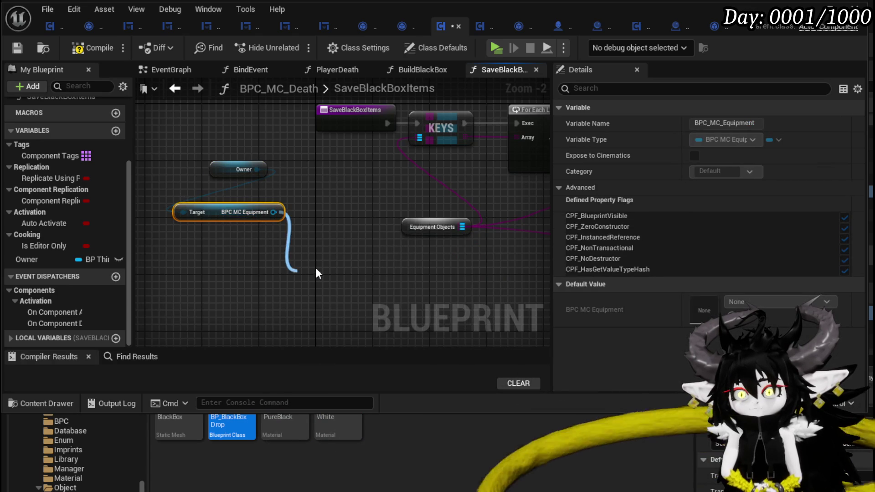
text(Equipmen)
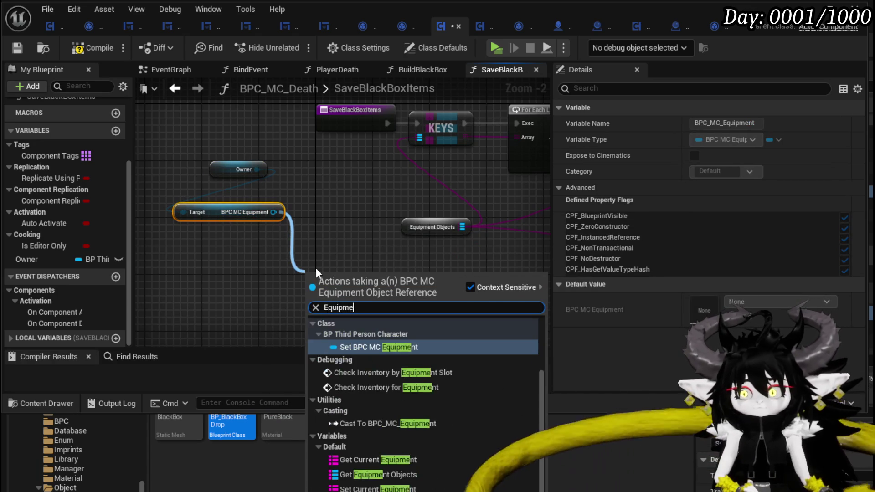
click(392, 475)
Step: Rewire the KEYS and FIND nodes to the new Equipment Objects and delete the old standalone getter
drag(395, 233, 334, 283)
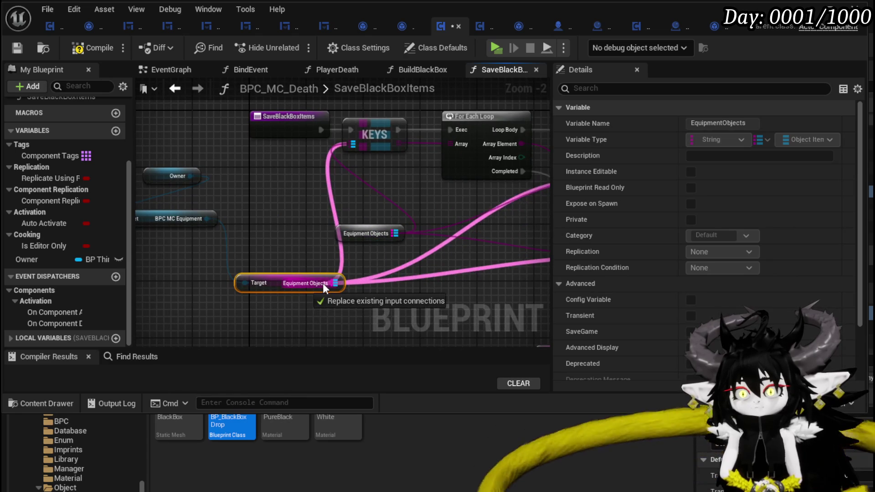
click(383, 234)
key(Delete)
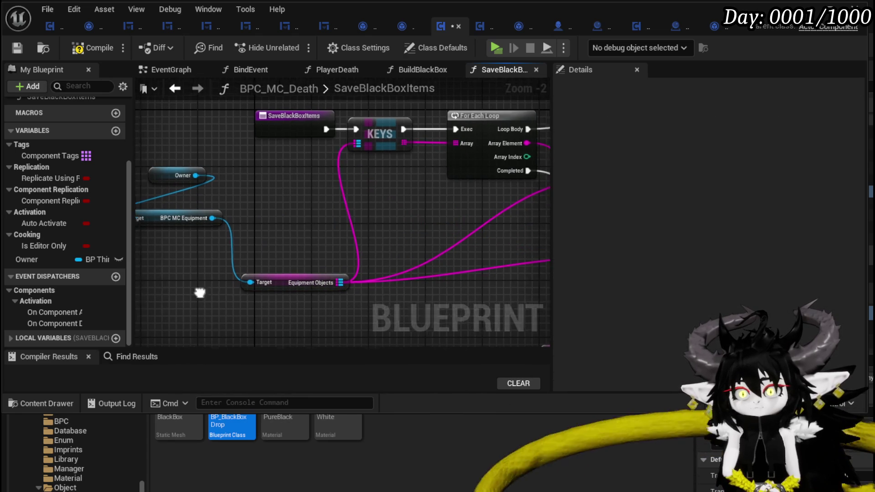
drag(346, 281, 330, 242)
click(240, 120)
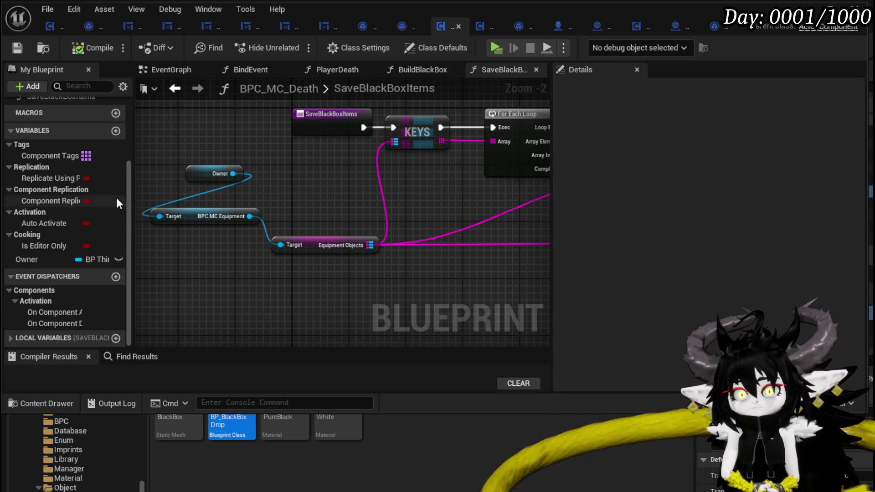
scroll(118, 205, up, 3)
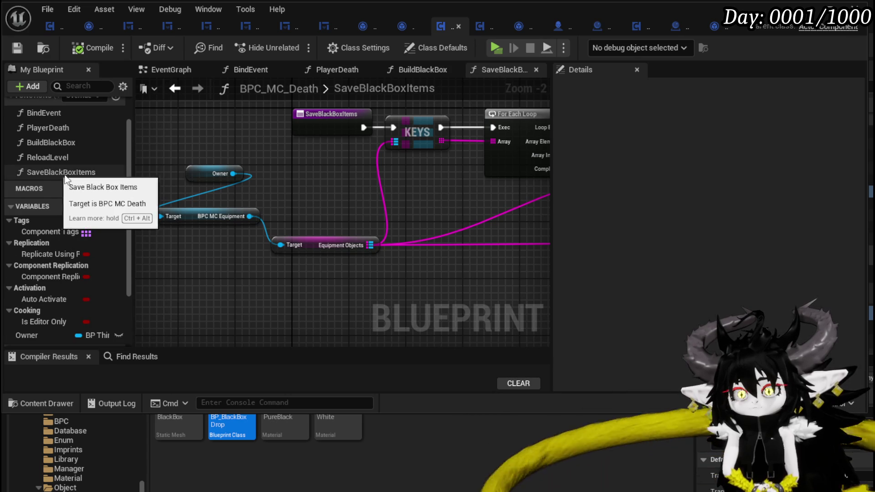
drag(547, 322, 266, 264)
mouse_move(208, 184)
mouse_down()
mouse_move(325, 232)
mouse_move(358, 277)
mouse_up()
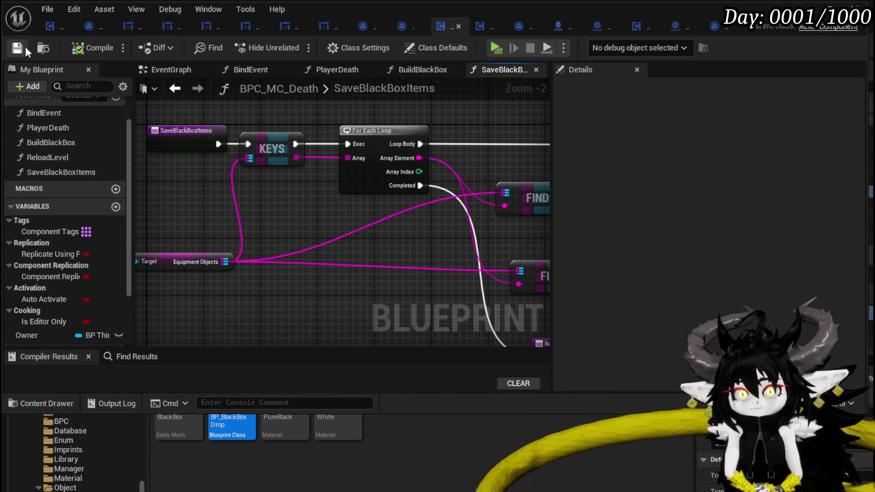
Step: Call Save Black Box Items in BuildBlackBox right after the Black Box Location SET node
click(419, 71)
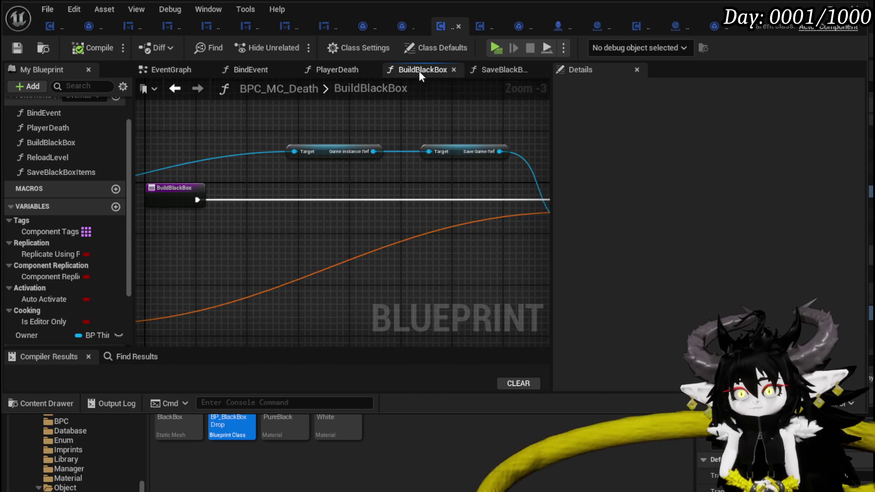
drag(375, 196, 238, 201)
mouse_move(57, 173)
mouse_down()
mouse_move(474, 145)
mouse_move(518, 159)
mouse_up()
mouse_move(373, 226)
mouse_down()
mouse_move(492, 153)
mouse_move(285, 162)
mouse_up()
scroll(459, 169, down, 2)
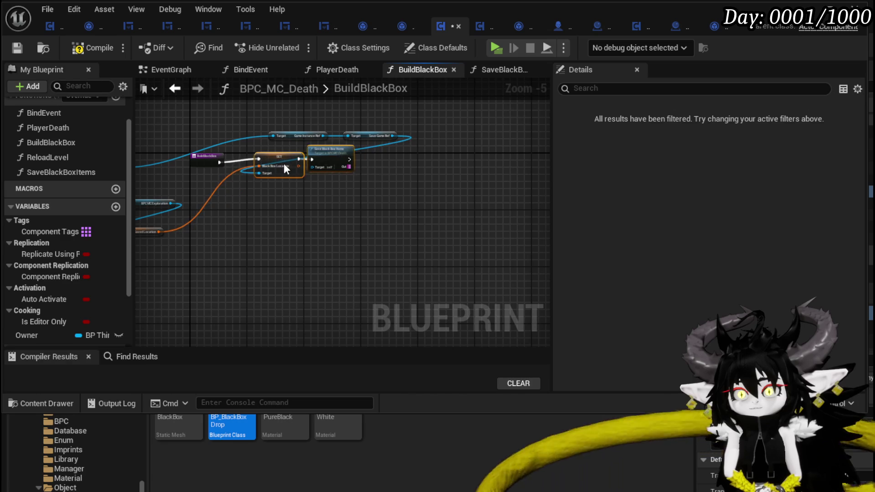
scroll(274, 147, up, 3)
click(274, 147)
Step: Move the Game Instance Ref and Save Game Ref nodes left to tidy the graph
click(328, 125)
ctrl+click(457, 124)
drag(457, 123, 307, 116)
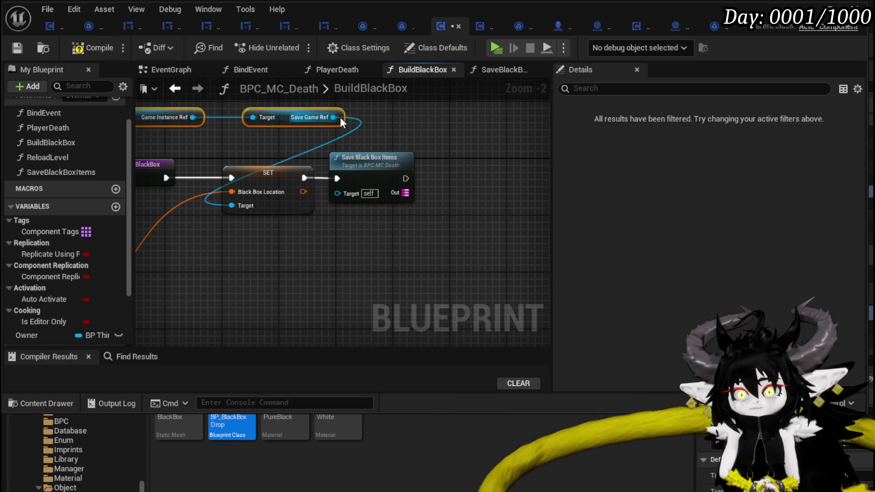
click(443, 140)
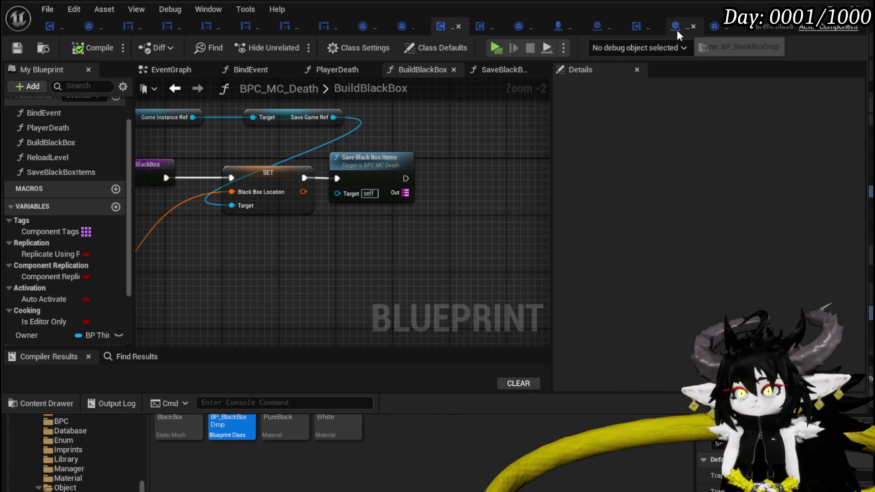
Step: Create a new variable named BlackBoxData in BP_SaveGame
click(724, 27)
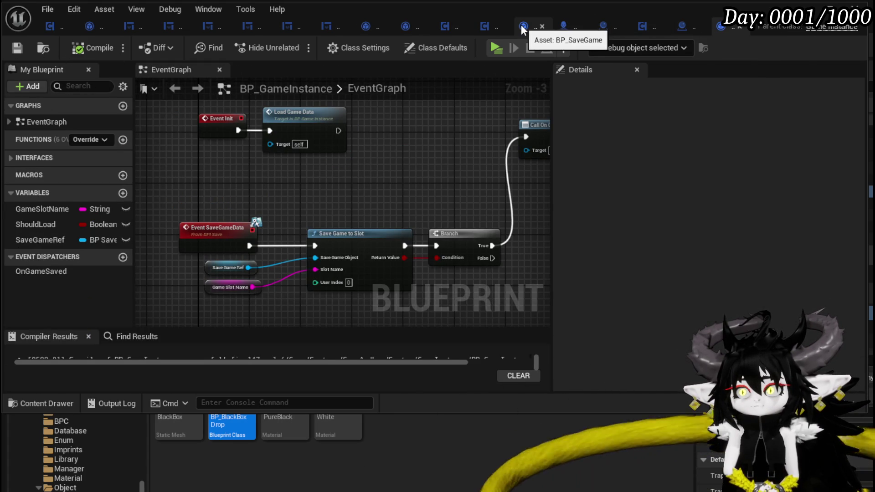
click(523, 27)
scroll(85, 251, down, 1)
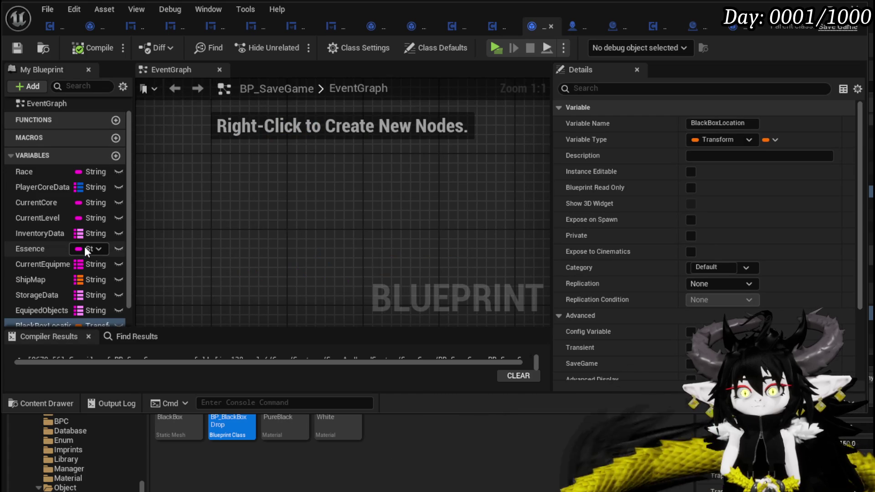
click(116, 156)
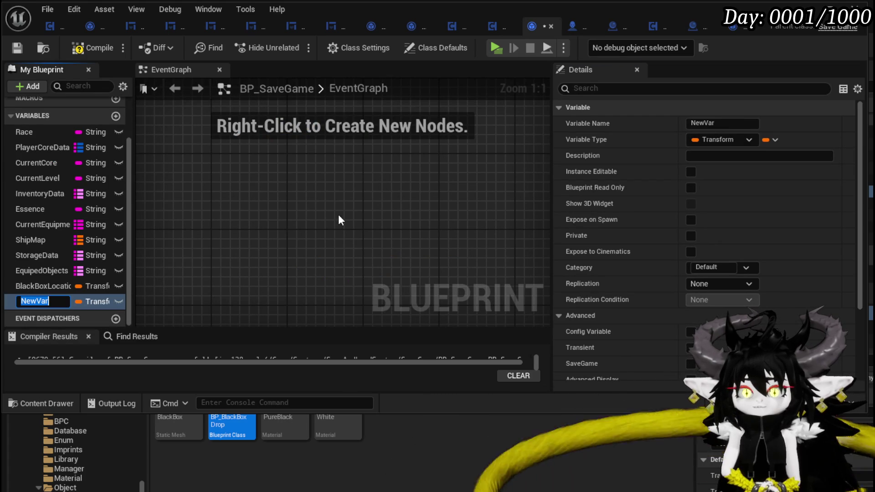
text(BlackBox)
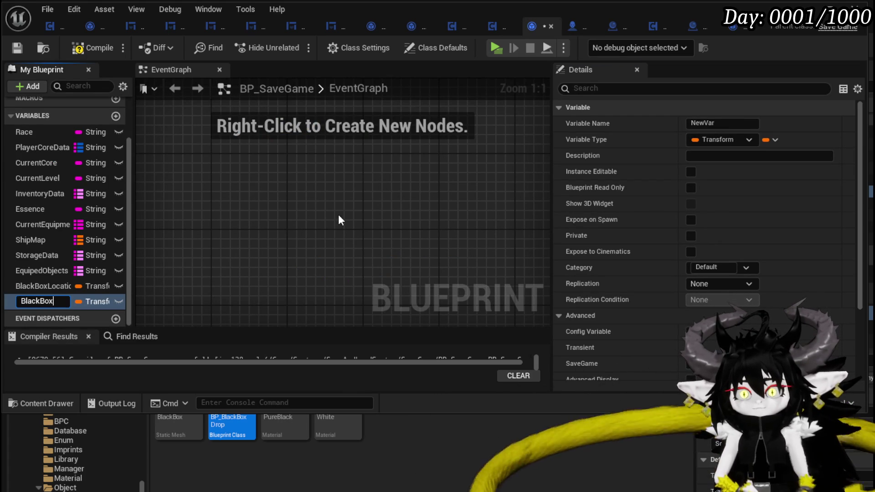
text(Data)
key(Return)
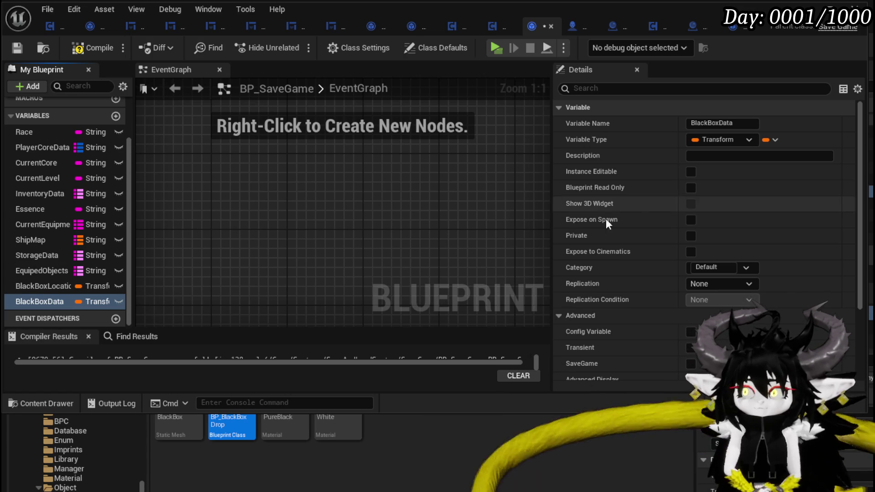
Step: Make BlackBoxData a Map from String keys to Object Item values and compile
click(775, 139)
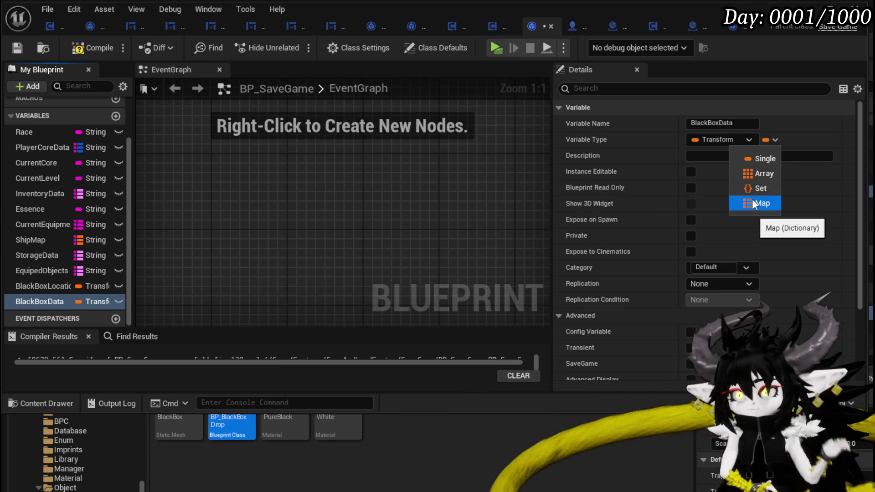
click(752, 199)
click(715, 140)
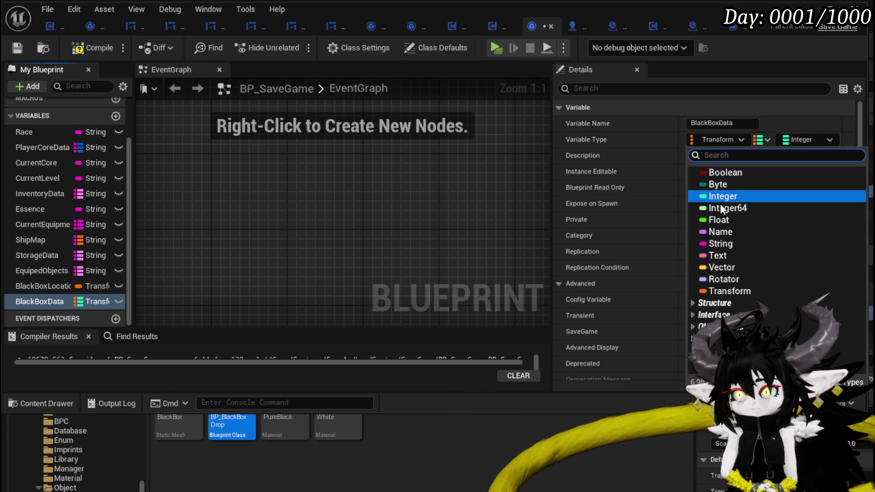
click(724, 244)
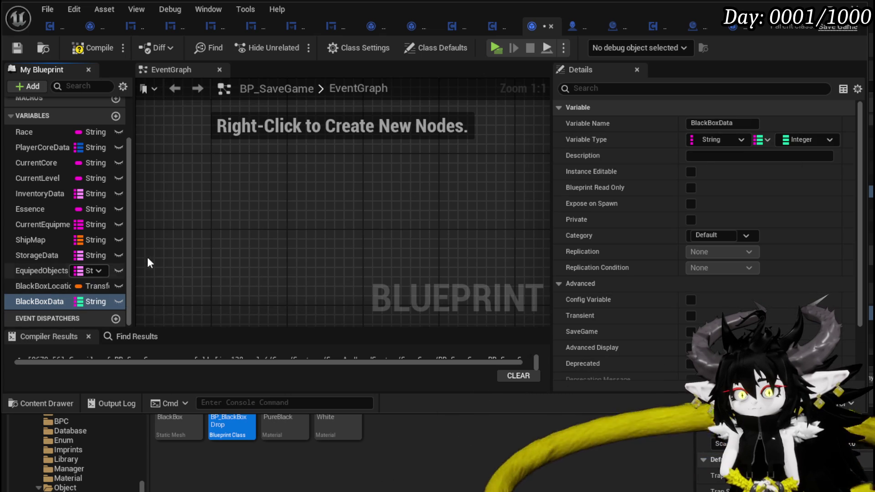
click(812, 139)
text(Object I)
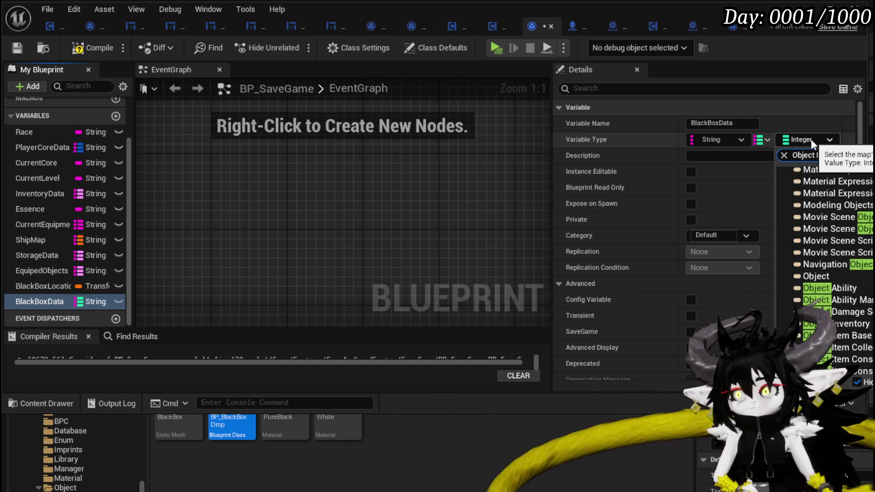
text(tem)
key(Down)
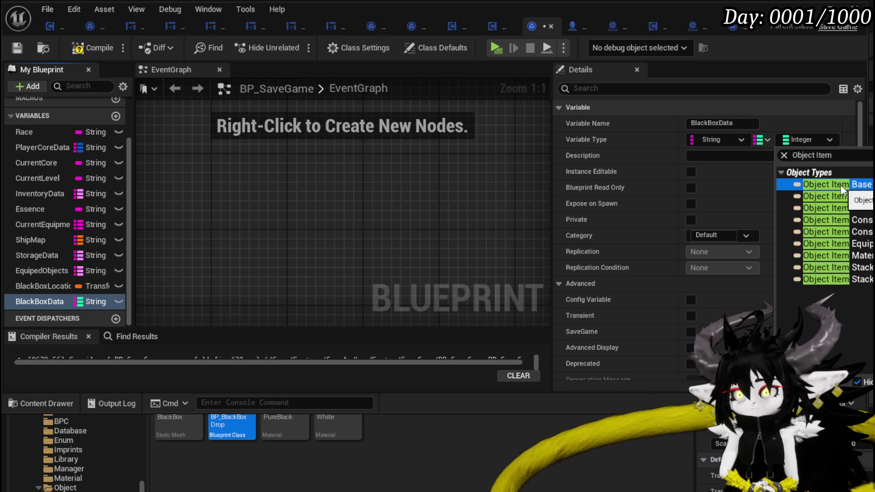
key(Return)
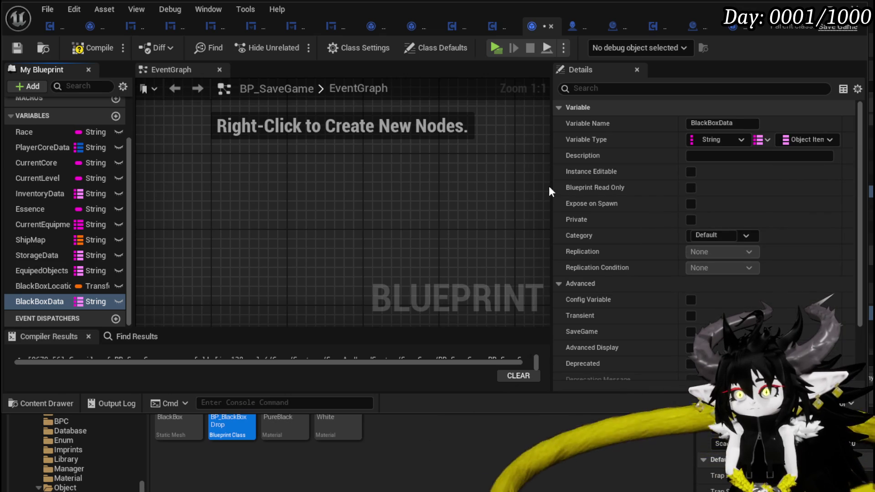
click(18, 49)
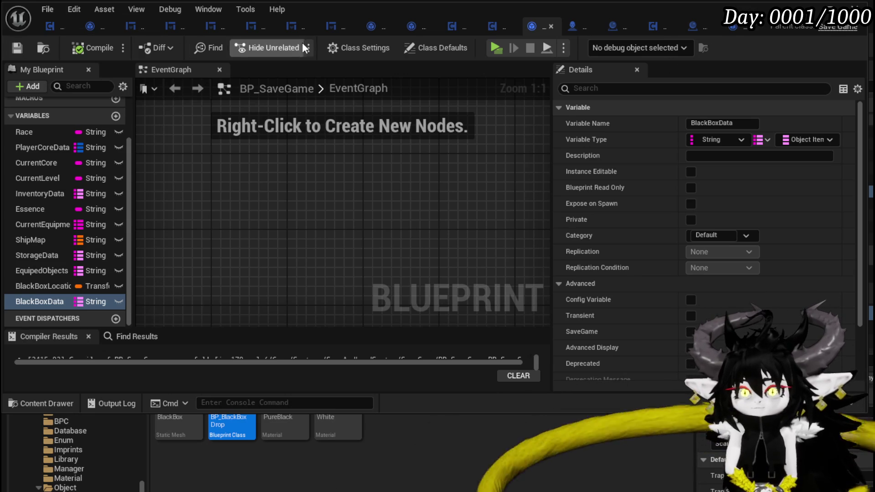
Step: Add a Set Black Box Data node off Save Game Ref in BuildBlackBox
click(450, 28)
drag(418, 179, 374, 190)
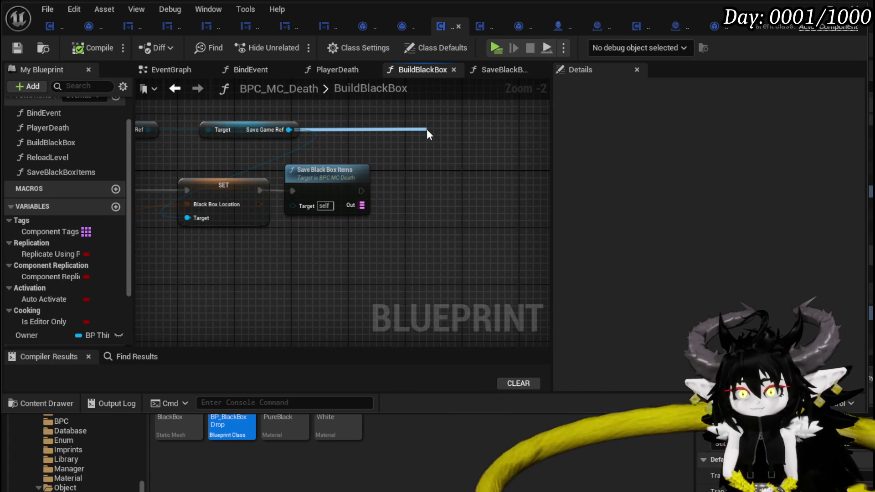
drag(304, 128, 427, 130)
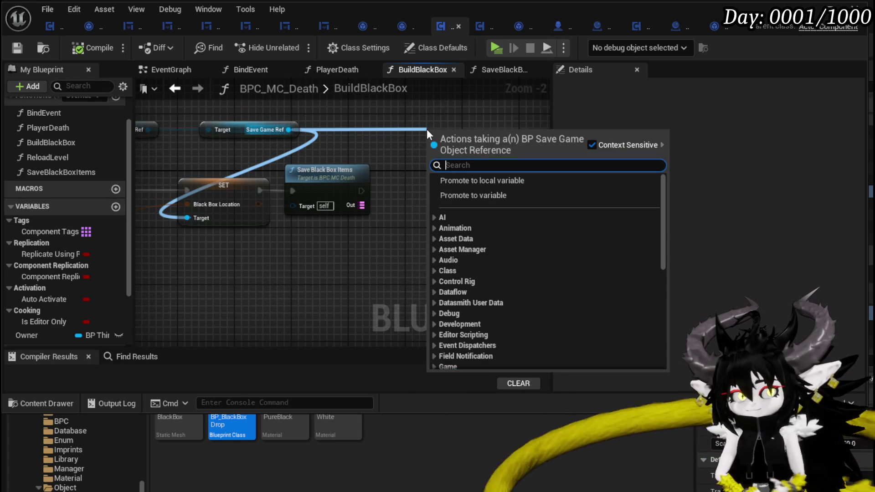
text(E)
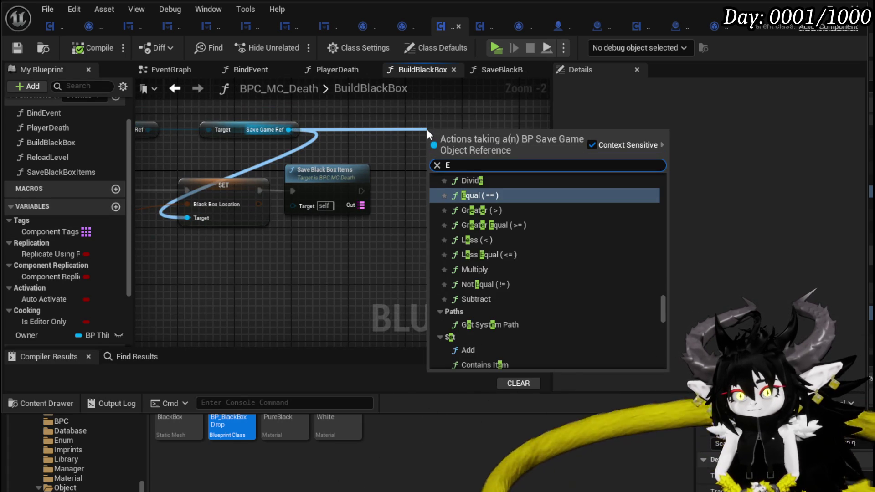
key(BackSpace)
text(Black)
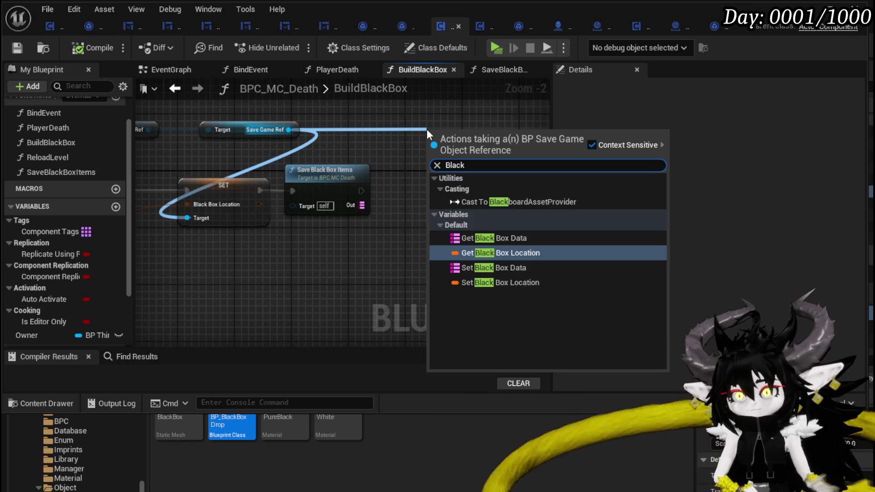
click(473, 266)
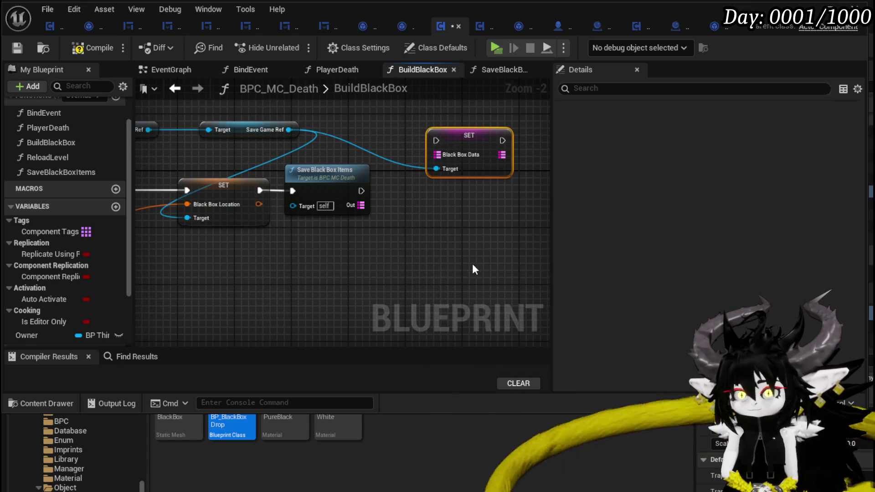
mouse_move(456, 143)
mouse_down()
mouse_move(421, 191)
mouse_move(395, 191)
mouse_move(395, 204)
mouse_up()
Step: Feed Save Black Box Items' output into Black Box Data and compile the blueprint
click(411, 134)
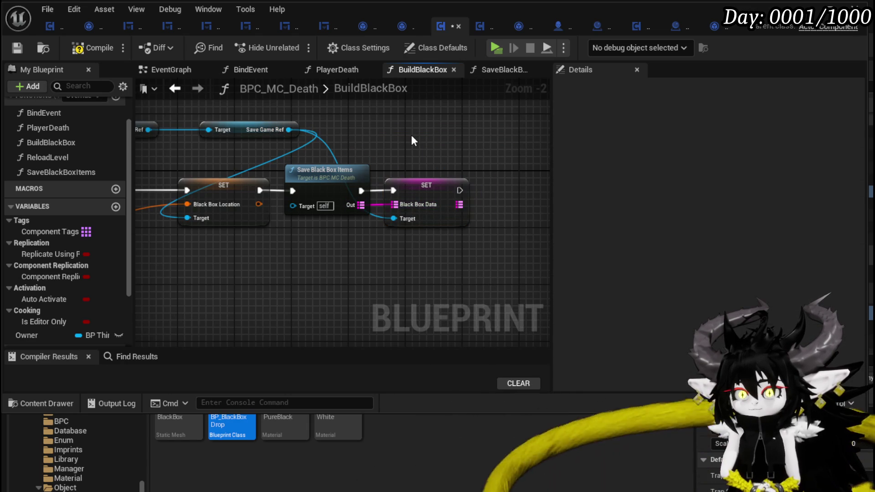
drag(303, 258, 482, 157)
click(87, 52)
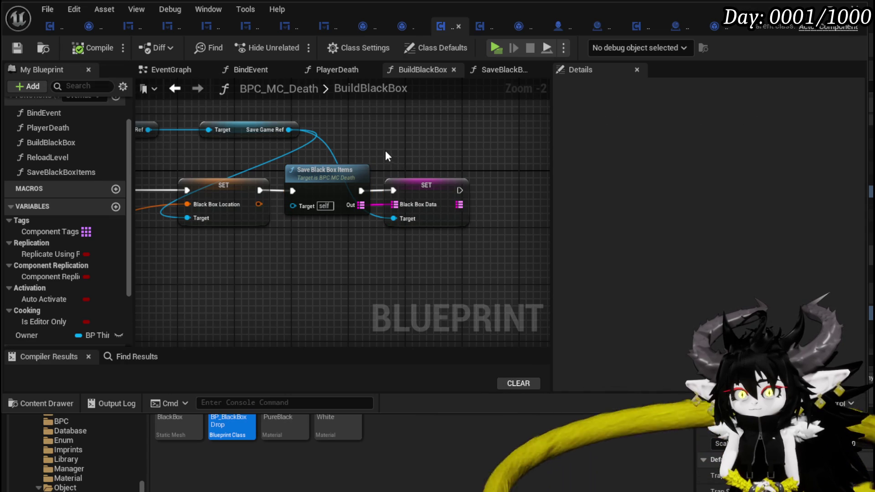
drag(384, 149, 448, 163)
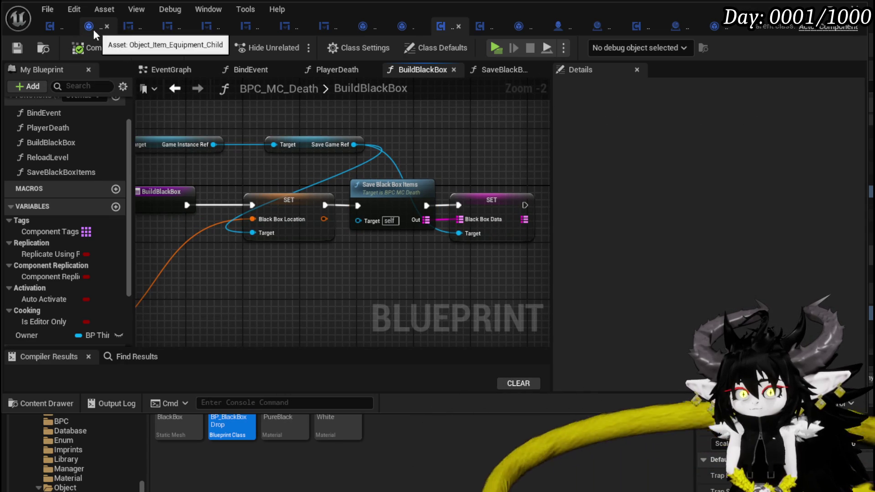
Step: Review BPC_MC_Equipment's ApplySaveData graph as reference, then switch to BP_BlackBoxDrop
click(48, 27)
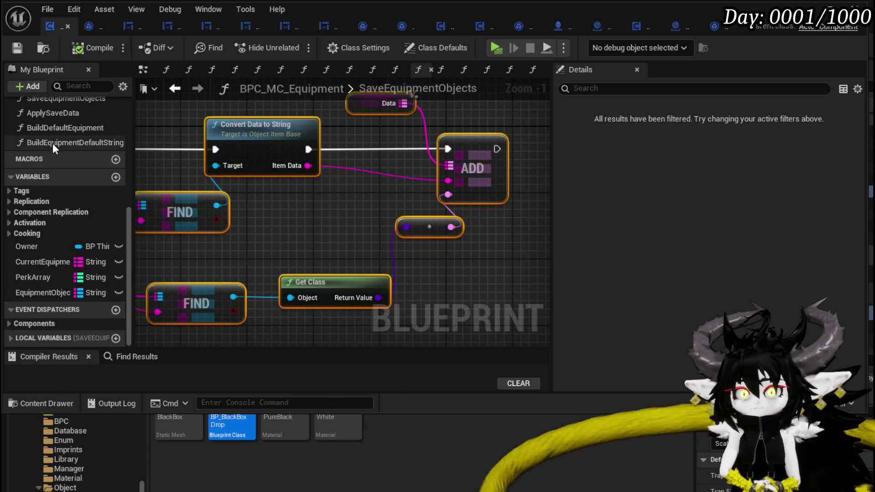
scroll(52, 144, up, 2)
scroll(75, 171, up, 1)
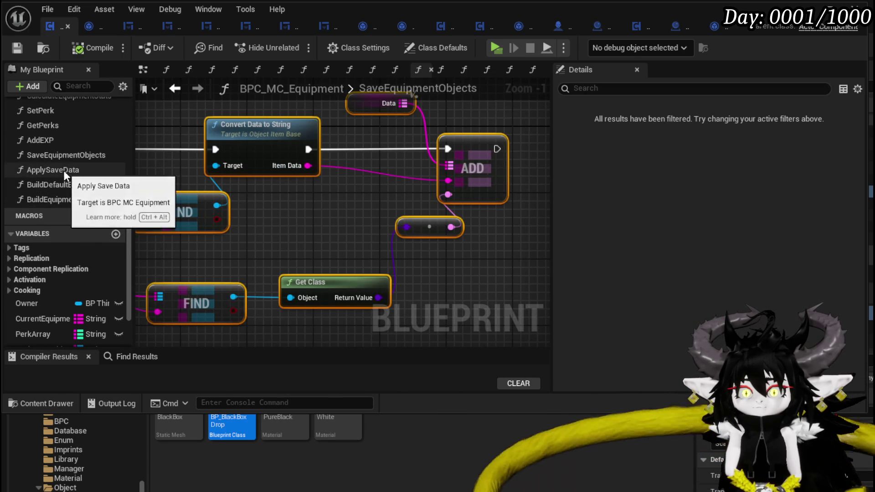
double_click(64, 170)
scroll(266, 173, down, 1)
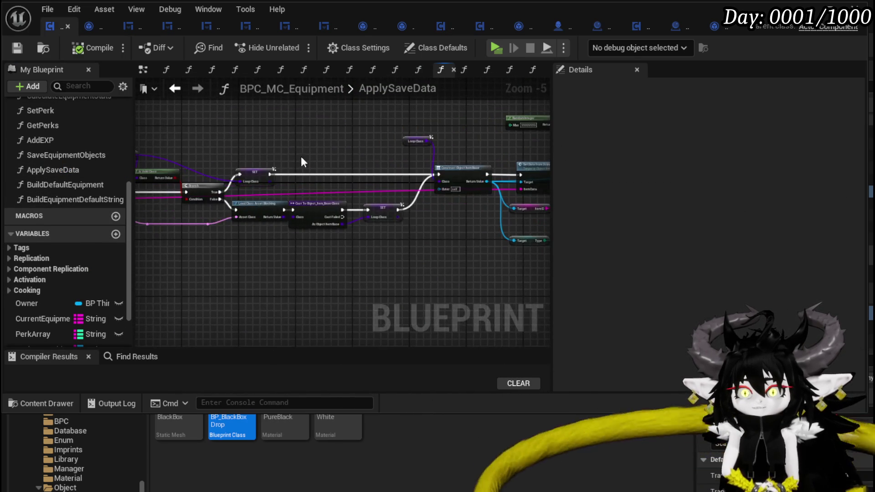
scroll(410, 160, down, 1)
mouse_move(207, 134)
mouse_down()
mouse_move(434, 235)
mouse_move(259, 233)
mouse_up()
drag(366, 124, 192, 136)
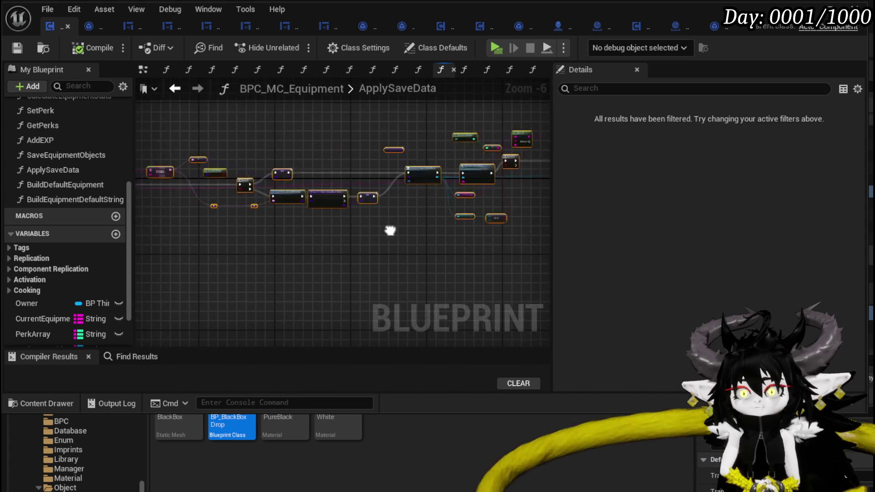
drag(274, 256, 404, 244)
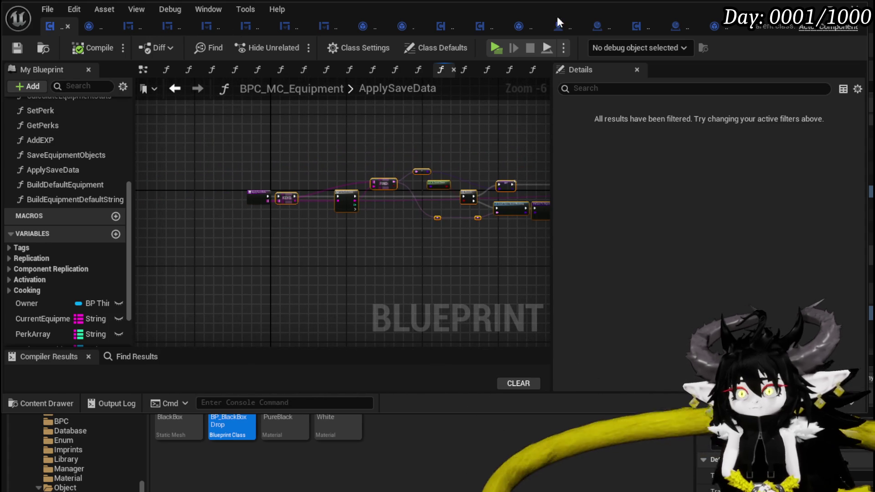
click(675, 31)
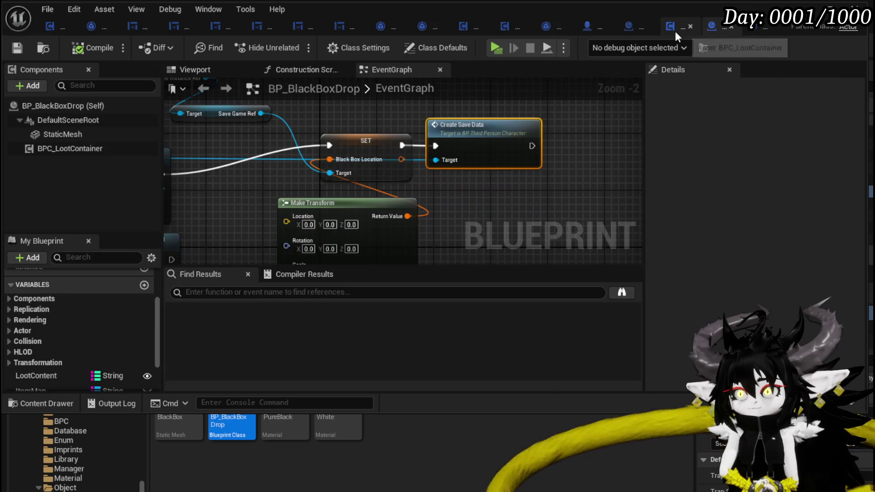
scroll(448, 197, down, 3)
Step: Create a new function named BuildItemMap in BP_BlackBoxDrop
mouse_move(458, 188)
mouse_down()
mouse_move(561, 168)
mouse_move(342, 140)
mouse_up()
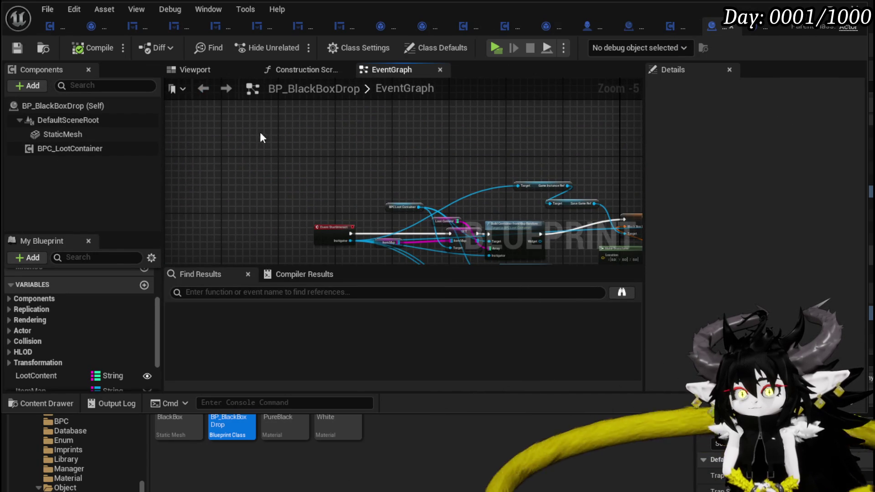
scroll(141, 296, up, 1)
scroll(140, 289, up, 2)
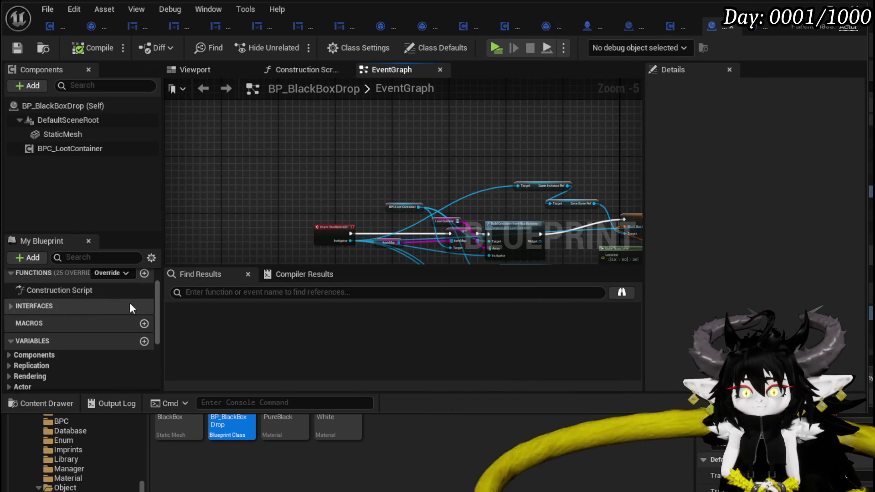
scroll(130, 305, up, 1)
click(144, 311)
text(BuildItemMap)
key(Return)
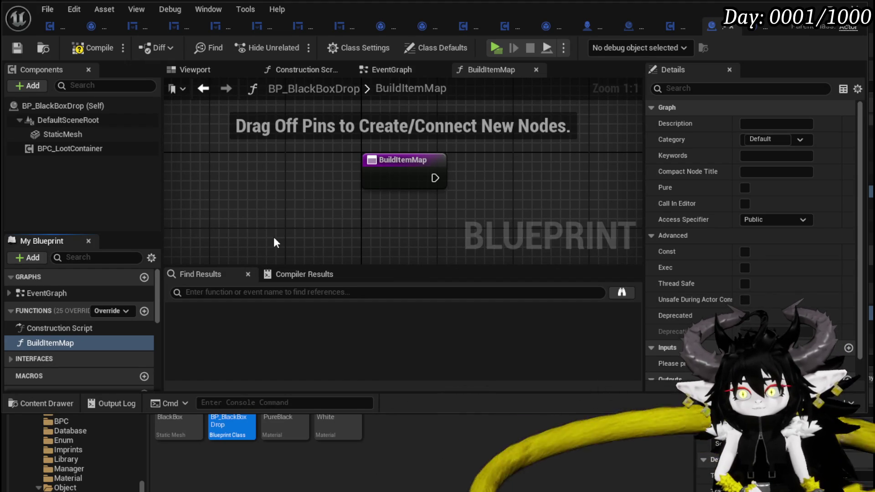
scroll(274, 242, down, 3)
Step: Paste the copied item-loading loop into BuildItemMap and place KEYS beside the entry node
key(ctrl+v)
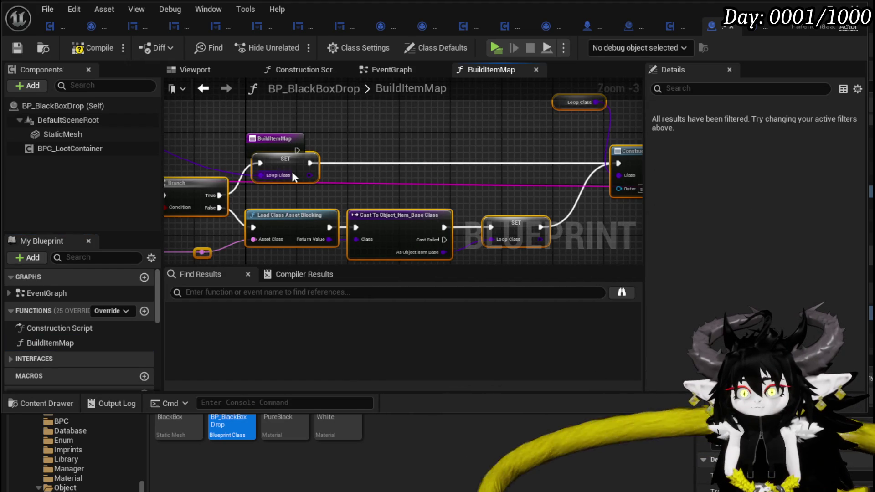
drag(292, 175, 519, 148)
drag(297, 165, 715, 136)
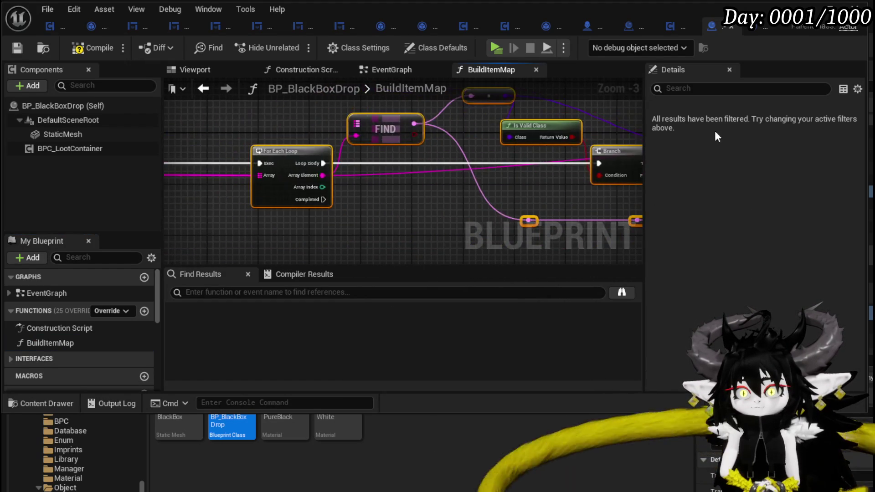
drag(274, 206, 581, 171)
mouse_move(420, 157)
mouse_down()
mouse_move(489, 135)
mouse_move(472, 144)
mouse_up()
scroll(371, 138, up, 1)
click(372, 138)
Step: Add an ItemData String-map input and wire it, with execution, into the KEYS node
click(859, 284)
click(779, 299)
click(786, 384)
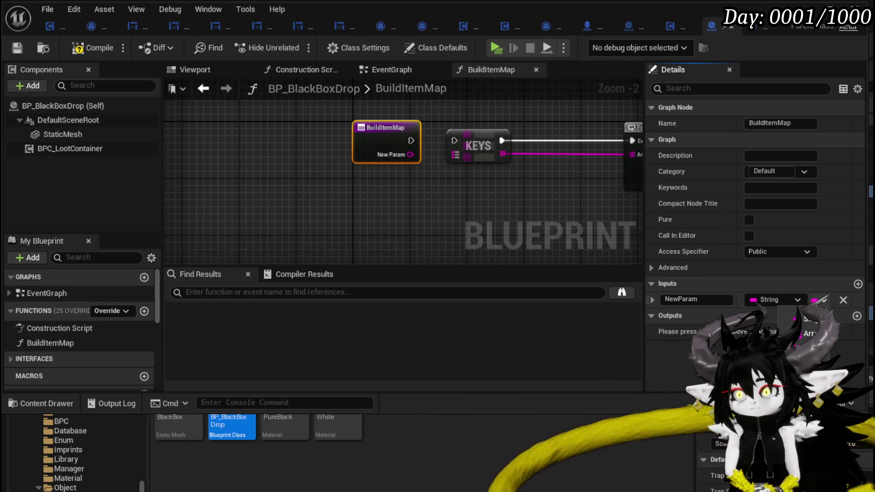
click(809, 363)
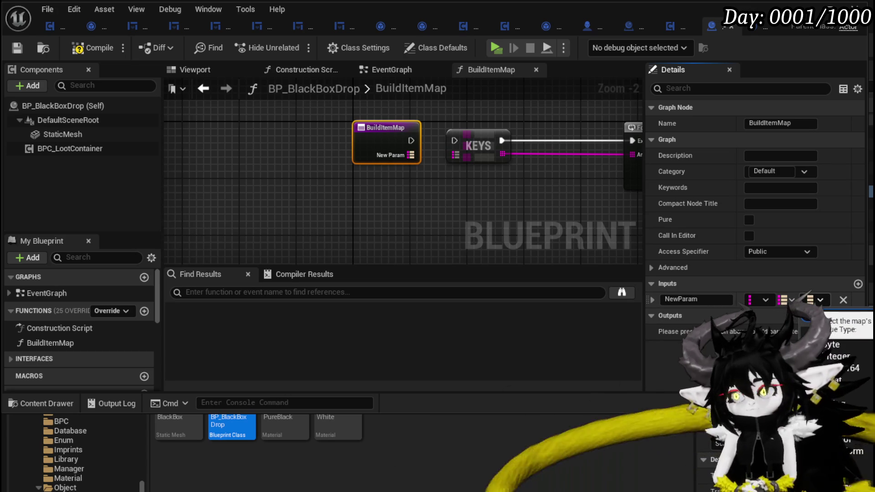
scroll(809, 316, down, 10)
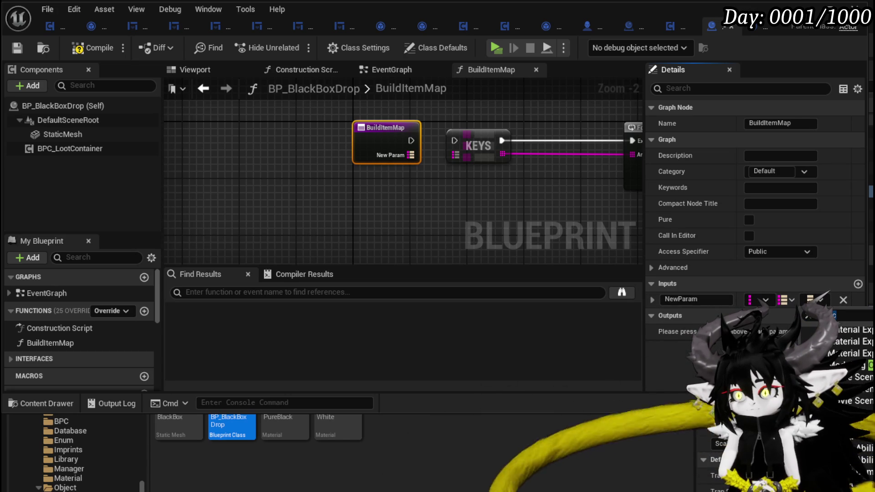
drag(411, 155, 457, 156)
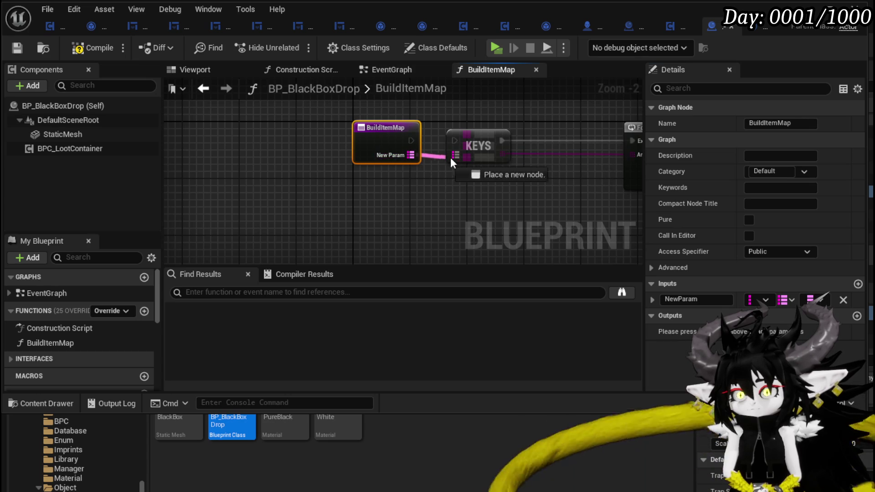
double_click(705, 303)
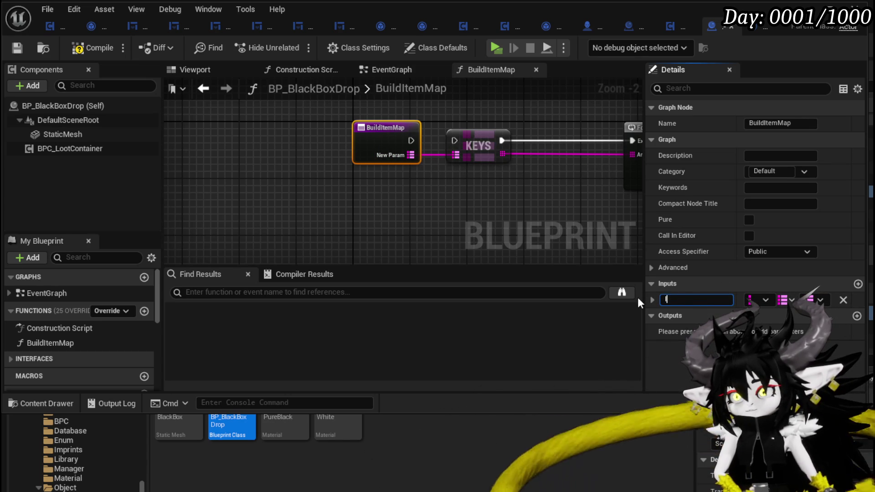
text(ItemData)
key(Return)
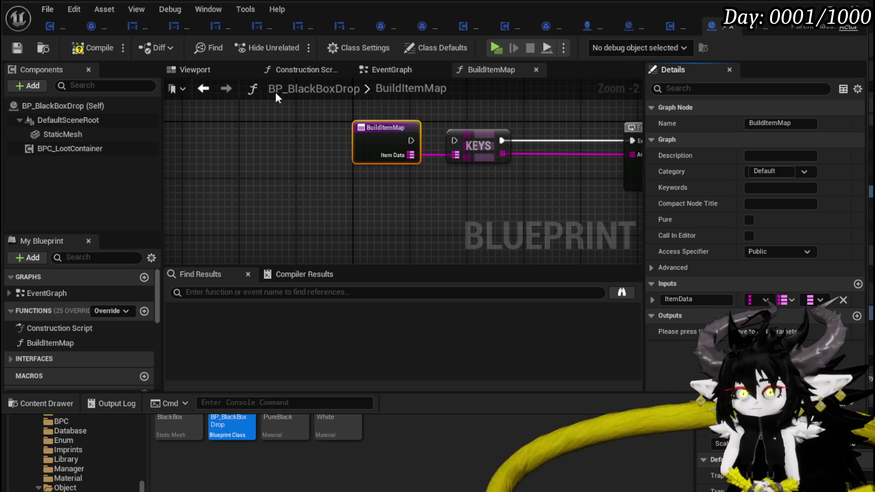
mouse_move(411, 141)
mouse_down()
mouse_move(459, 140)
mouse_move(269, 203)
mouse_move(560, 139)
mouse_up()
scroll(477, 137, down, 2)
drag(477, 136, 266, 145)
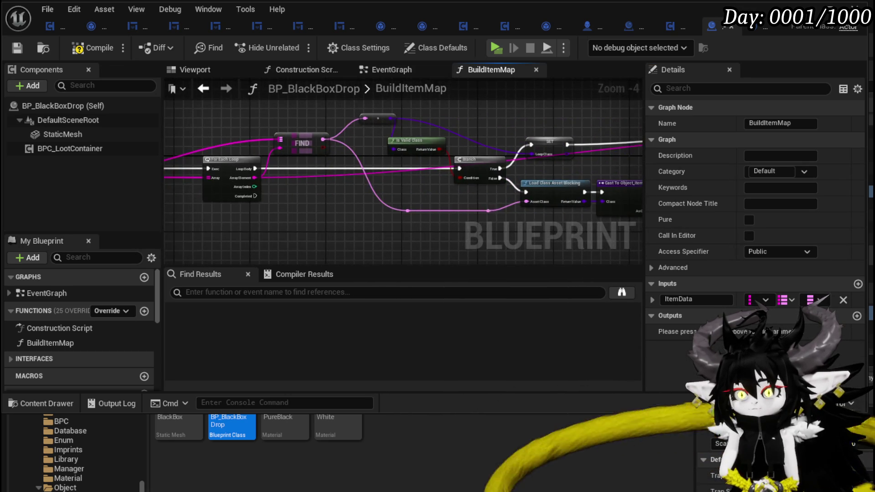
drag(488, 209, 270, 152)
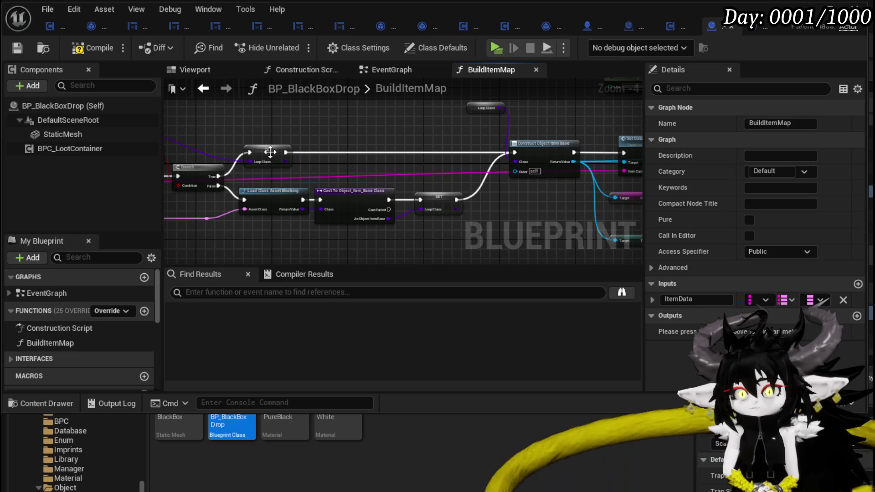
click(53, 24)
scroll(277, 182, up, 4)
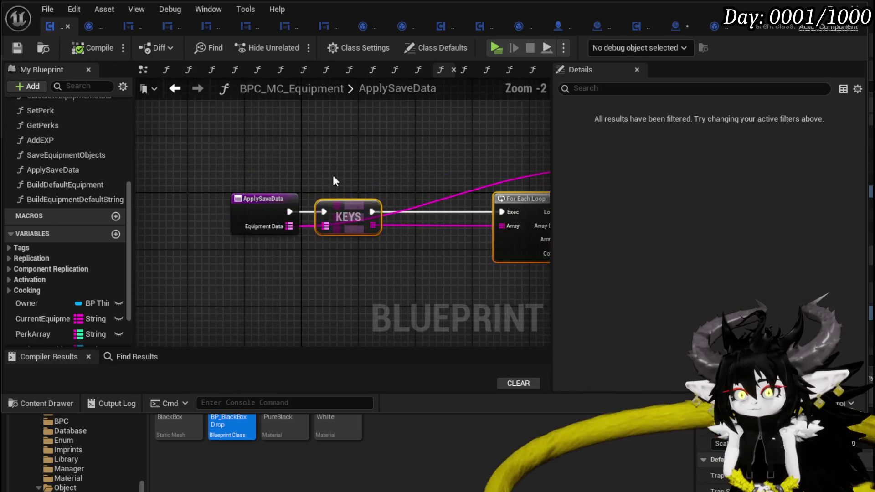
drag(276, 183, 189, 153)
mouse_move(420, 218)
mouse_down()
mouse_move(395, 170)
mouse_move(174, 173)
mouse_up()
scroll(461, 147, down, 1)
scroll(374, 159, down, 1)
drag(373, 158, 319, 162)
drag(433, 236, 273, 225)
click(448, 163)
click(676, 29)
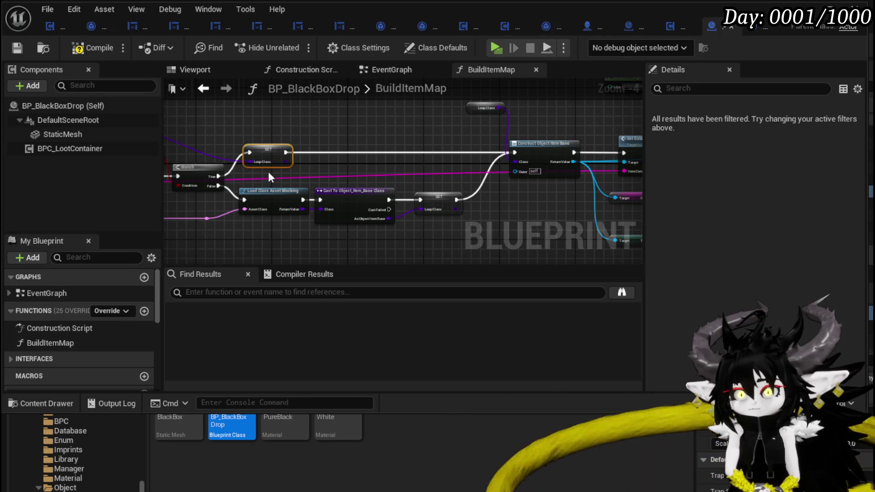
Step: Feed the ADD node from a Get ItemMap getter and delete the Equipment Objects getter
right_click(265, 157)
click(320, 197)
mouse_move(322, 195)
mouse_down()
mouse_move(440, 121)
mouse_move(254, 198)
mouse_move(396, 163)
mouse_up()
scroll(396, 163, up, 1)
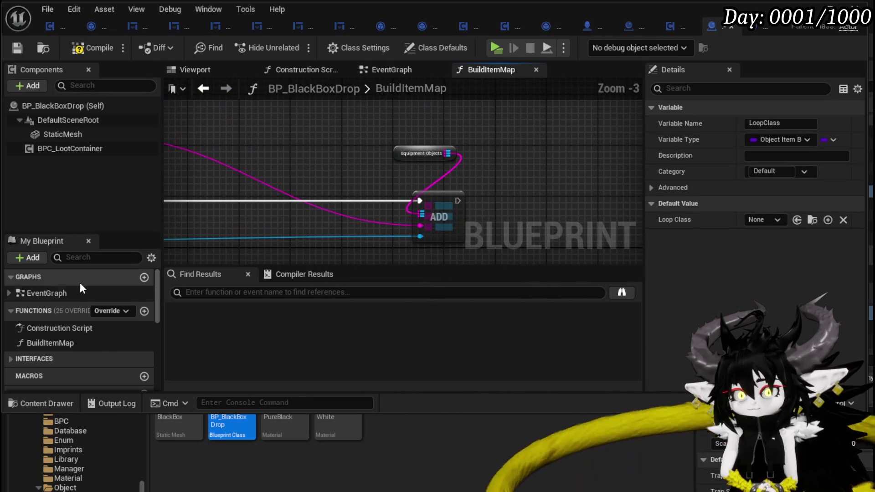
scroll(99, 329, down, 3)
scroll(100, 326, down, 3)
click(57, 344)
drag(56, 340, 347, 151)
click(390, 173)
drag(415, 214, 416, 211)
scroll(417, 211, down, 1)
key(Delete)
scroll(283, 114, down, 1)
scroll(391, 209, up, 1)
scroll(456, 154, up, 2)
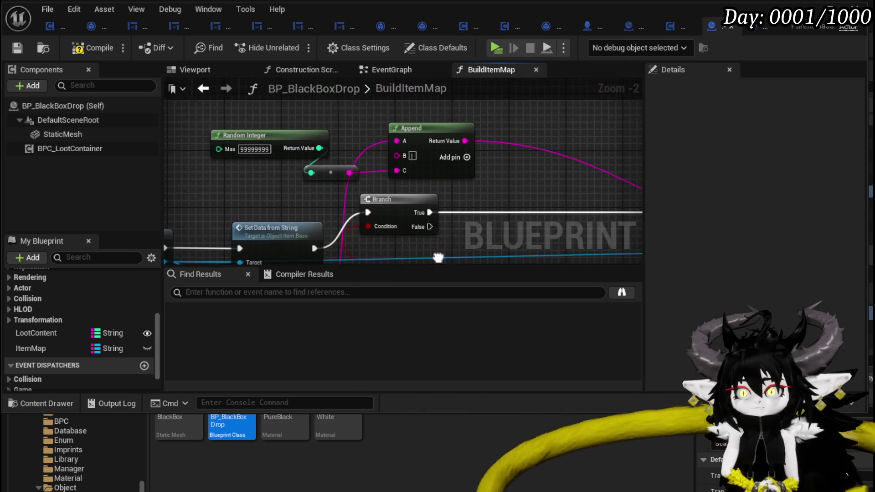
scroll(397, 141, down, 3)
mouse_move(397, 141)
mouse_down()
mouse_move(570, 142)
mouse_move(535, 132)
mouse_up()
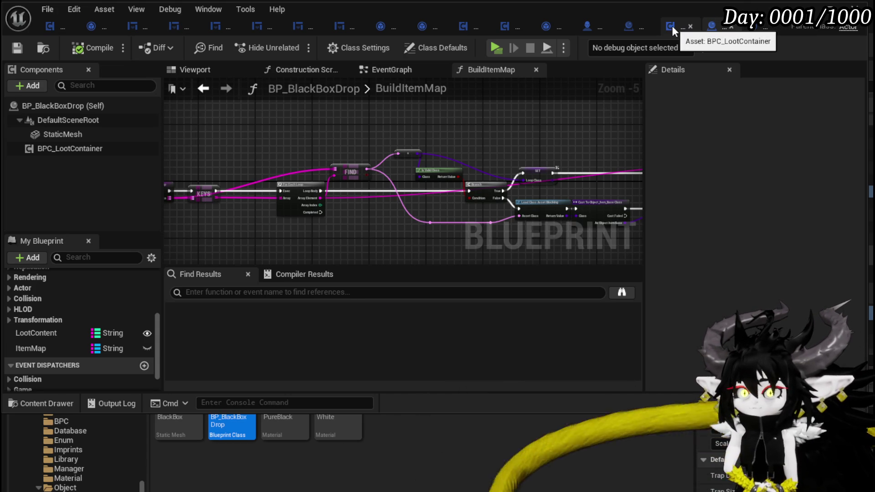
drag(252, 133, 338, 127)
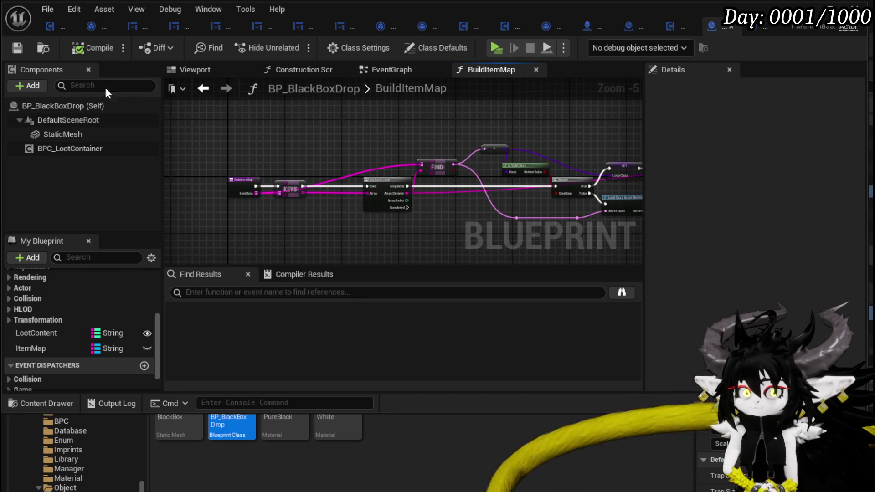